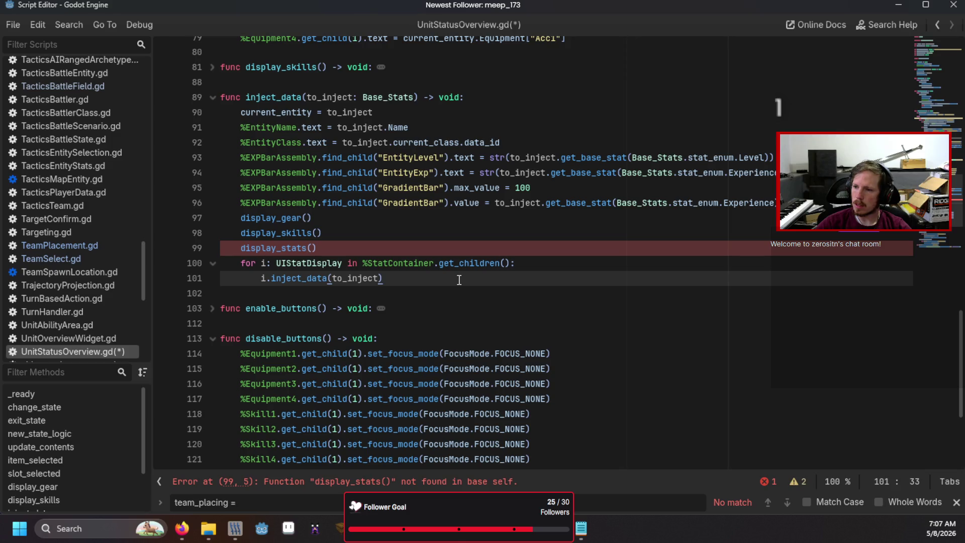
- Remove the StatContainer loop from inject_data and open a blank line above the function
{"action": "mouse_move", "coordinate": [459, 280]}
{"action": "left_mouse_down"}
{"action": "mouse_move", "coordinate": [269, 279]}
{"action": "mouse_move", "coordinate": [232, 265]}
{"action": "mouse_move", "coordinate": [240, 269]}
{"action": "left_mouse_up"}
{"action": "key", "text": "ctrl+c"}
{"action": "key", "text": "BackSpace"}
{"action": "key", "text": "BackSpace"}
{"action": "key", "text": "BackSpace"}
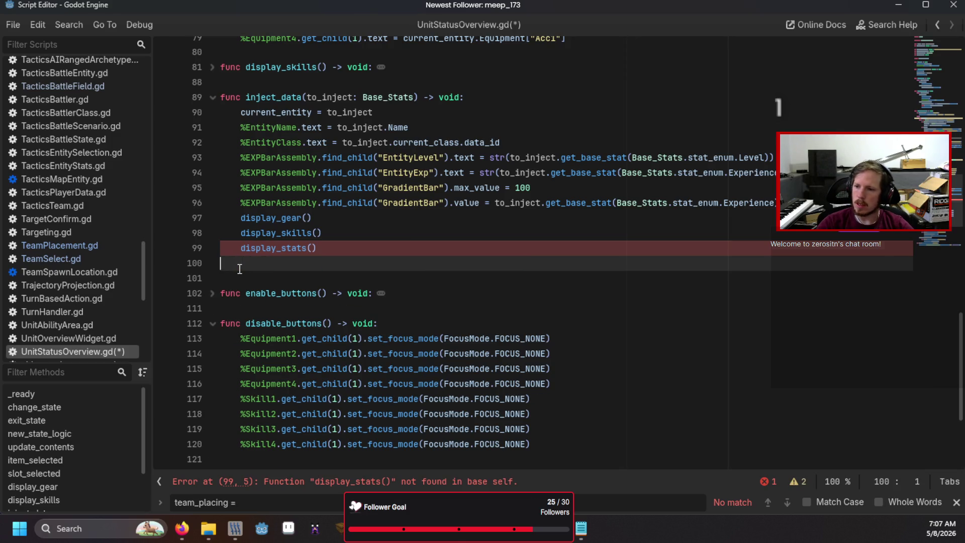
{"action": "scroll", "coordinate": [240, 269], "scroll_direction": "up", "scroll_amount": 2}
{"action": "scroll", "coordinate": [240, 269], "scroll_direction": "up", "scroll_amount": 1}
{"action": "left_click", "coordinate": [250, 218]}
{"action": "key", "text": "Return"}
{"action": "key", "text": "Return"}
{"action": "key", "text": "Up"}
- Create func display_stats() -> void: holding the pasted loop, passing current_entity instead of to_inject
{"action": "type", "text": "fun"}
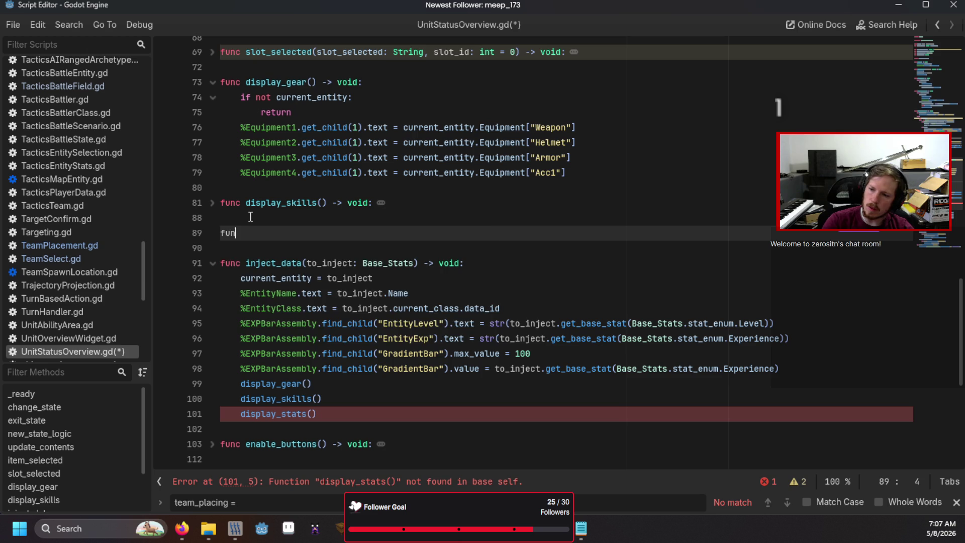
{"action": "type", "text": "c displ"}
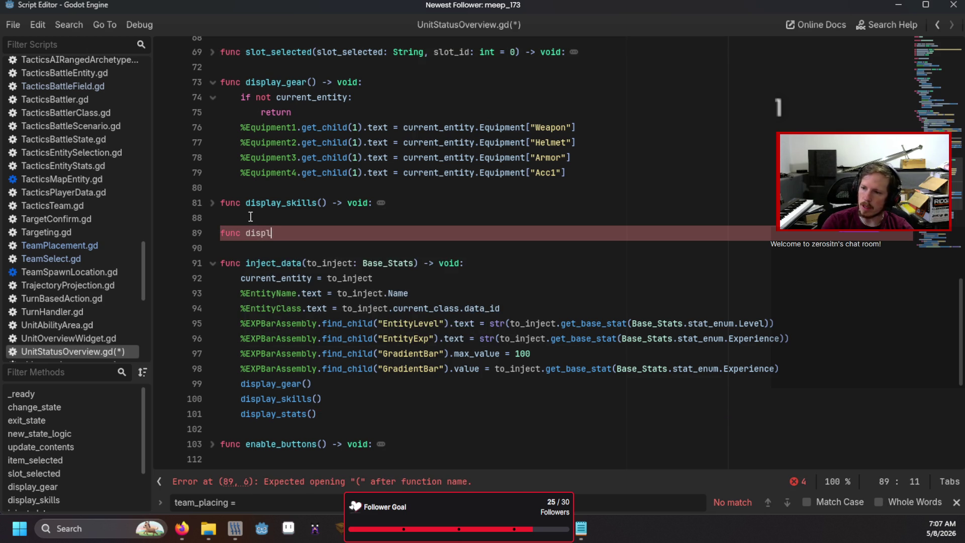
{"action": "type", "text": "ay_s"}
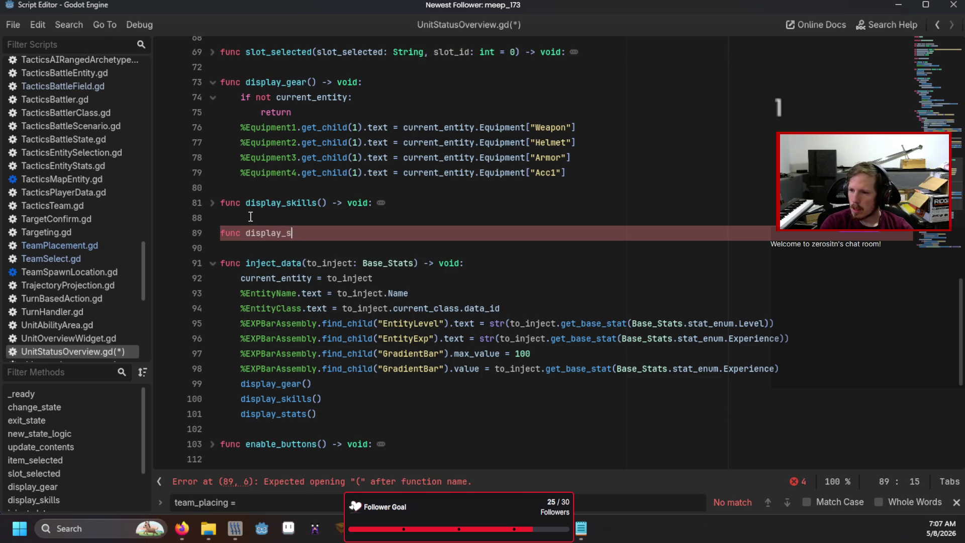
{"action": "type", "text": "tats() -> void:"}
{"action": "key", "text": "Return"}
{"action": "key", "text": "ctrl+v"}
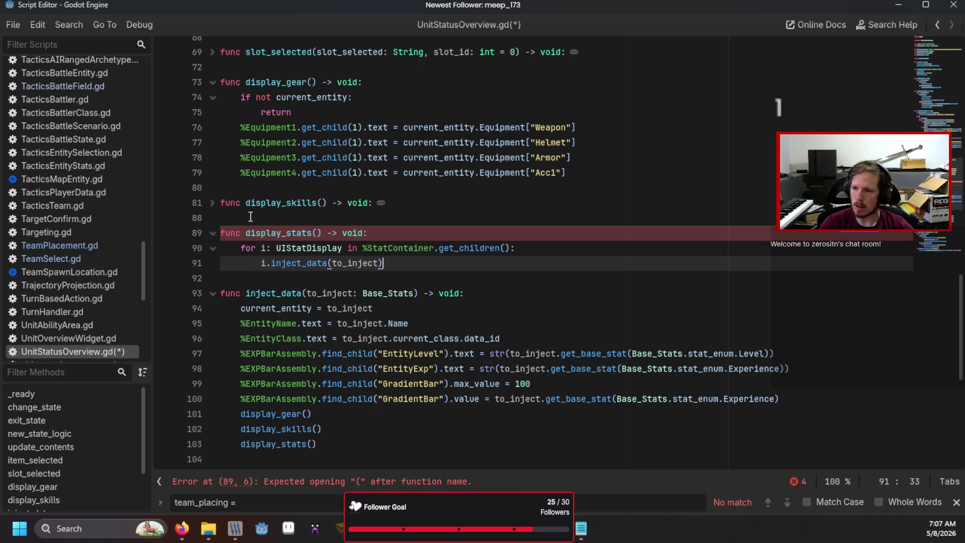
{"action": "double_click", "coordinate": [351, 264]}
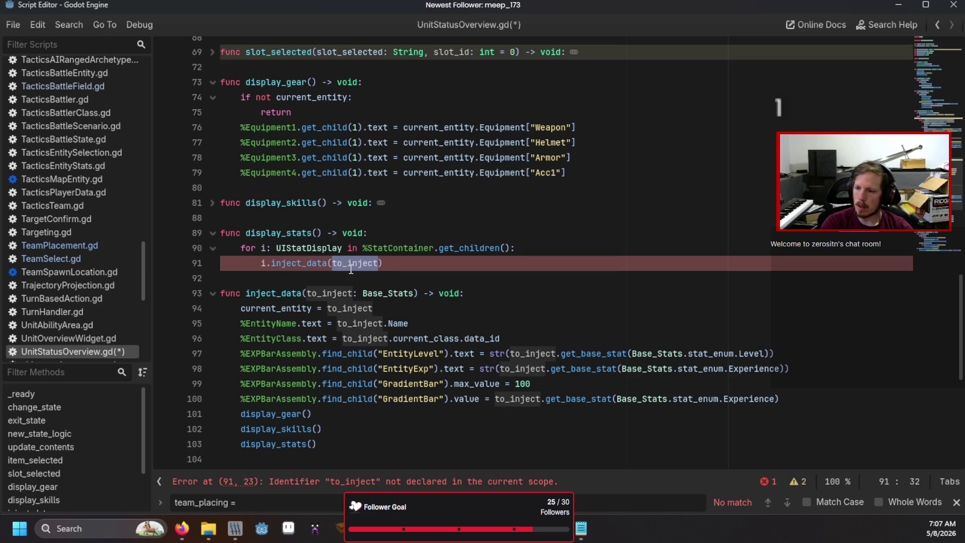
{"action": "type", "text": "cu"}
{"action": "key", "text": "Return"}
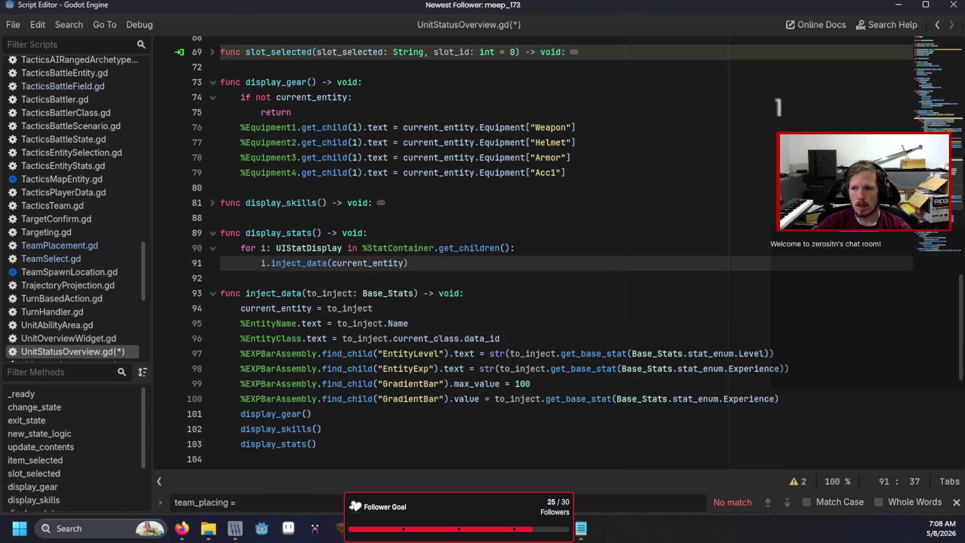
{"action": "scroll", "coordinate": [427, 271], "scroll_direction": "up", "scroll_amount": 9}
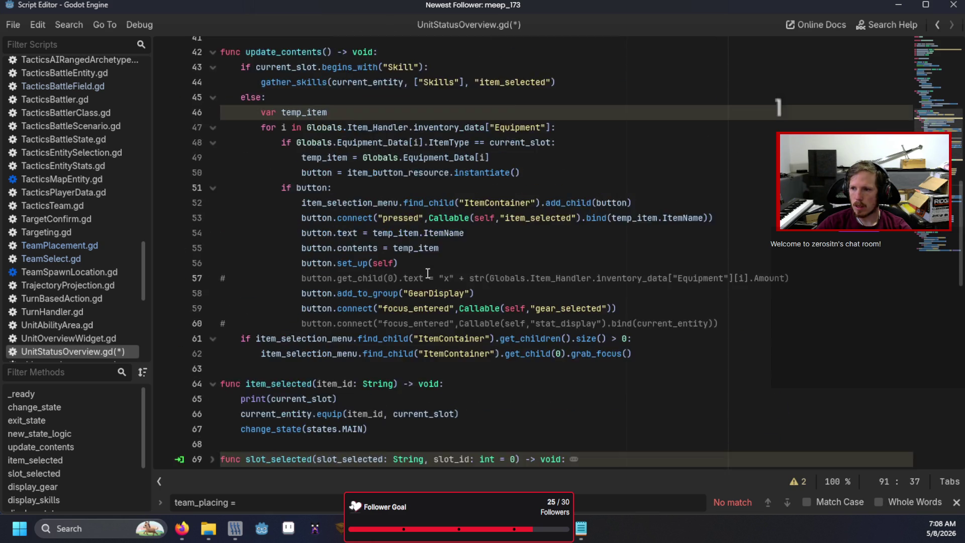
- Call display_skills() and display_stats() after display_gear() in the MAIN state, then save and run with F5
{"action": "scroll", "coordinate": [428, 273], "scroll_direction": "up", "scroll_amount": 3}
{"action": "left_click", "coordinate": [403, 87]}
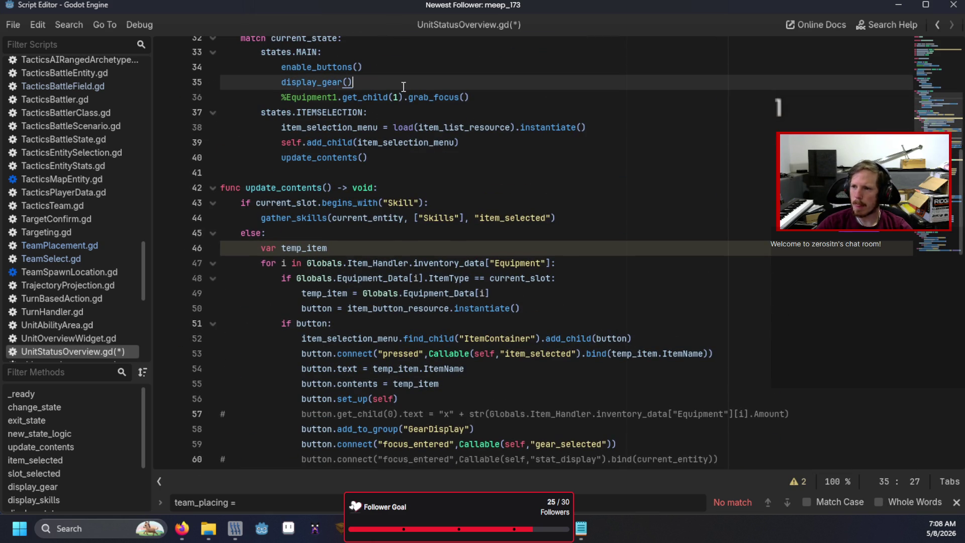
{"action": "key", "text": "Return"}
{"action": "type", "text": "di"}
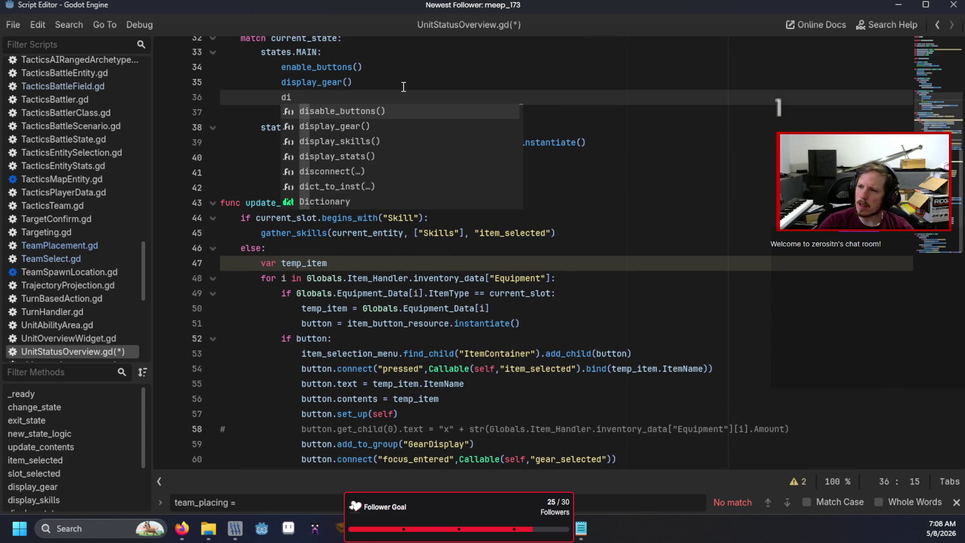
{"action": "key", "text": "Down"}
{"action": "key", "text": "Down"}
{"action": "key", "text": "Return"}
{"action": "key", "text": "Return"}
{"action": "type", "text": "d"}
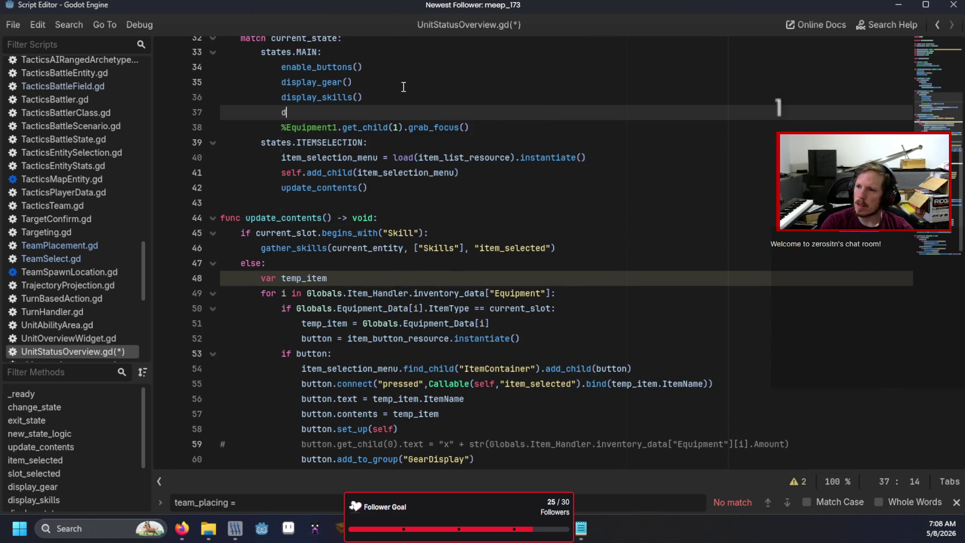
{"action": "key", "text": "Down"}
{"action": "key", "text": "Down"}
{"action": "key", "text": "Down"}
{"action": "key", "text": "Return"}
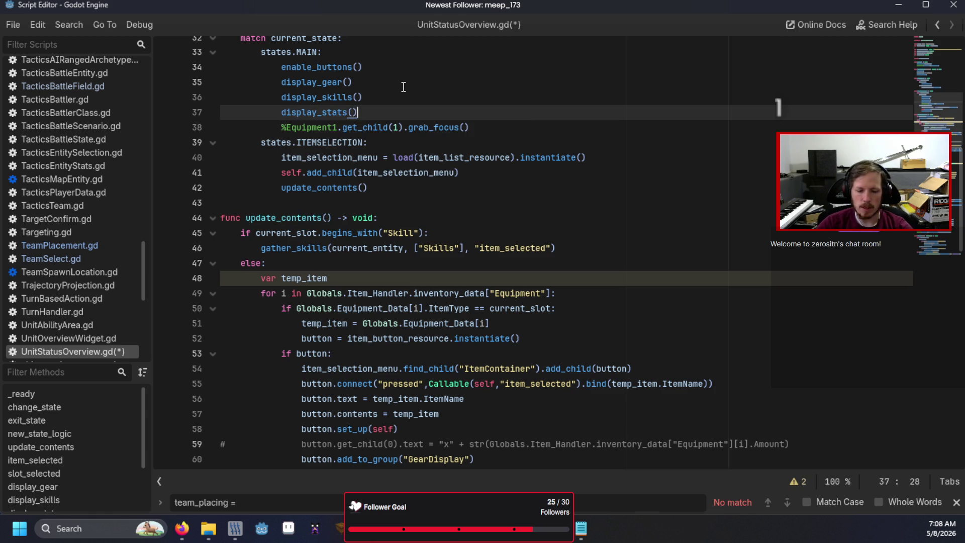
{"action": "key", "text": "F5"}
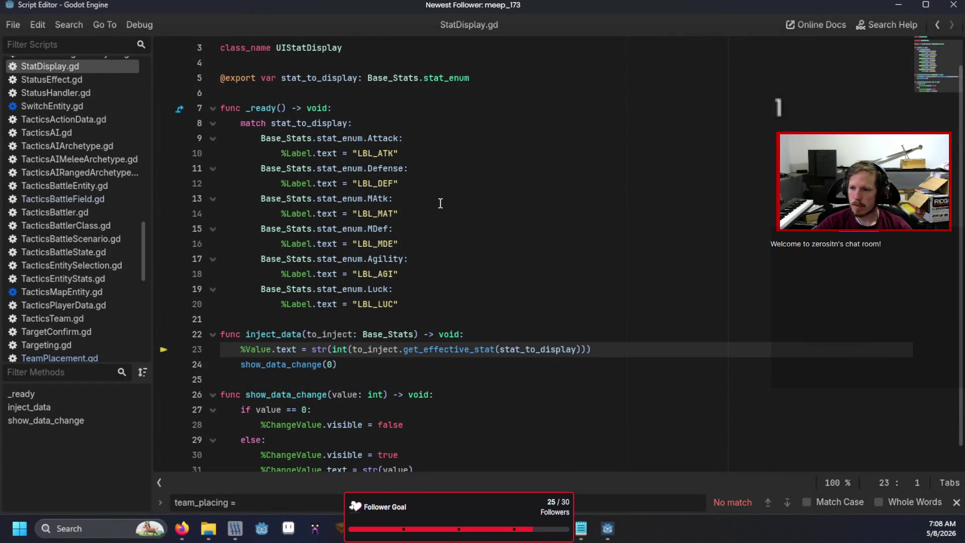
- Check the inject_data header in StatDisplay.gd, then go back to display_stats in UnitStatusOverview.gd
{"action": "left_click", "coordinate": [474, 330]}
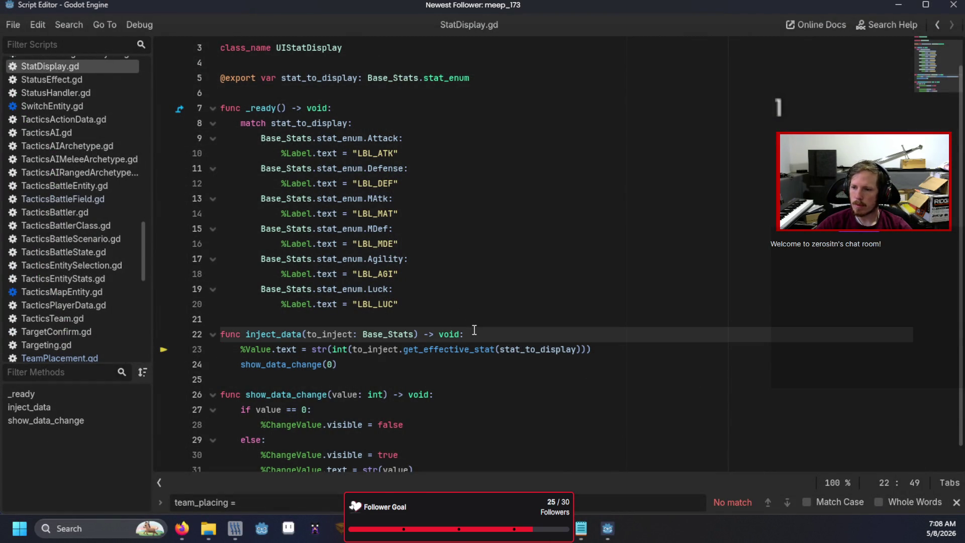
{"action": "left_click", "coordinate": [71, 353]}
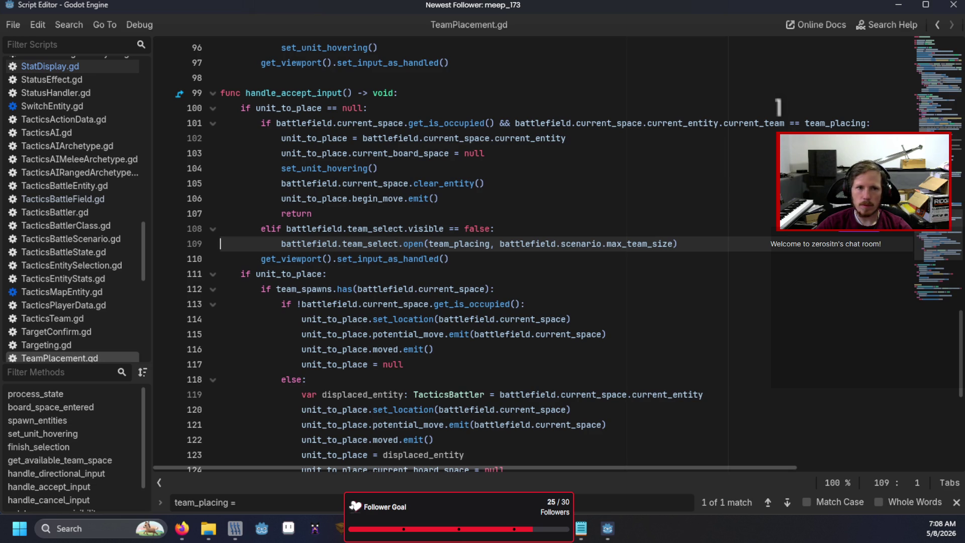
{"action": "scroll", "coordinate": [72, 301], "scroll_direction": "down", "scroll_amount": 3}
{"action": "left_click", "coordinate": [67, 351]}
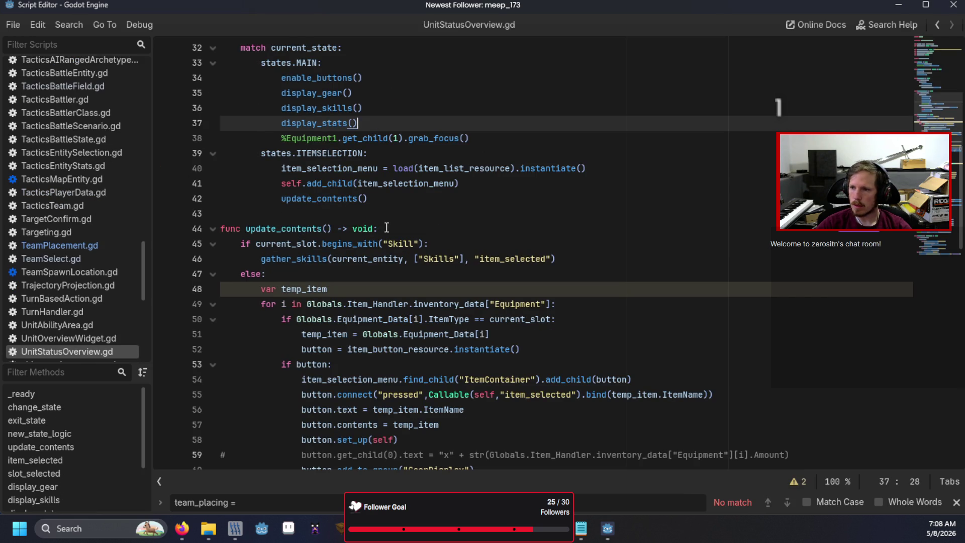
{"action": "scroll", "coordinate": [386, 227], "scroll_direction": "down", "scroll_amount": 3}
{"action": "scroll", "coordinate": [385, 228], "scroll_direction": "down", "scroll_amount": 5}
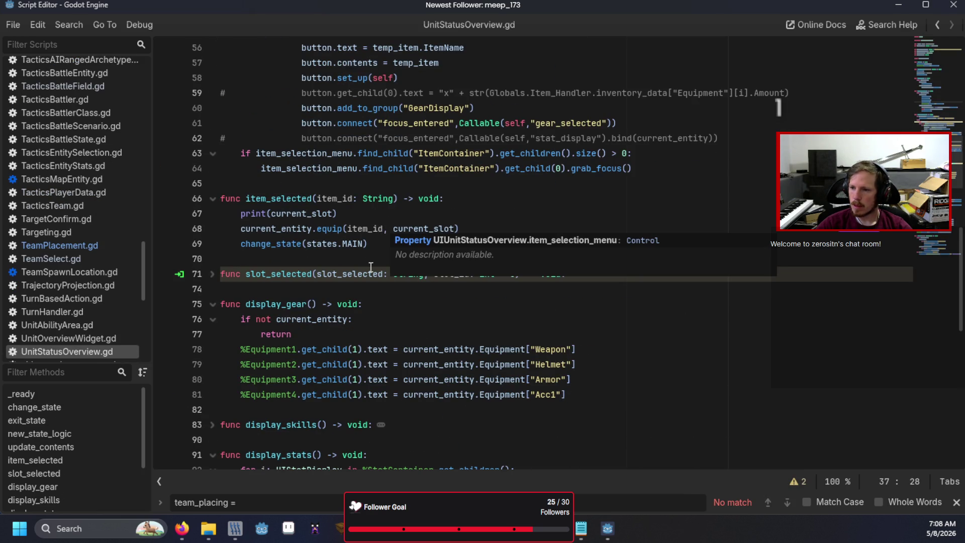
{"action": "scroll", "coordinate": [226, 312], "scroll_direction": "down", "scroll_amount": 5}
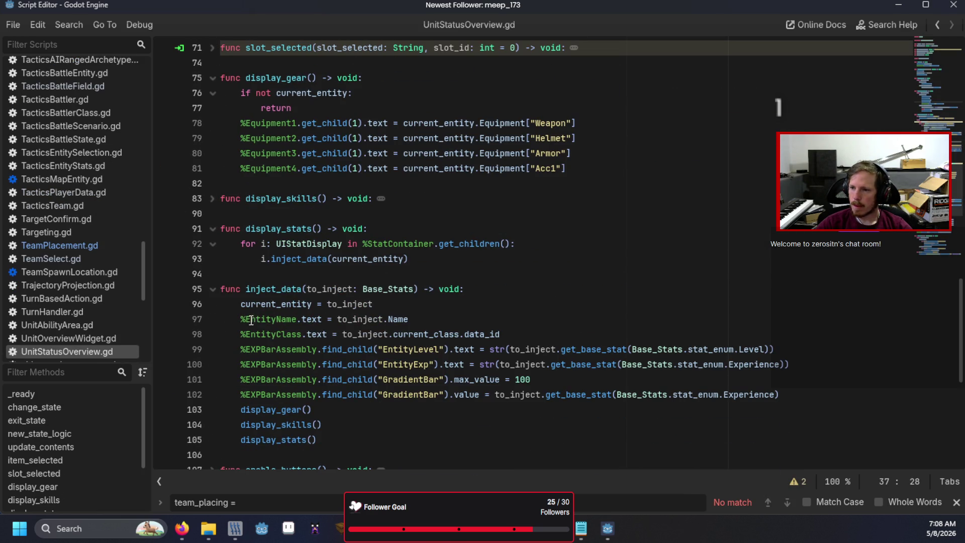
- Add an 'if not current_entity: return' guard at the top of display_stats() and run with F6
{"action": "left_click", "coordinate": [505, 232]}
{"action": "key", "text": "Return"}
{"action": "type", "text": "if not cu"}
{"action": "key", "text": "Return"}
{"action": "type", "text": ":"}
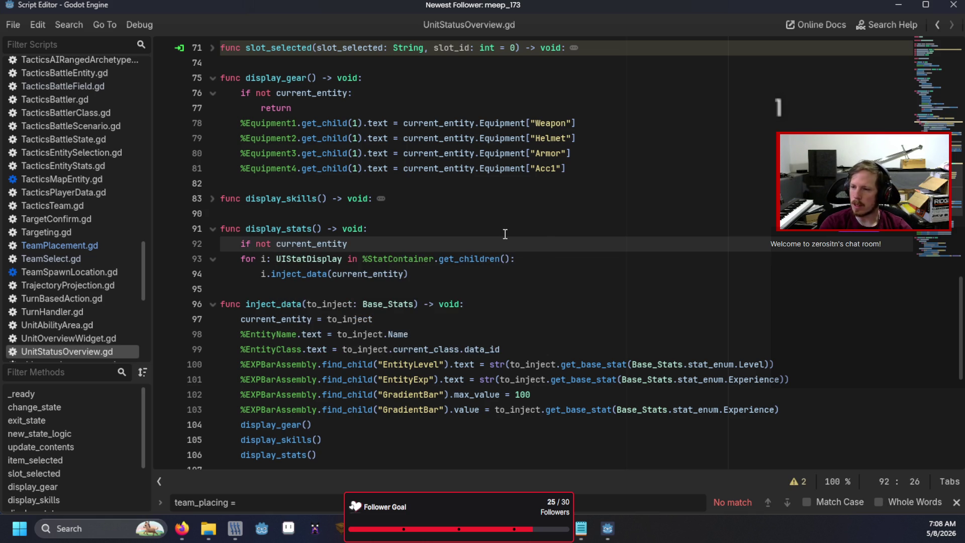
{"action": "key", "text": "Return"}
{"action": "type", "text": "return"}
{"action": "key", "text": "F6"}
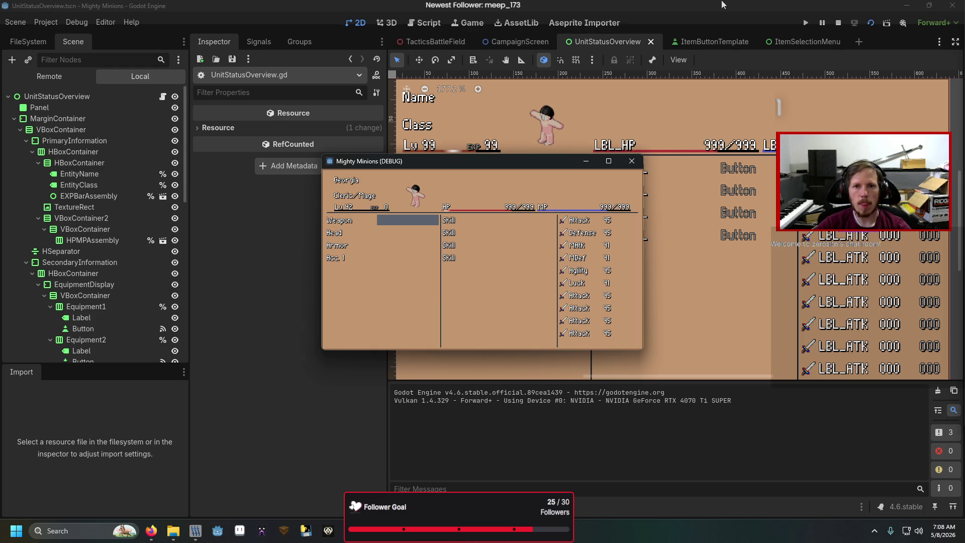
- Relaunch the game into the unit overview and test the Skill selection box, which opens empty
{"action": "key", "text": "F5"}
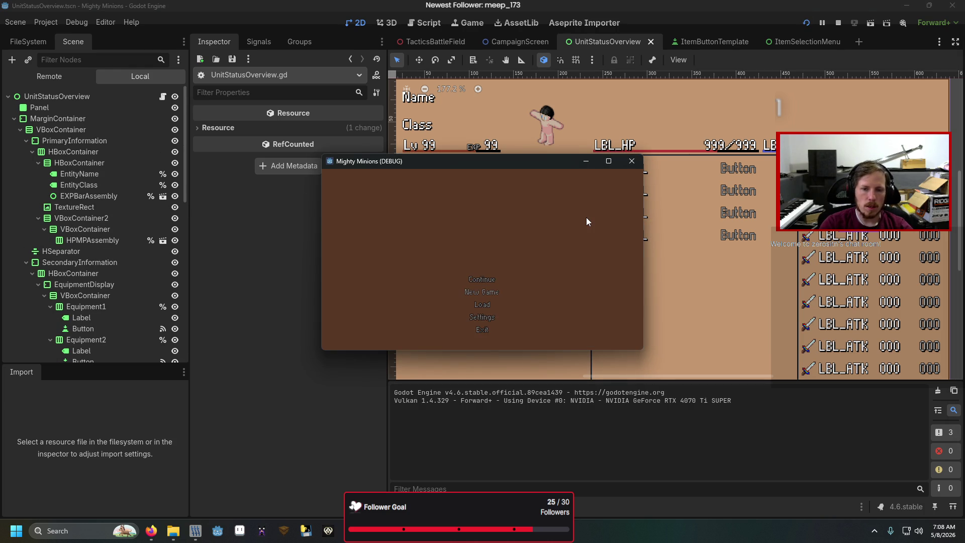
{"action": "key", "text": "F6"}
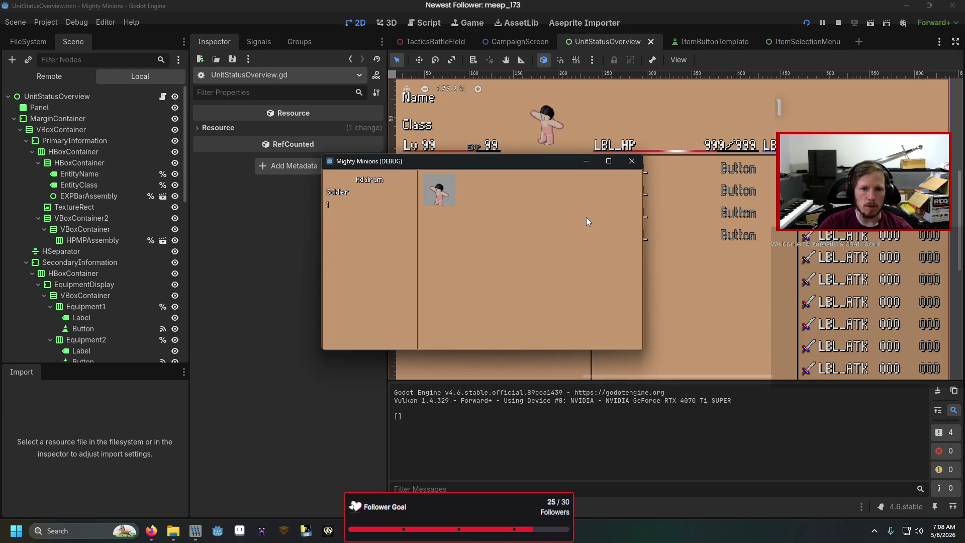
{"action": "key", "text": "Return"}
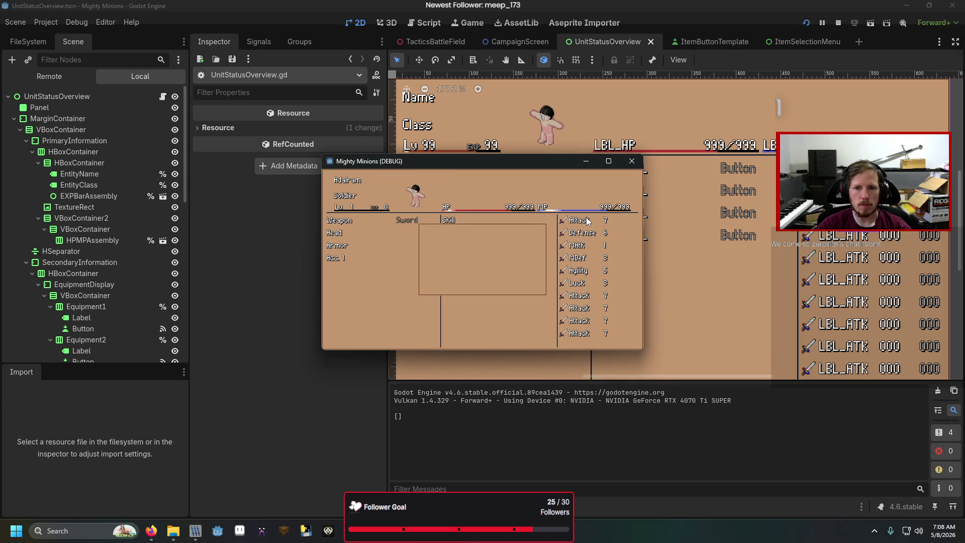
{"action": "key", "text": "Escape"}
{"action": "key", "text": "Down"}
{"action": "key", "text": "Up"}
{"action": "key", "text": "Return"}
{"action": "key", "text": "Escape"}
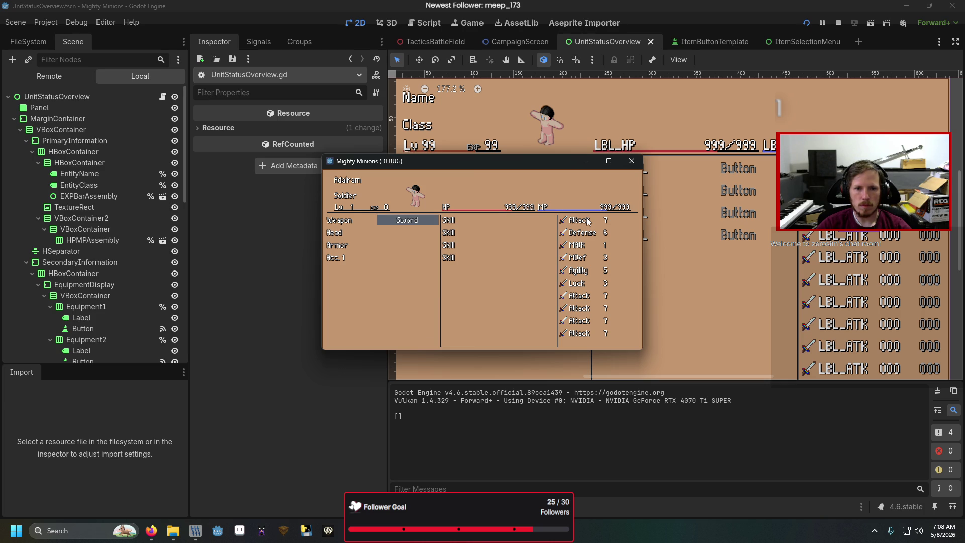
- Cycle through the units until the overview shows the Fighter's class and stats
{"action": "key", "text": "Right"}
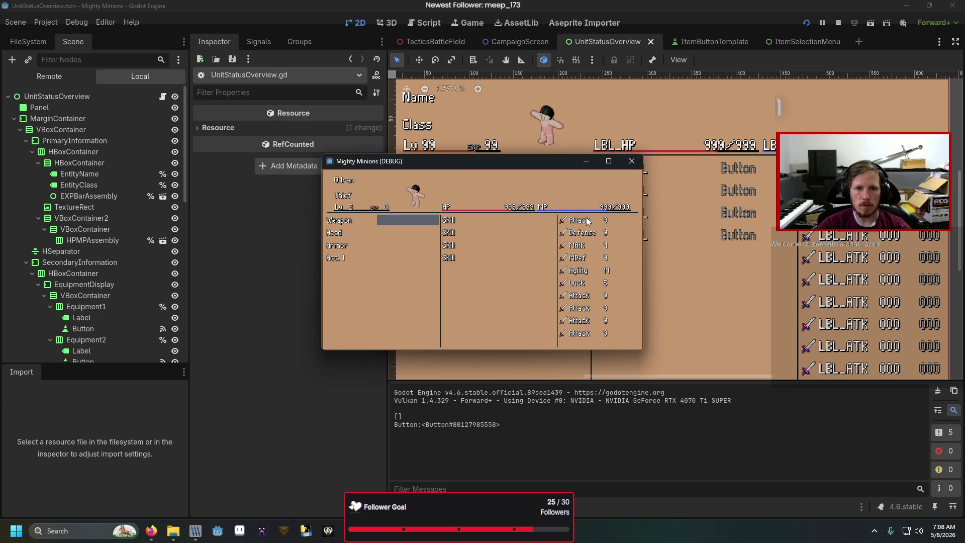
{"action": "key", "text": "Right"}
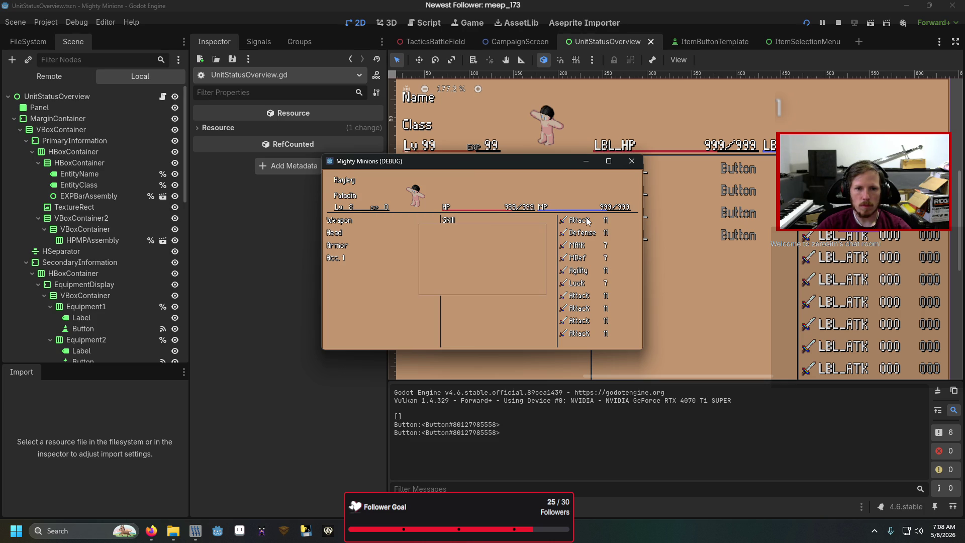
{"action": "key", "text": "Down"}
{"action": "key", "text": "Right"}
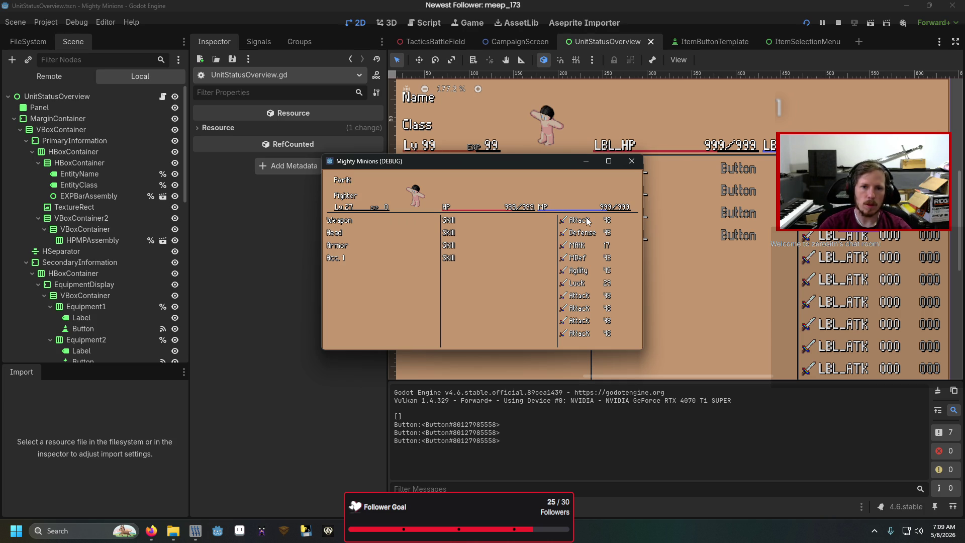
- Add one SW2 sword with the debug console command 'add_item SW2 1'
{"action": "key", "text": "Escape"}
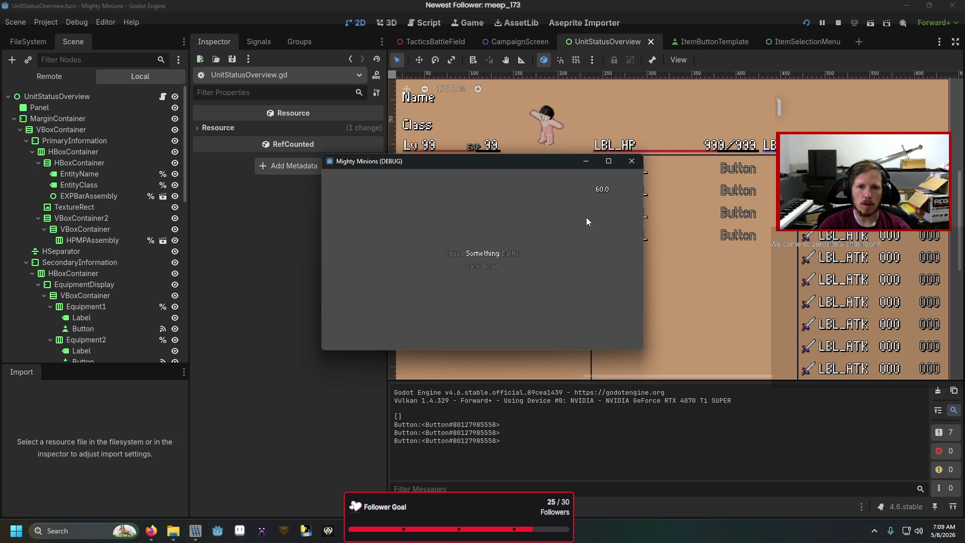
{"action": "key", "text": "grave"}
{"action": "type", "text": "add_item"}
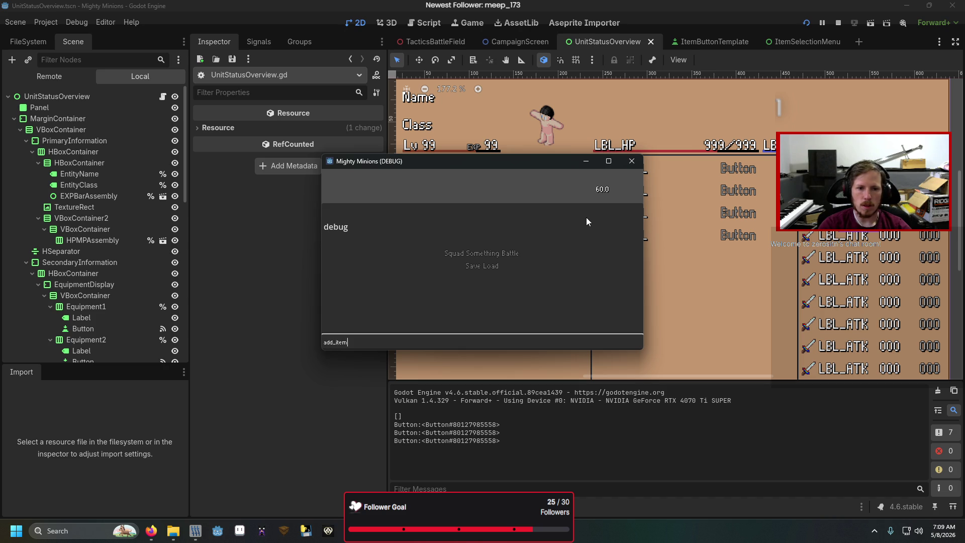
{"action": "type", "text": " SW2 1"}
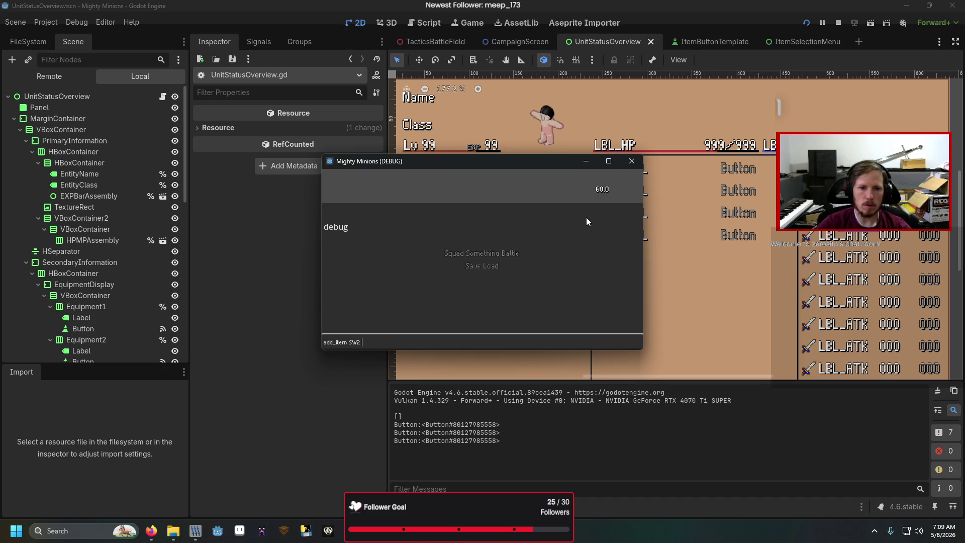
{"action": "key", "text": "Return"}
{"action": "key", "text": "grave"}
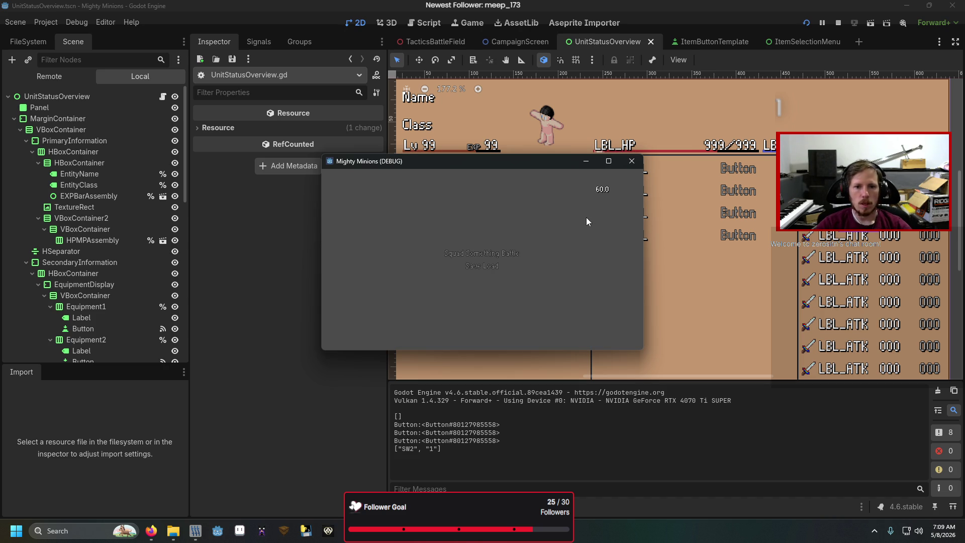
- Open the unit status screen and test the Sword slot's weapon popup list
{"action": "left_click", "coordinate": [447, 254]}
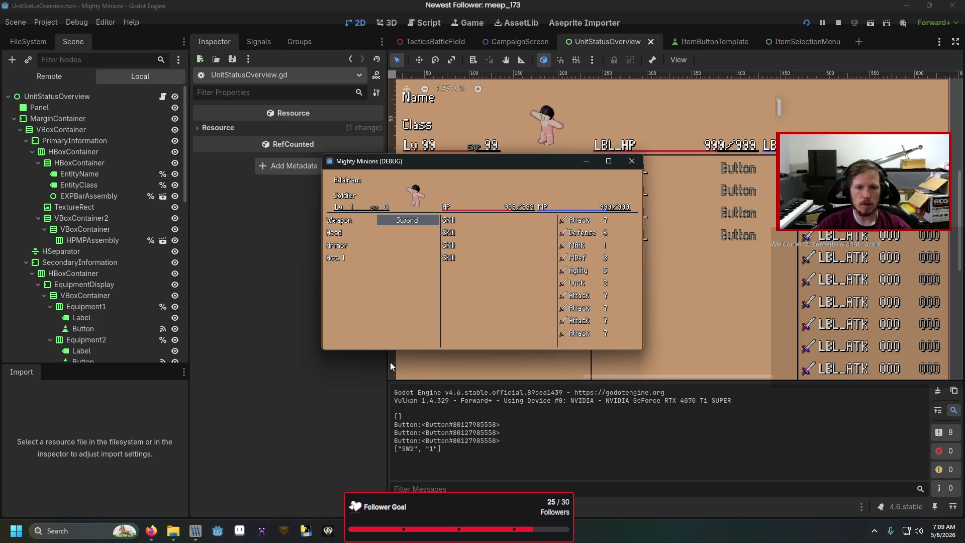
{"action": "key", "text": "Return"}
{"action": "key", "text": "Escape"}
{"action": "key", "text": "Return"}
{"action": "key", "text": "Return"}
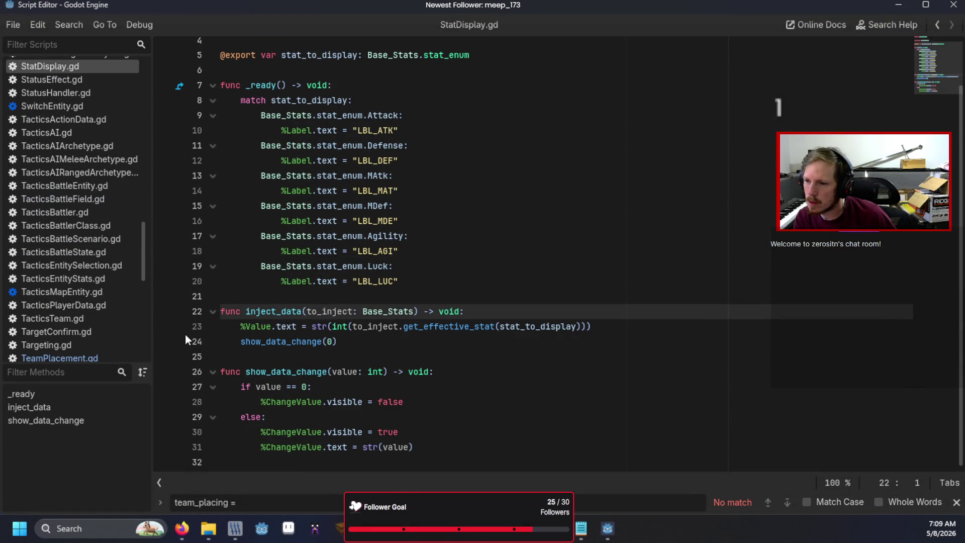
- Review StatDisplay.gd's inject_data and show_data_change around line 22, then hide the editor
{"action": "left_click", "coordinate": [482, 311]}
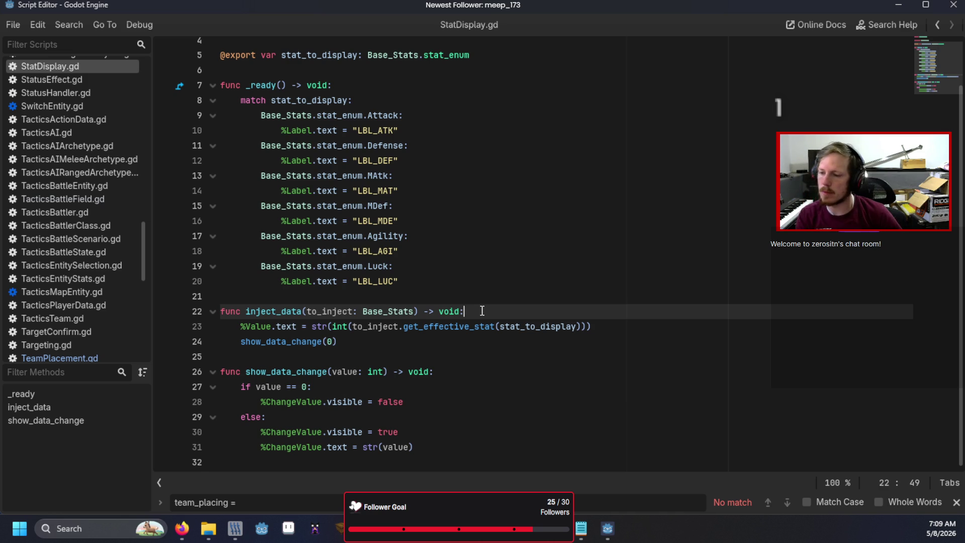
{"action": "scroll", "coordinate": [482, 311], "scroll_direction": "up", "scroll_amount": 2}
{"action": "scroll", "coordinate": [482, 311], "scroll_direction": "down", "scroll_amount": 2}
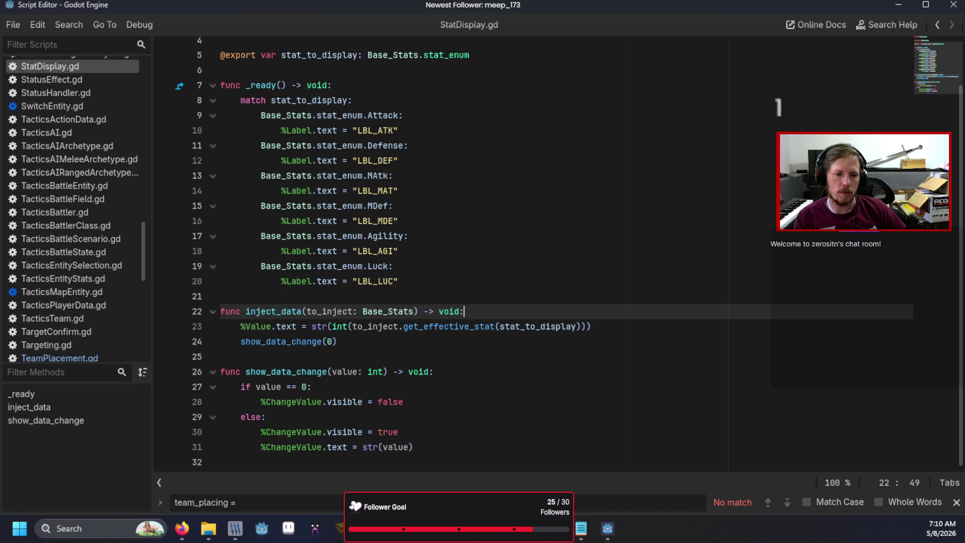
{"action": "key", "text": "super+d"}
- Check SW2's Attack values 1, 2, 3 in cell J6 of the Game Sheet, then return to Godot
{"action": "left_click", "coordinate": [182, 527]}
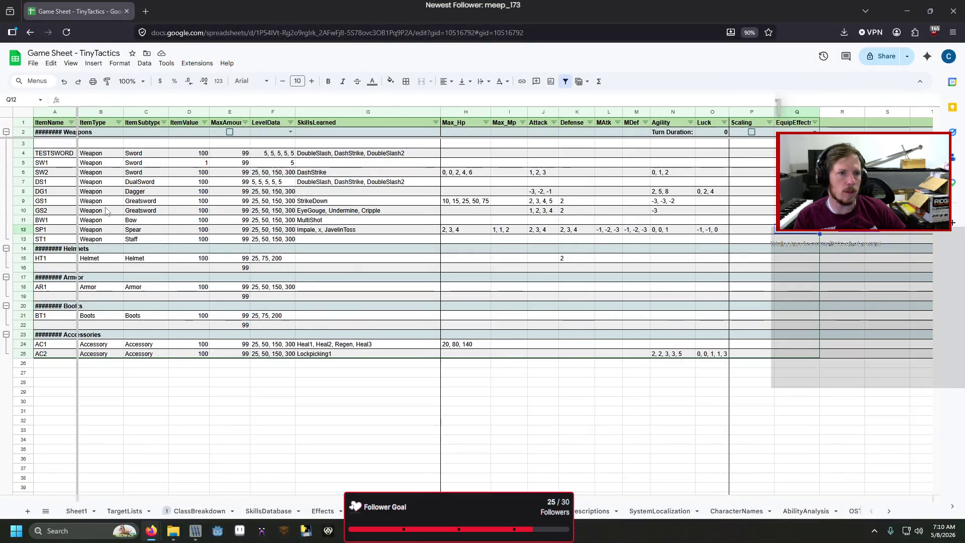
{"action": "left_click", "coordinate": [545, 175]}
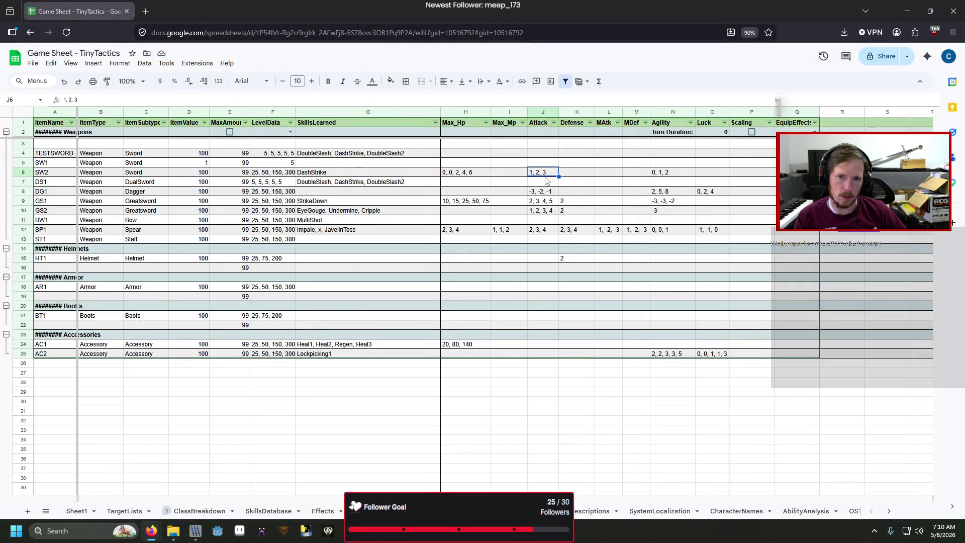
{"action": "left_click", "coordinate": [545, 182]}
{"action": "left_click", "coordinate": [543, 175]}
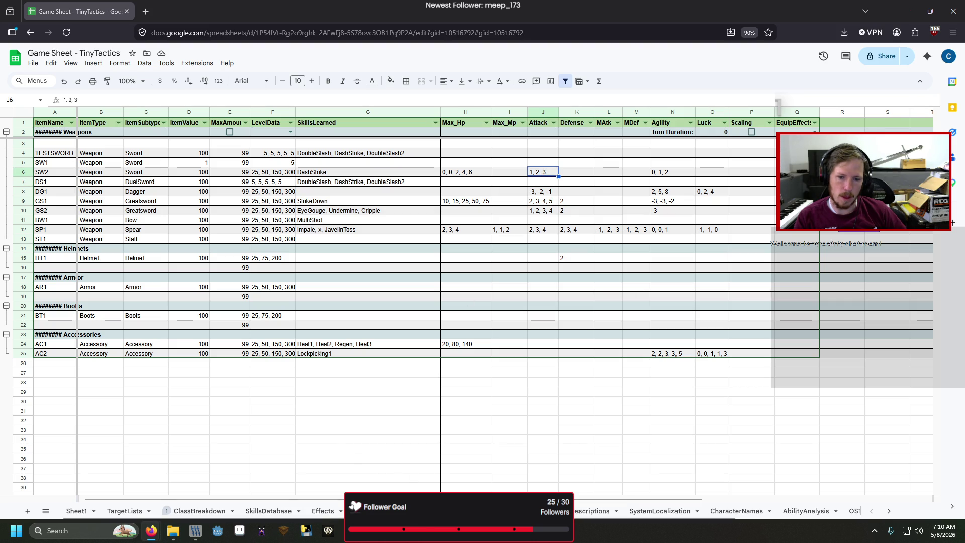
{"action": "mouse_move", "coordinate": [218, 530]}
{"action": "left_click", "coordinate": [378, 467]}
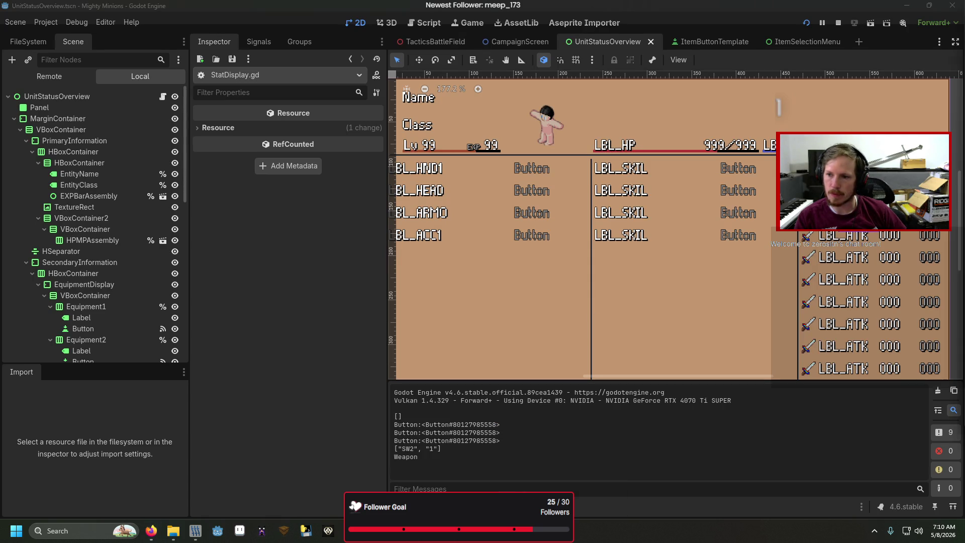
- Search BaseStats.gd for 'equip(' and place the caret on the match slot line
{"action": "key", "text": "alt+Tab"}
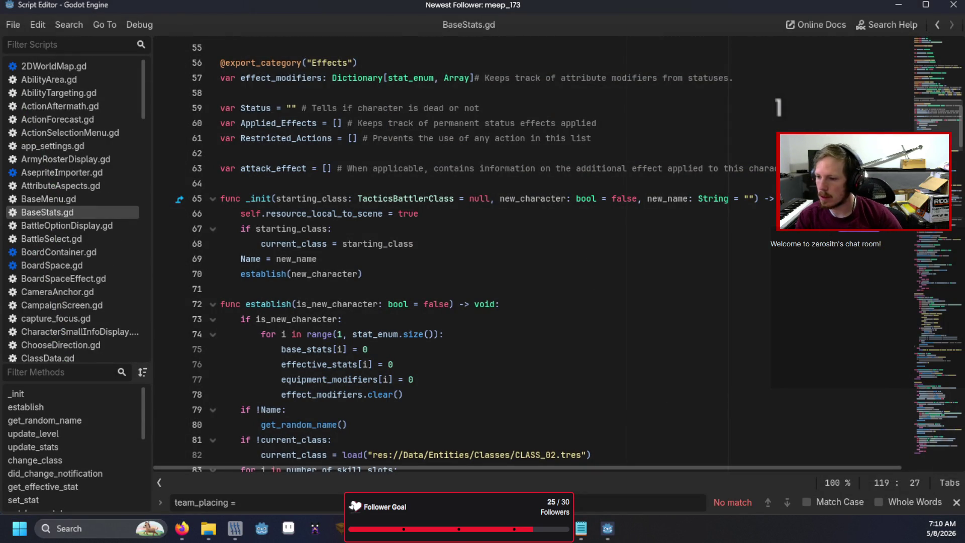
{"action": "key", "text": "ctrl+f"}
{"action": "type", "text": "equip"}
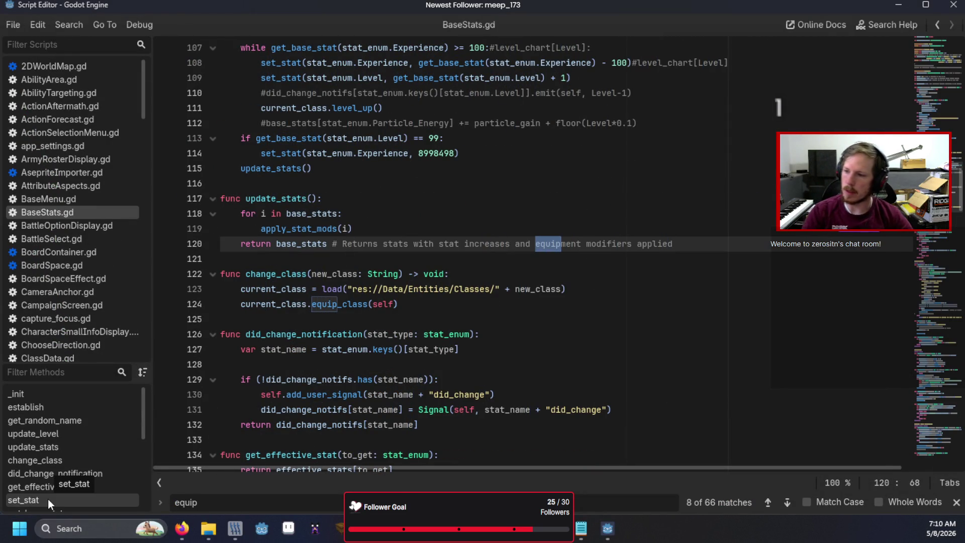
{"action": "type", "text": "("}
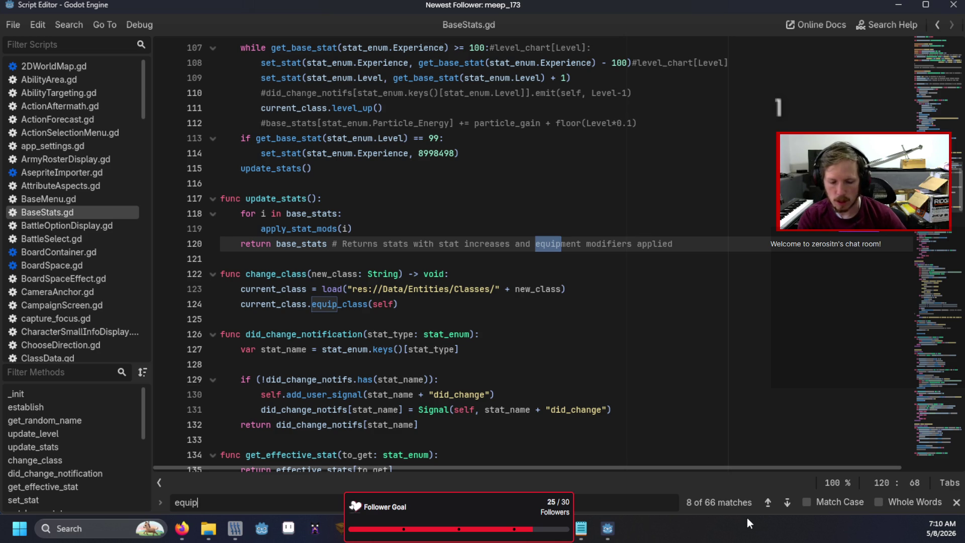
{"action": "left_click", "coordinate": [956, 502]}
{"action": "left_click", "coordinate": [579, 364]}
- Scroll through BaseStats.gd down to the apply_stat_mods function
{"action": "scroll", "coordinate": [579, 361], "scroll_direction": "down", "scroll_amount": 3}
{"action": "scroll", "coordinate": [579, 361], "scroll_direction": "down", "scroll_amount": 1}
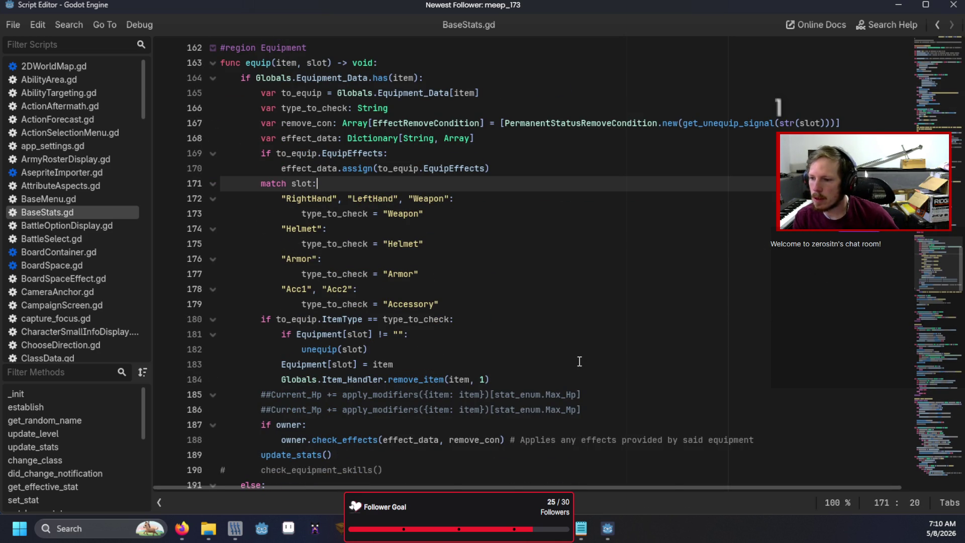
{"action": "scroll", "coordinate": [580, 361], "scroll_direction": "down", "scroll_amount": 1}
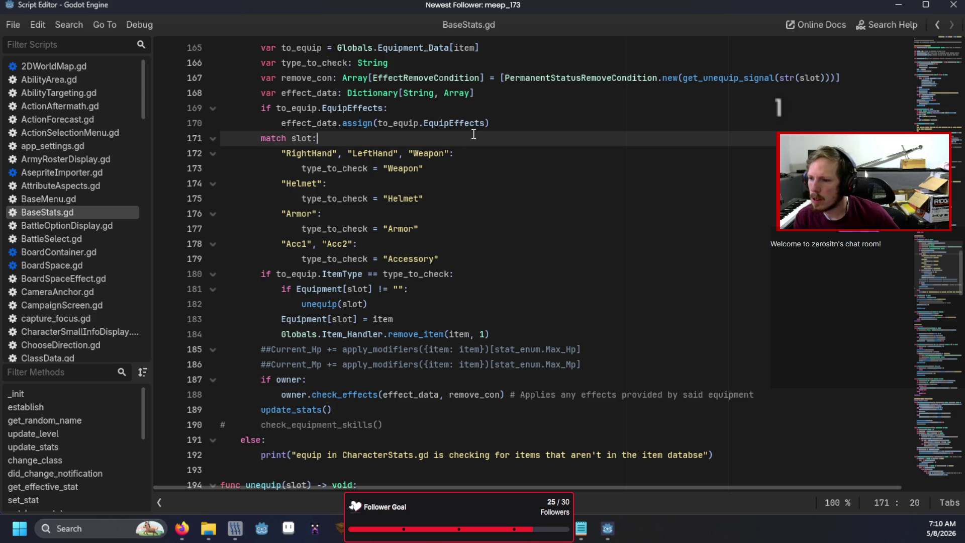
{"action": "scroll", "coordinate": [440, 215], "scroll_direction": "down", "scroll_amount": 3}
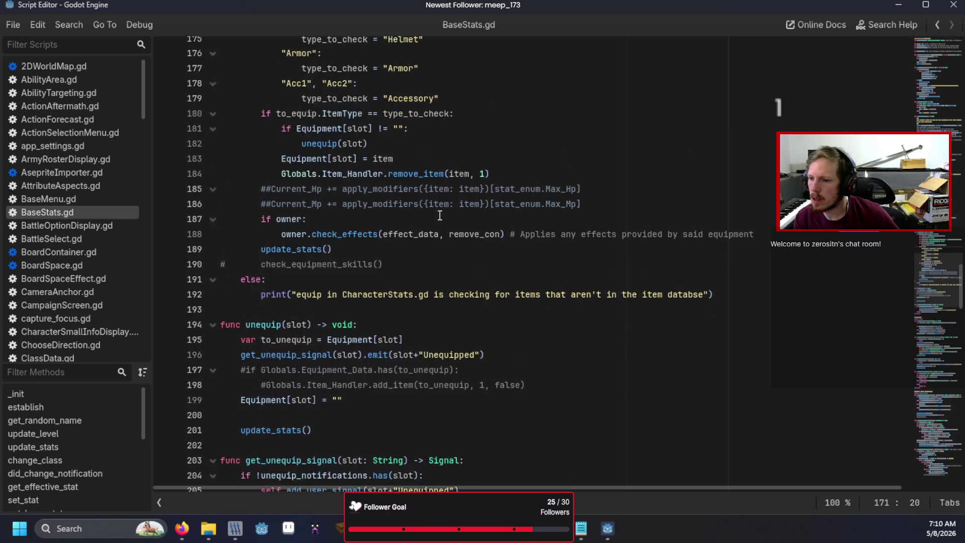
{"action": "scroll", "coordinate": [440, 215], "scroll_direction": "down", "scroll_amount": 3}
{"action": "scroll", "coordinate": [439, 215], "scroll_direction": "down", "scroll_amount": 1}
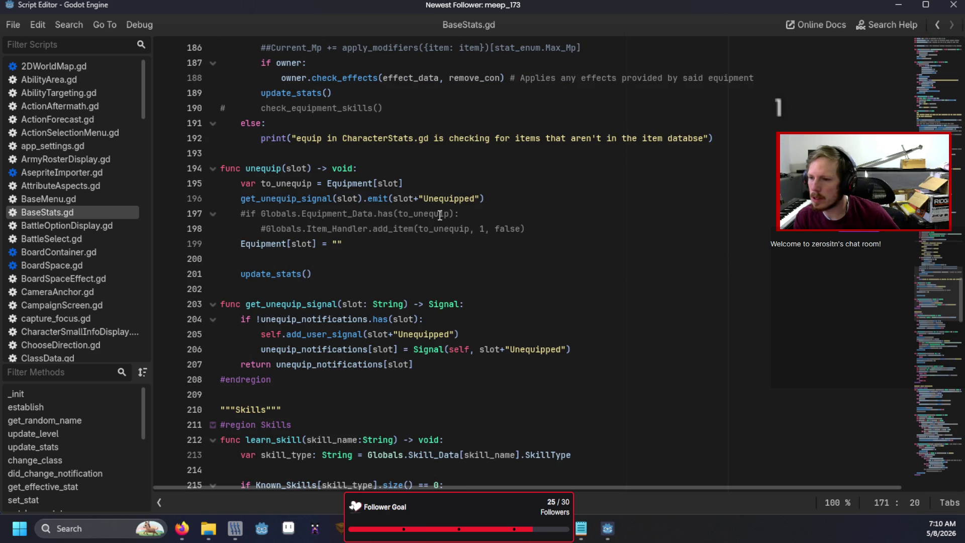
{"action": "scroll", "coordinate": [440, 215], "scroll_direction": "up", "scroll_amount": 12}
{"action": "scroll", "coordinate": [440, 215], "scroll_direction": "down", "scroll_amount": 4}
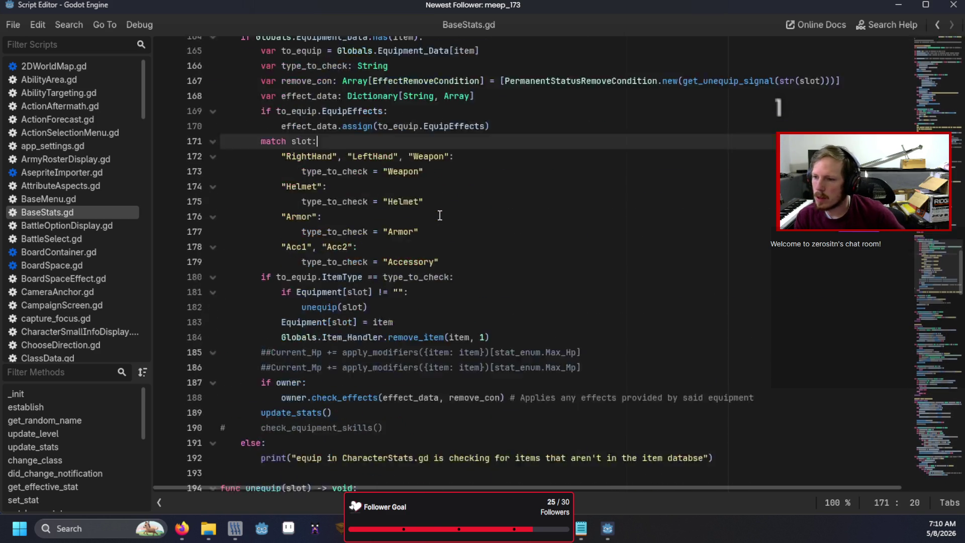
{"action": "scroll", "coordinate": [439, 215], "scroll_direction": "down", "scroll_amount": 3}
{"action": "scroll", "coordinate": [439, 215], "scroll_direction": "down", "scroll_amount": 3}
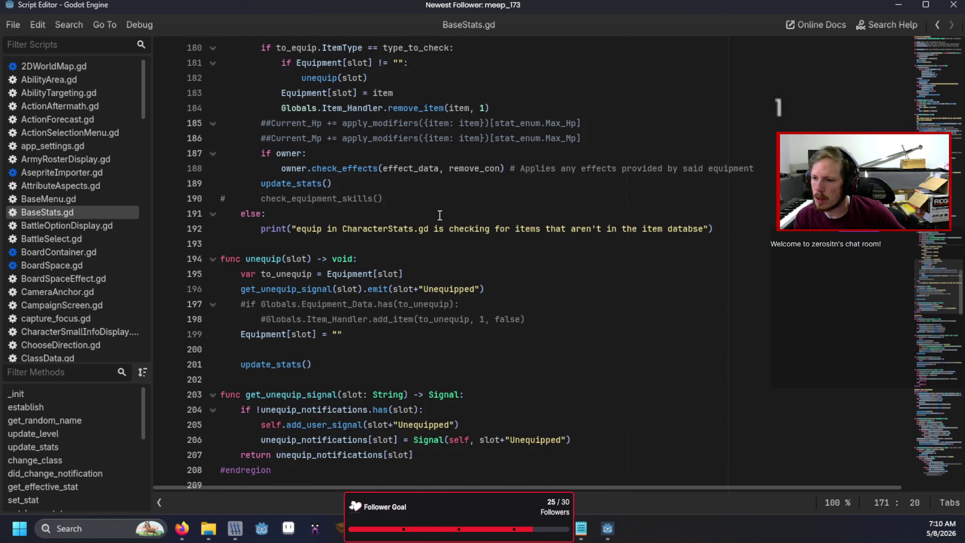
{"action": "scroll", "coordinate": [439, 215], "scroll_direction": "down", "scroll_amount": 2}
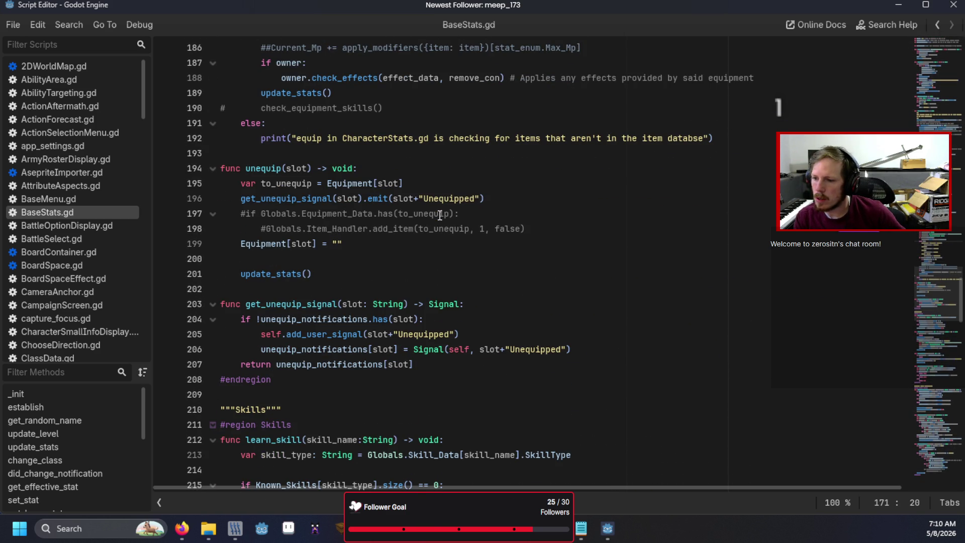
{"action": "scroll", "coordinate": [440, 215], "scroll_direction": "down", "scroll_amount": 9}
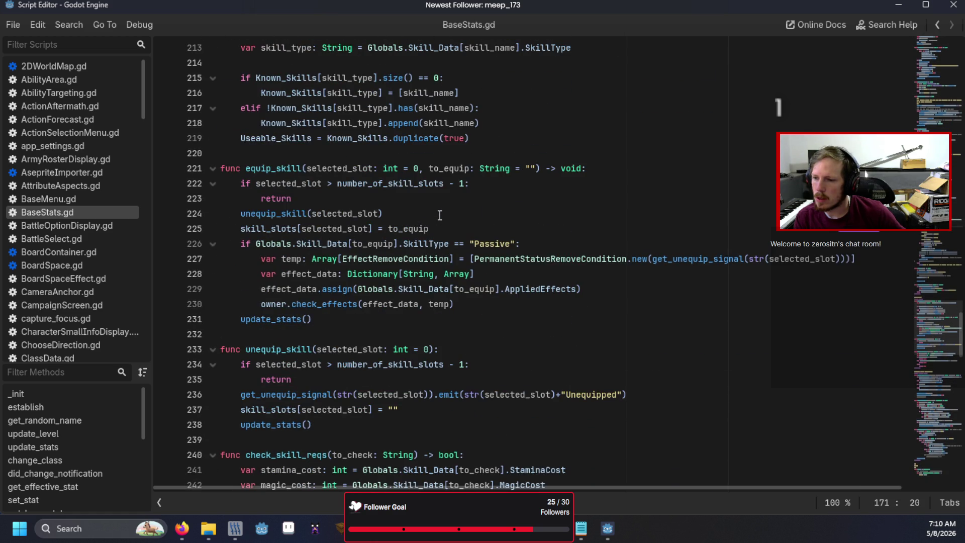
{"action": "scroll", "coordinate": [439, 215], "scroll_direction": "down", "scroll_amount": 9}
{"action": "scroll", "coordinate": [440, 215], "scroll_direction": "down", "scroll_amount": 7}
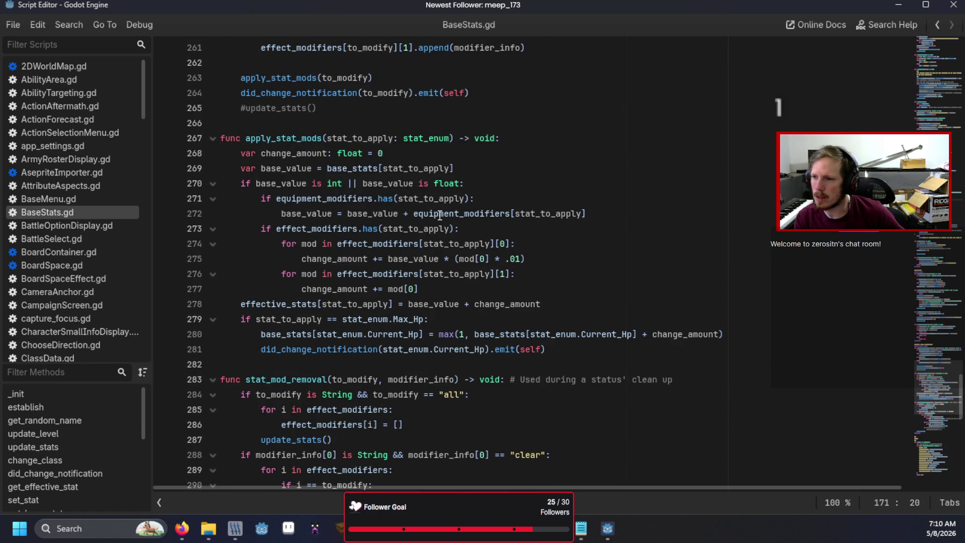
- Break on BaseStats.gd line 268, step to line 272, and inspect equipment_modifiers in Stack Variables
{"action": "left_click", "coordinate": [165, 153]}
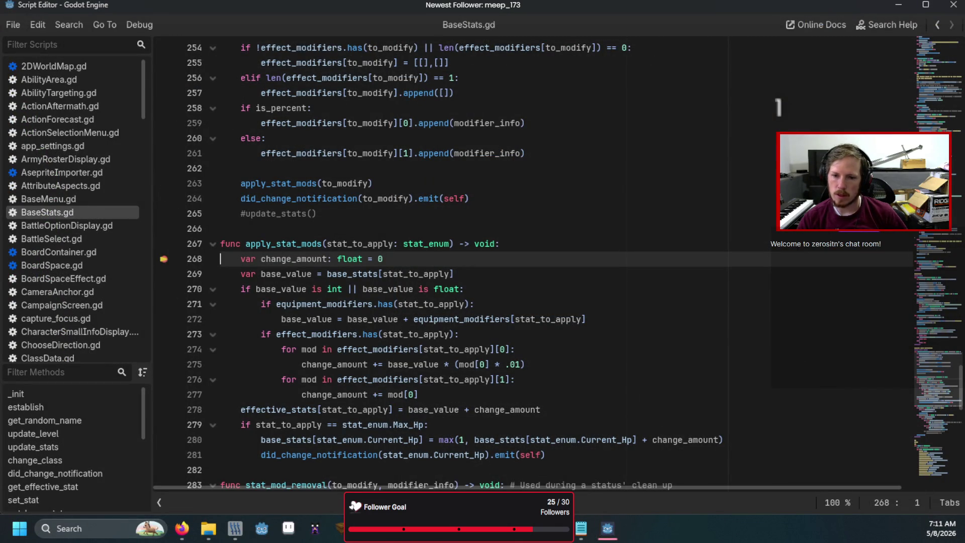
{"action": "key", "text": "F10"}
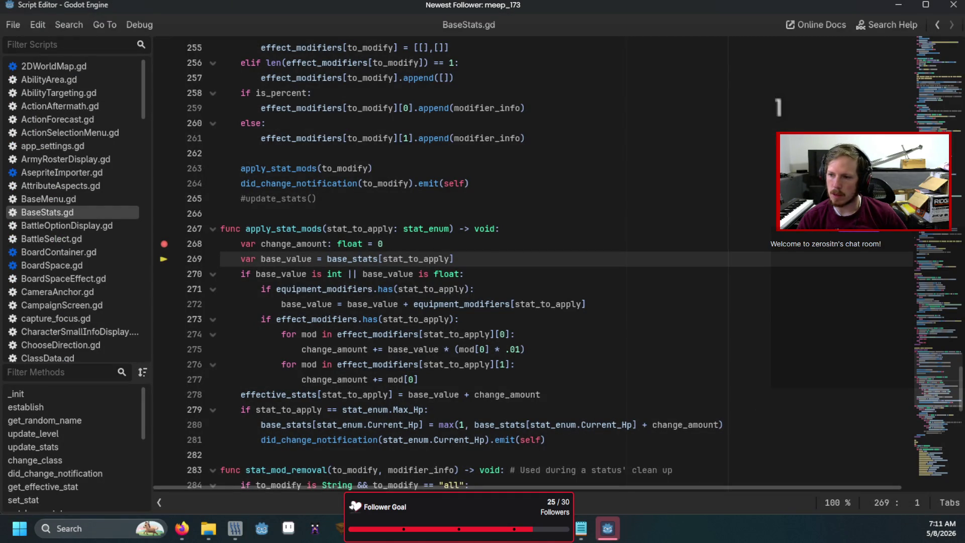
{"action": "key", "text": "F10"}
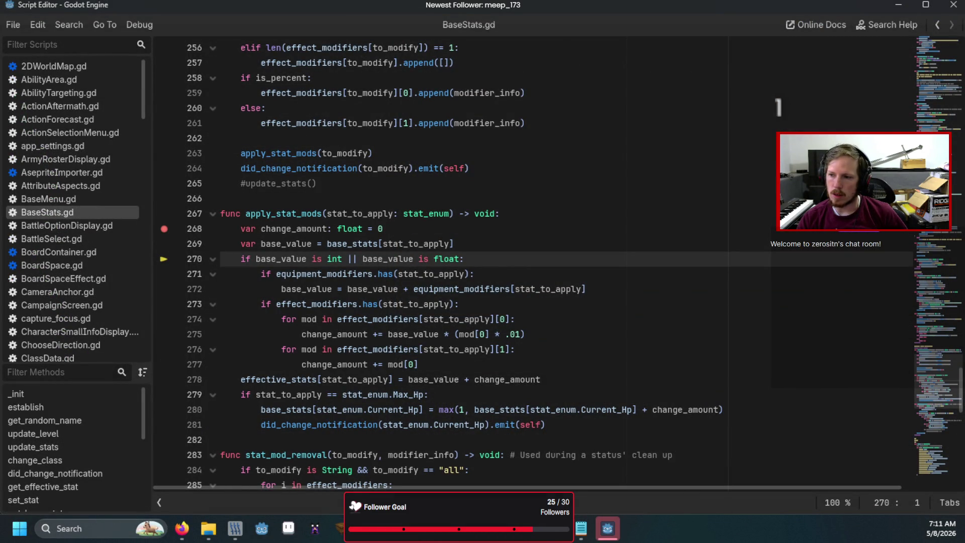
{"action": "key", "text": "F10"}
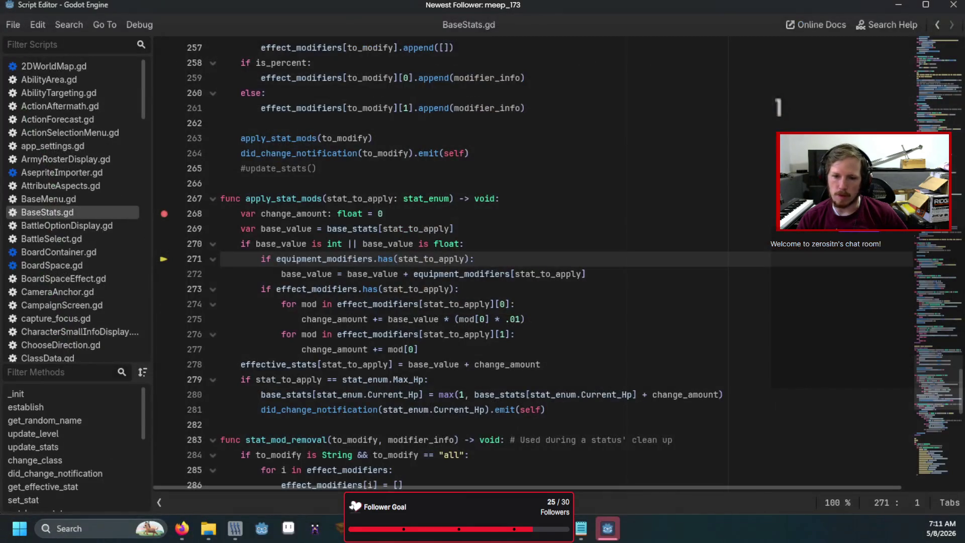
{"action": "key", "text": "F10"}
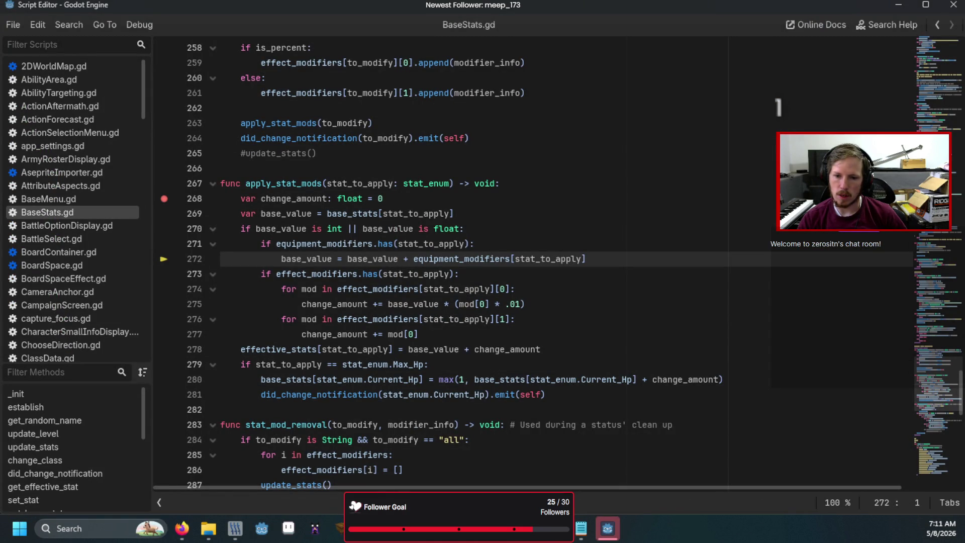
{"action": "key", "text": "alt+Tab"}
{"action": "scroll", "coordinate": [718, 451], "scroll_direction": "down", "scroll_amount": 5}
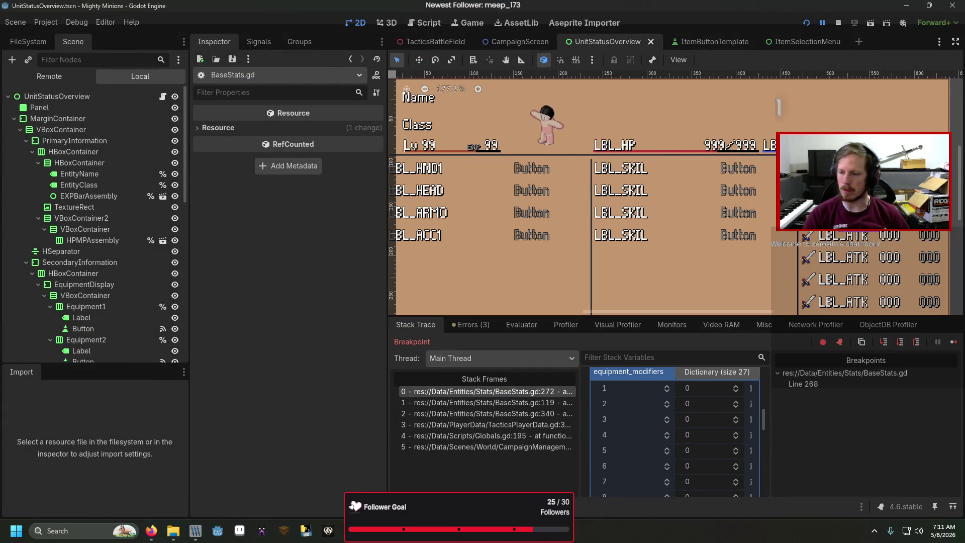
- Search BaseStats.gd for equipment_modifiers and review the first matches
{"action": "key", "text": "alt+Tab"}
{"action": "scroll", "coordinate": [601, 247], "scroll_direction": "up", "scroll_amount": 1}
{"action": "scroll", "coordinate": [600, 247], "scroll_direction": "up", "scroll_amount": 3}
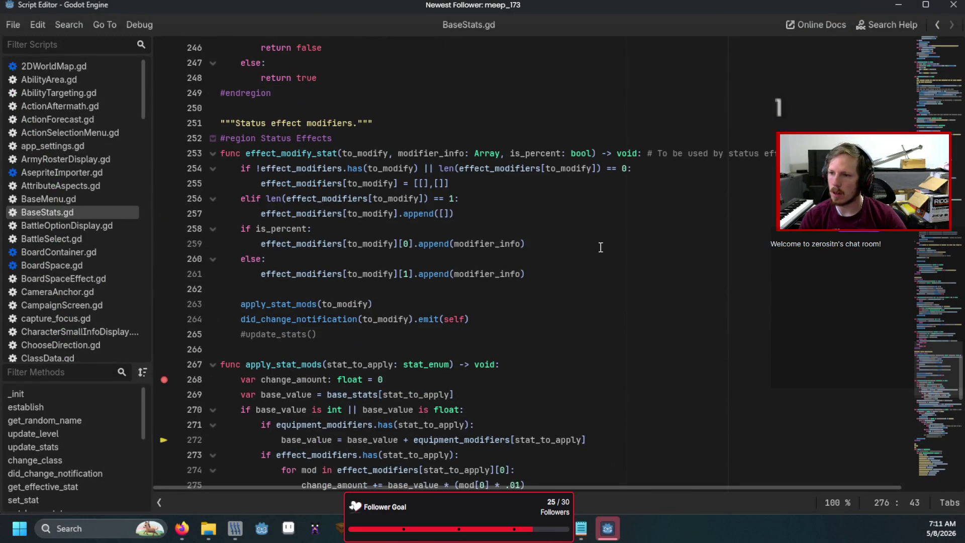
{"action": "key", "text": "ctrl+f"}
{"action": "type", "text": "equipment_modi"}
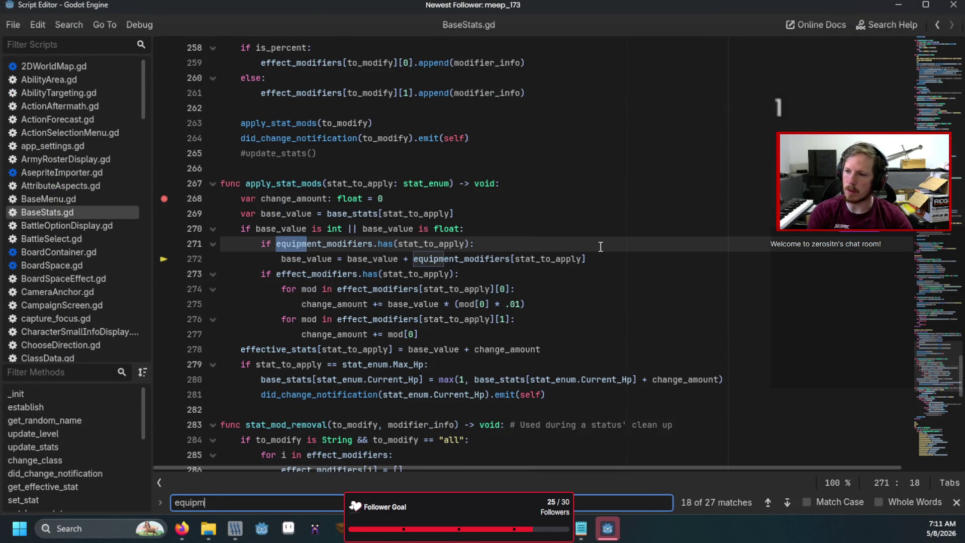
{"action": "type", "text": "fiers"}
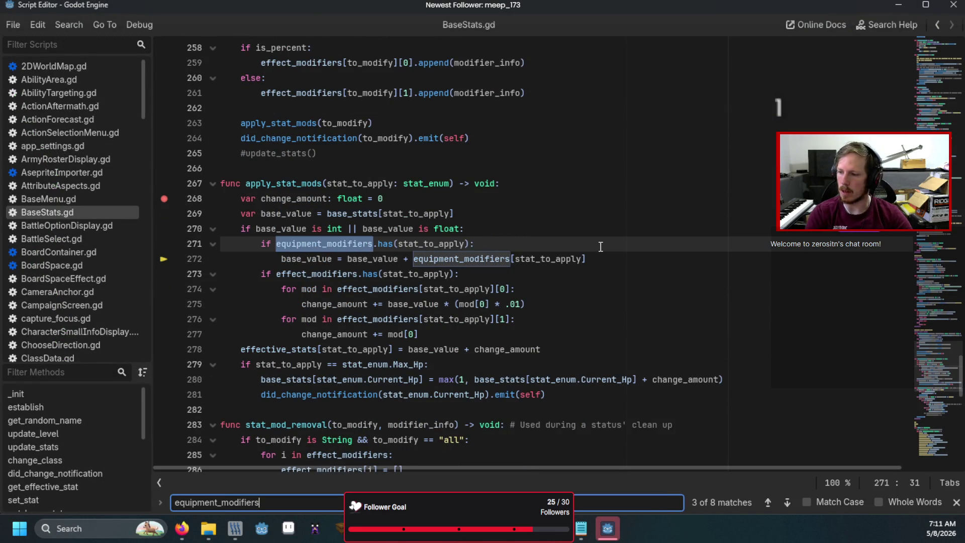
{"action": "left_click", "coordinate": [787, 501]}
{"action": "left_click", "coordinate": [787, 500]}
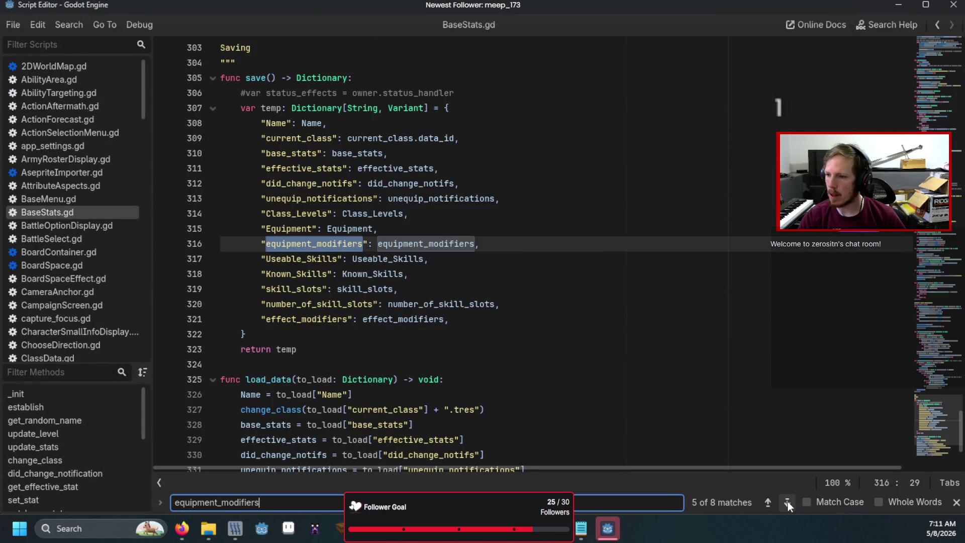
- Review the remaining equipment_modifiers matches, remove the line 268 breakpoint, and show the desktop
{"action": "left_click", "coordinate": [787, 499]}
{"action": "left_click", "coordinate": [786, 499]}
{"action": "left_click", "coordinate": [787, 499]}
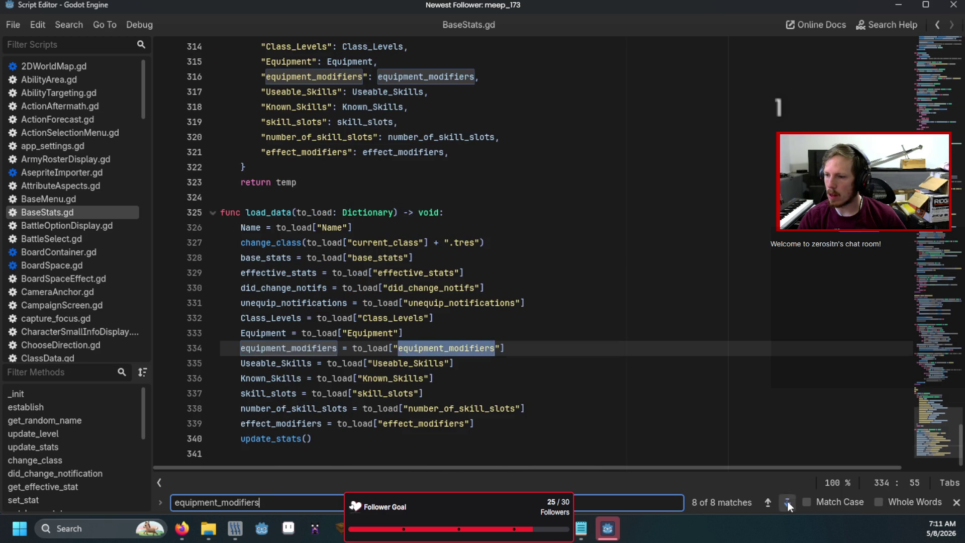
{"action": "left_click", "coordinate": [787, 500]}
{"action": "left_click", "coordinate": [787, 499]}
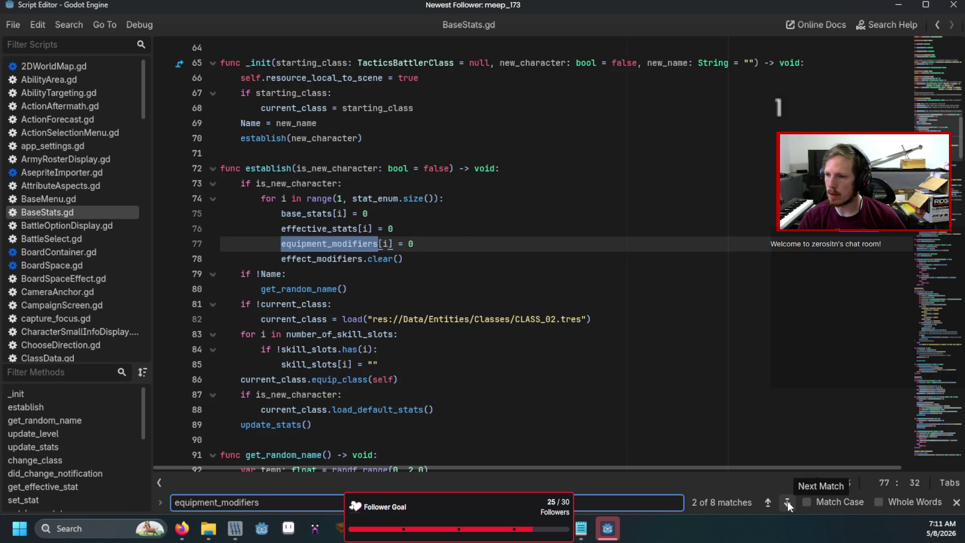
{"action": "left_click", "coordinate": [787, 500]}
{"action": "left_click", "coordinate": [164, 198]}
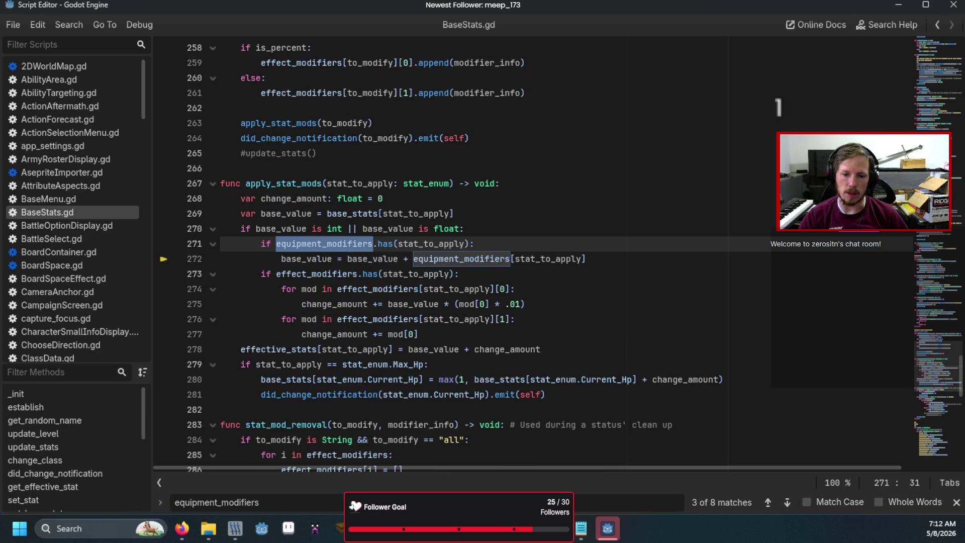
{"action": "key", "text": "super+d"}
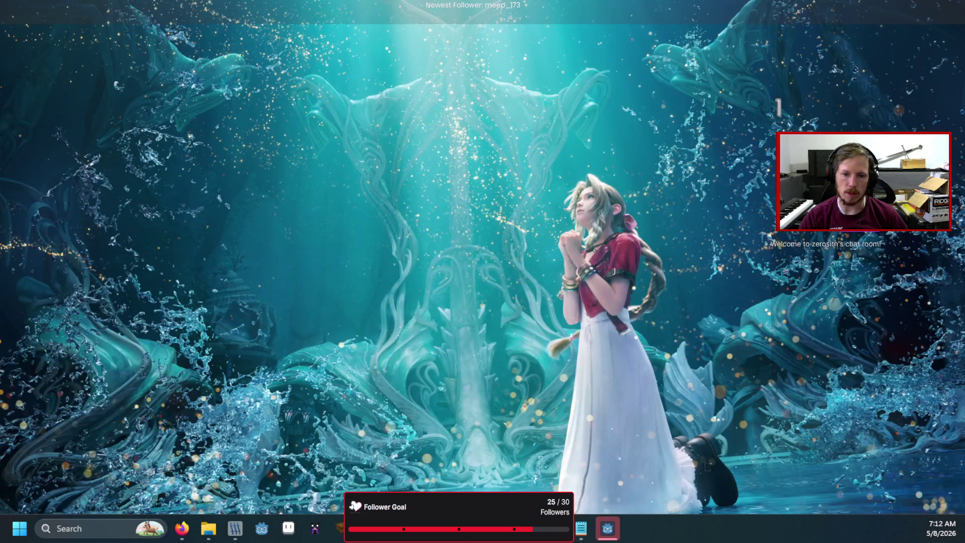
- Open CharacterStats.gd from Data\PartyData\Stats in Notepad and begin a text search
{"action": "left_click", "coordinate": [607, 528]}
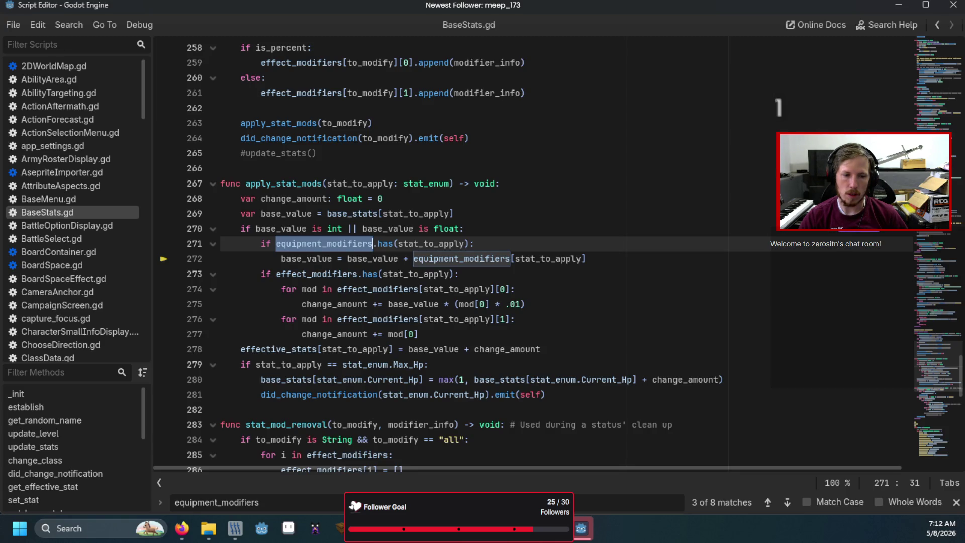
{"action": "key", "text": "alt+Tab"}
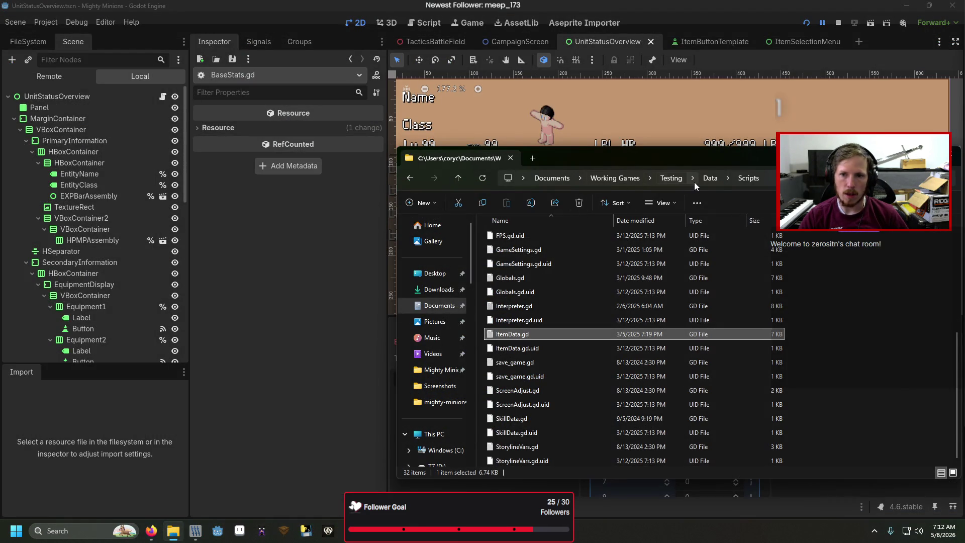
{"action": "left_click", "coordinate": [706, 179]}
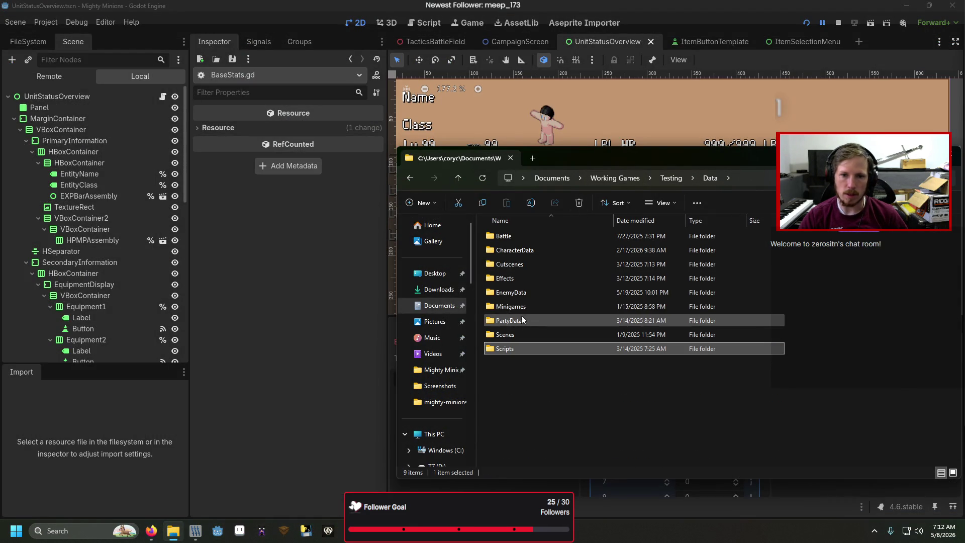
{"action": "double_click", "coordinate": [507, 278]}
{"action": "double_click", "coordinate": [508, 278]}
{"action": "double_click", "coordinate": [532, 237]}
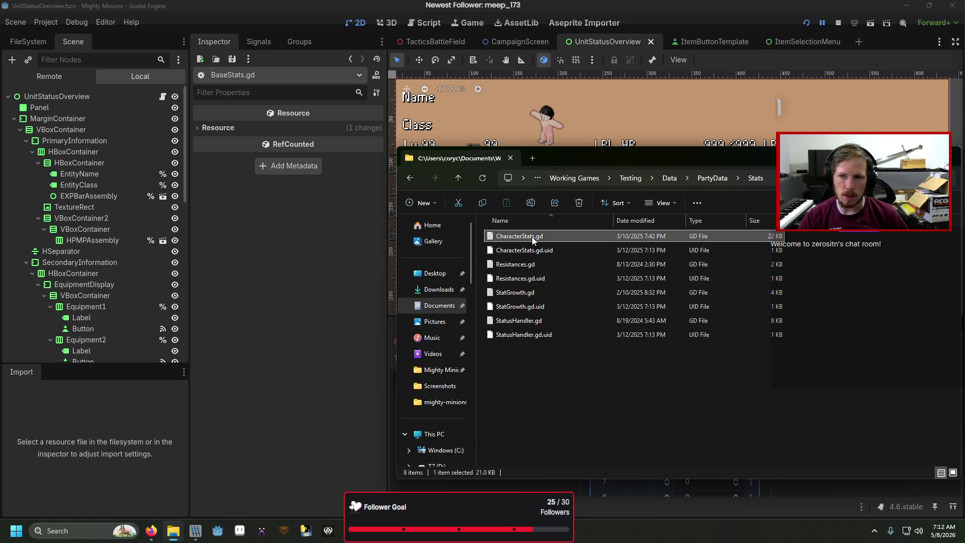
{"action": "key", "text": "ctrl+f"}
- Search CharacterStats.gd for equipment_modifiers and review its occurrences
{"action": "type", "text": "equipment_mod"}
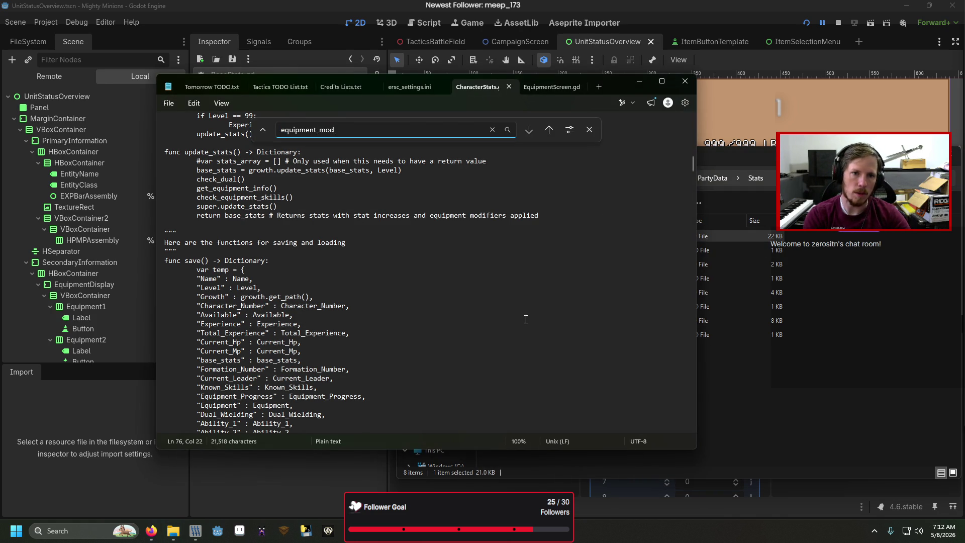
{"action": "type", "text": "ifiers"}
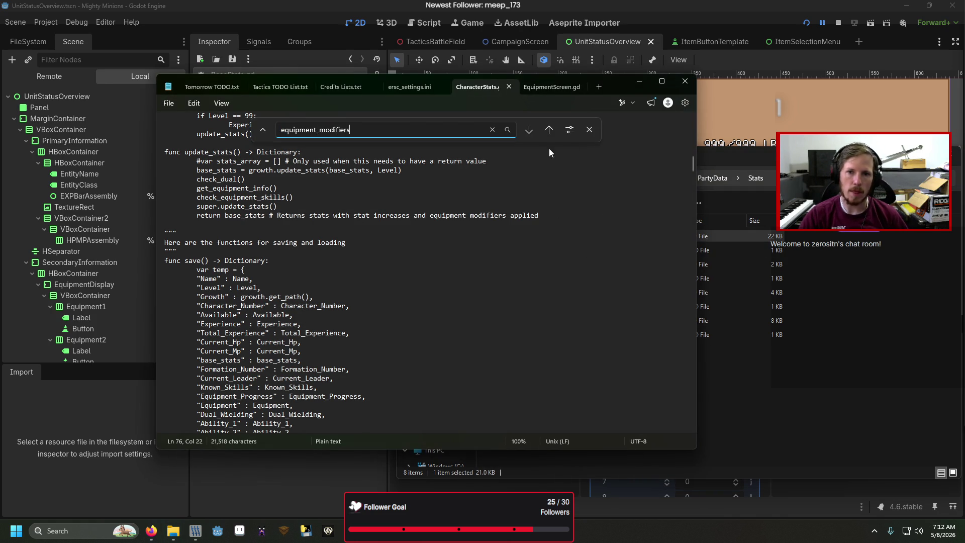
{"action": "left_click", "coordinate": [531, 134]}
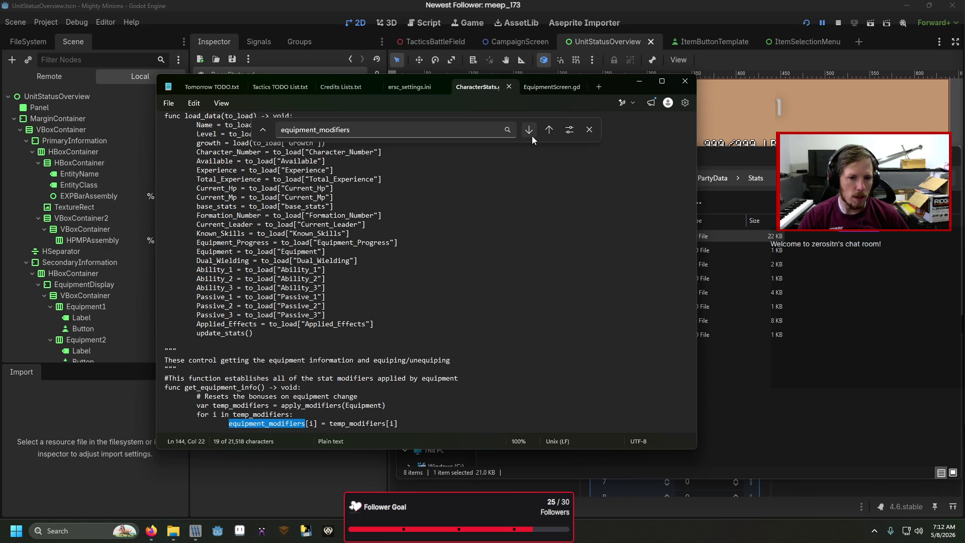
{"action": "scroll", "coordinate": [428, 306], "scroll_direction": "down", "scroll_amount": 7}
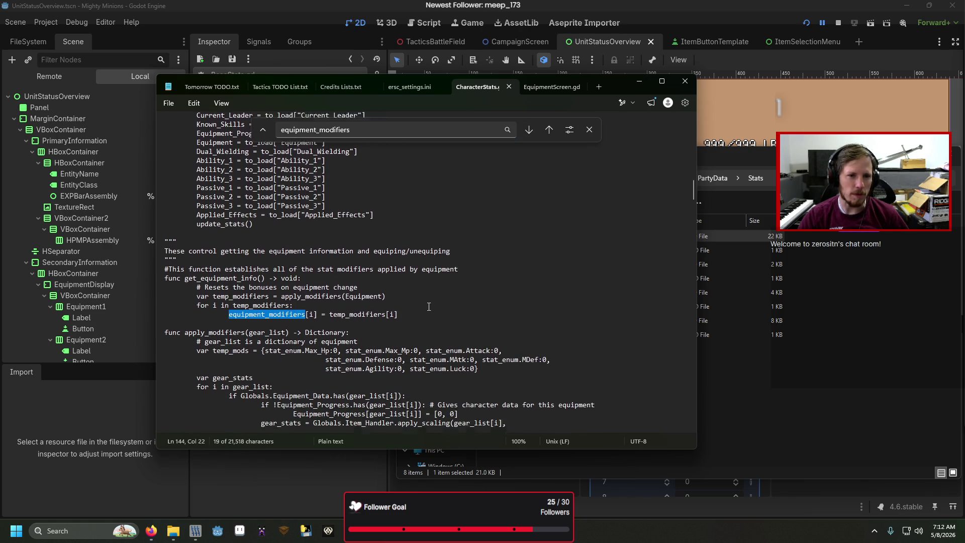
{"action": "scroll", "coordinate": [429, 306], "scroll_direction": "down", "scroll_amount": 1}
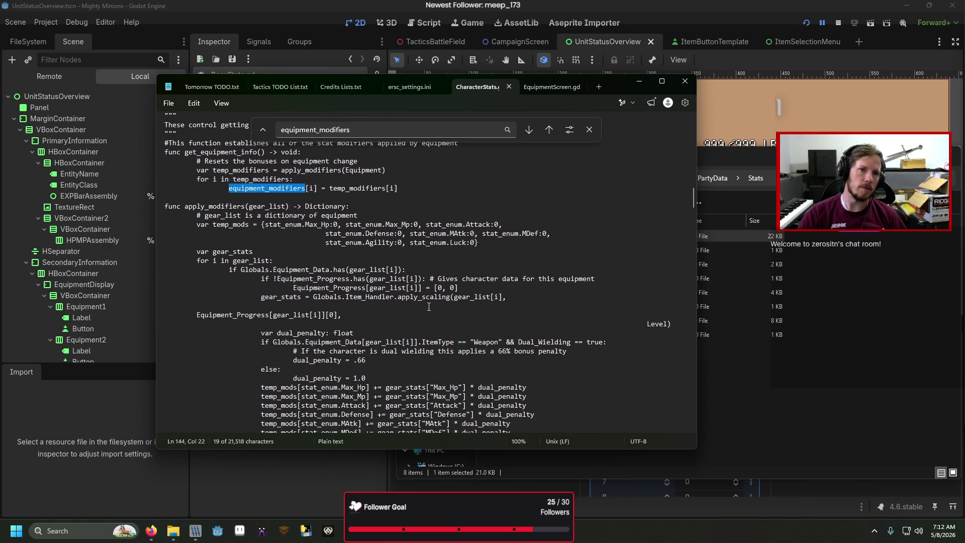
{"action": "scroll", "coordinate": [428, 307], "scroll_direction": "up", "scroll_amount": 1}
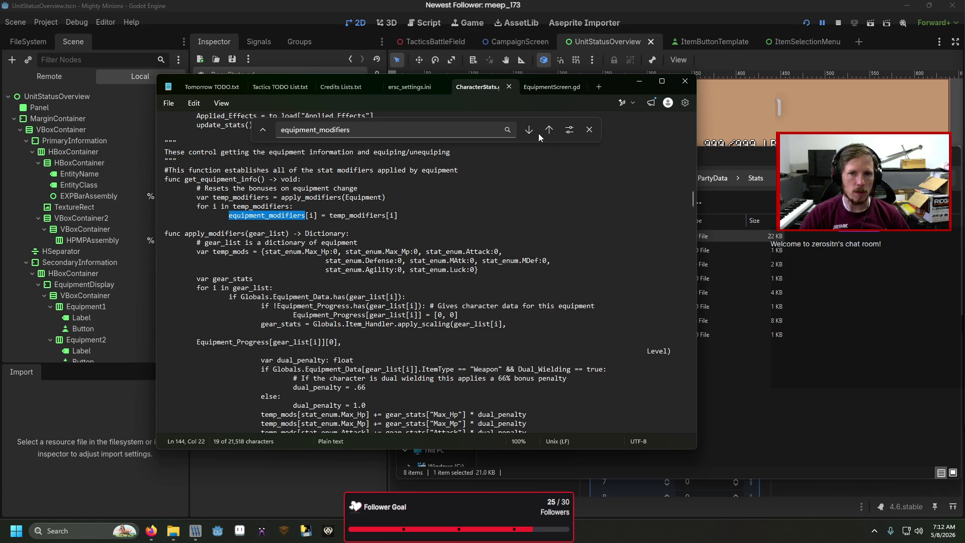
- Search for get_equipment_info to find its call in update_stats, then return to BaseStats.gd in Godot
{"action": "key", "text": "ctrl+f"}
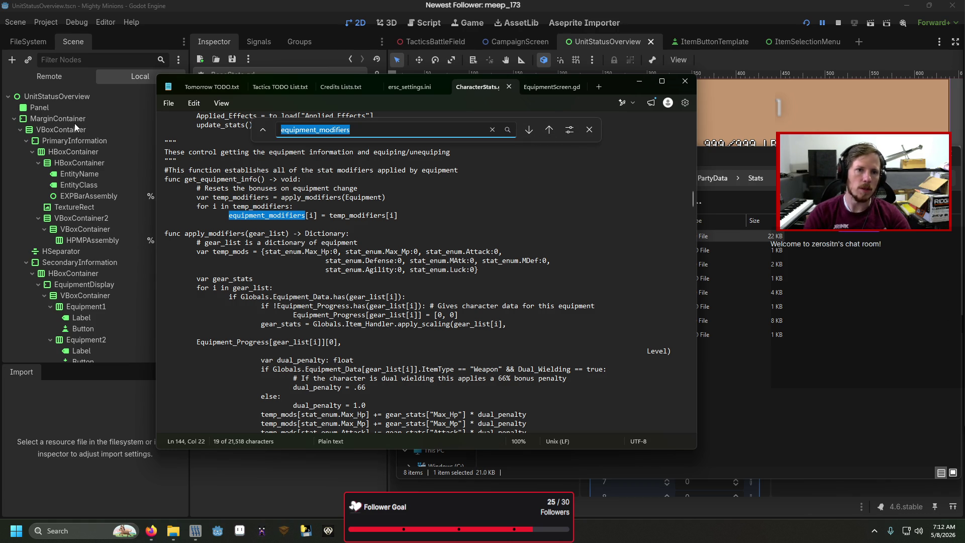
{"action": "type", "text": "get_equipment"}
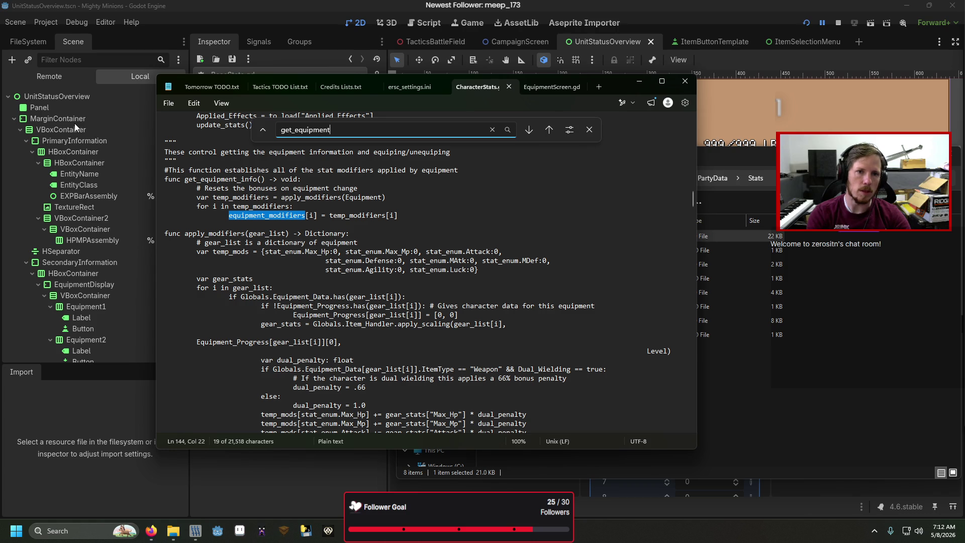
{"action": "type", "text": "_info"}
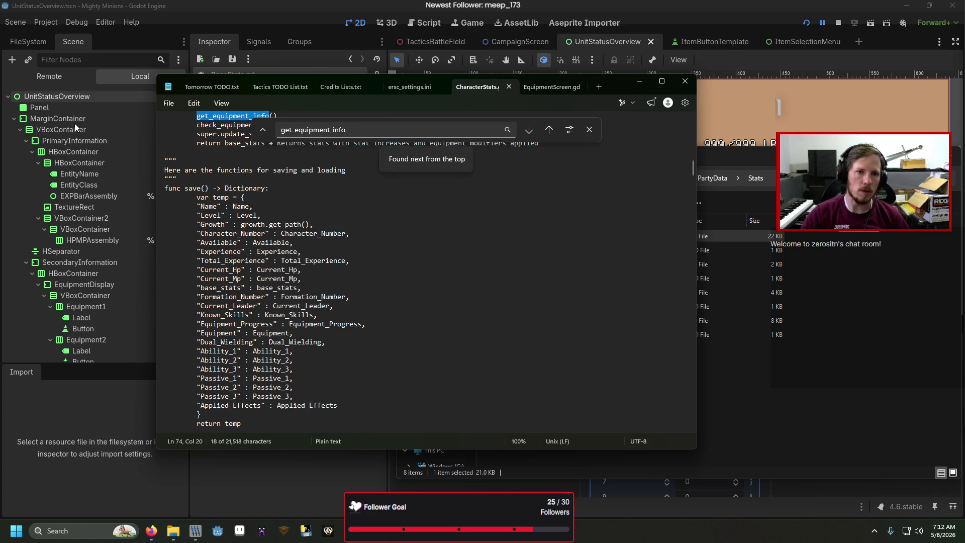
{"action": "scroll", "coordinate": [383, 236], "scroll_direction": "up", "scroll_amount": 1}
{"action": "scroll", "coordinate": [382, 236], "scroll_direction": "up", "scroll_amount": 3}
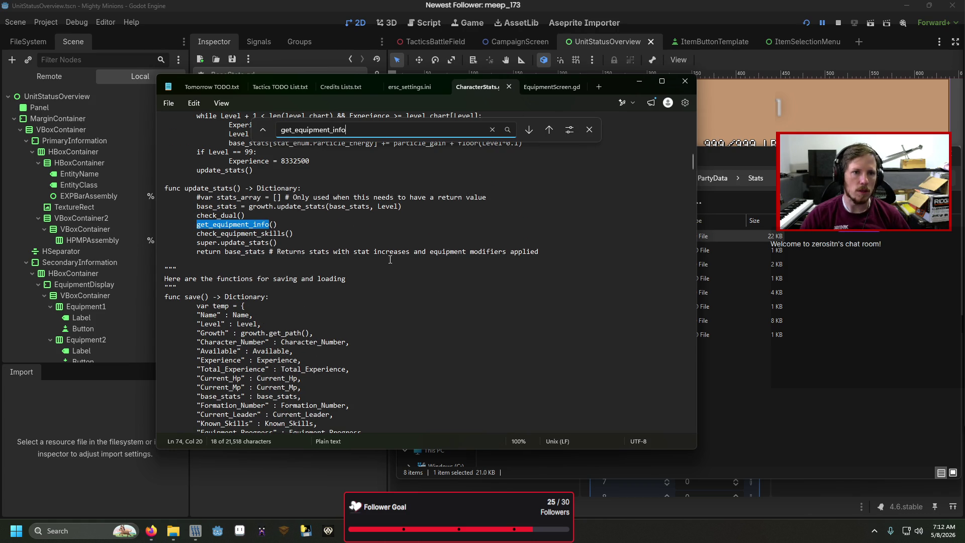
{"action": "left_click", "coordinate": [529, 130]}
{"action": "left_click", "coordinate": [530, 130]}
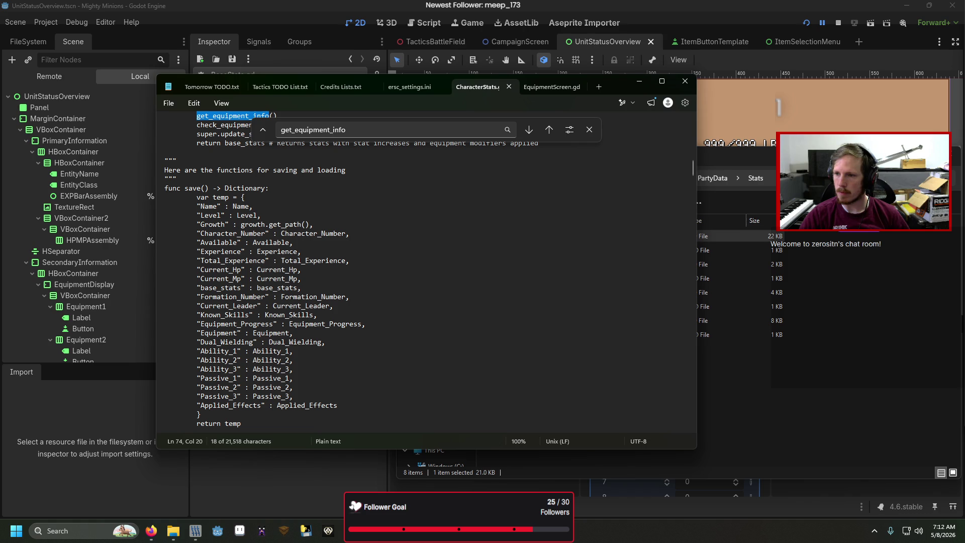
{"action": "key", "text": "alt+Tab"}
{"action": "scroll", "coordinate": [436, 267], "scroll_direction": "up", "scroll_amount": 8}
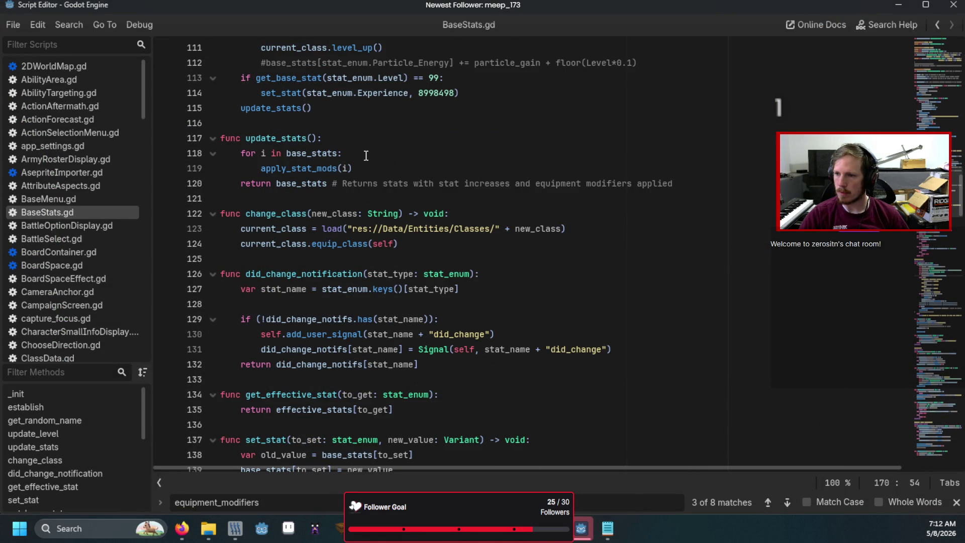
- Add a get_equipment_info() call inside update_stats' for loop in BaseStats.gd
{"action": "left_click", "coordinate": [365, 155]}
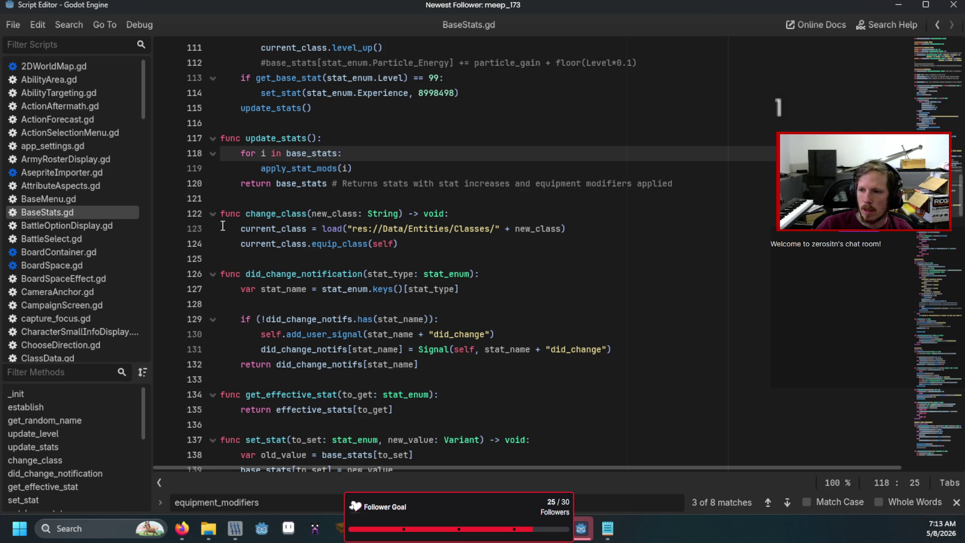
{"action": "key", "text": "Return"}
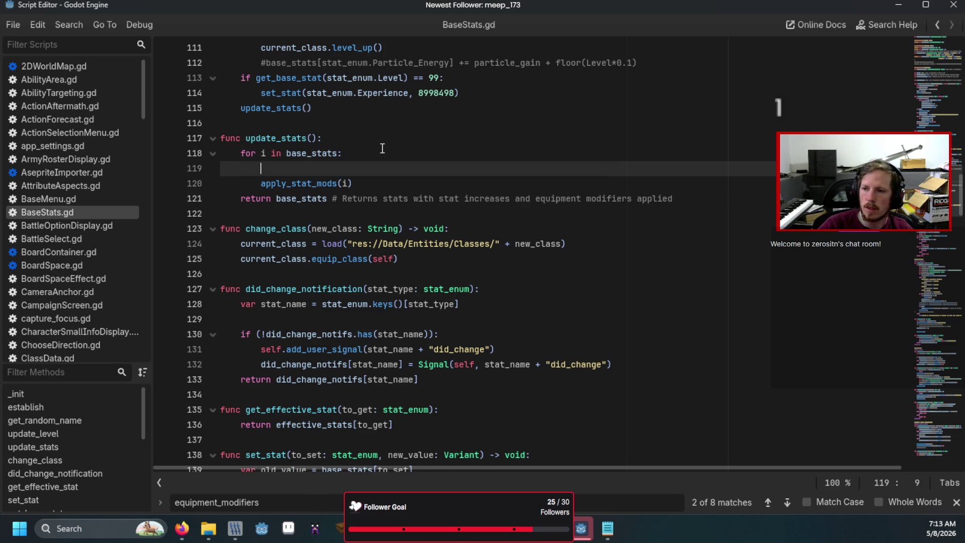
{"action": "type", "text": "get_e"}
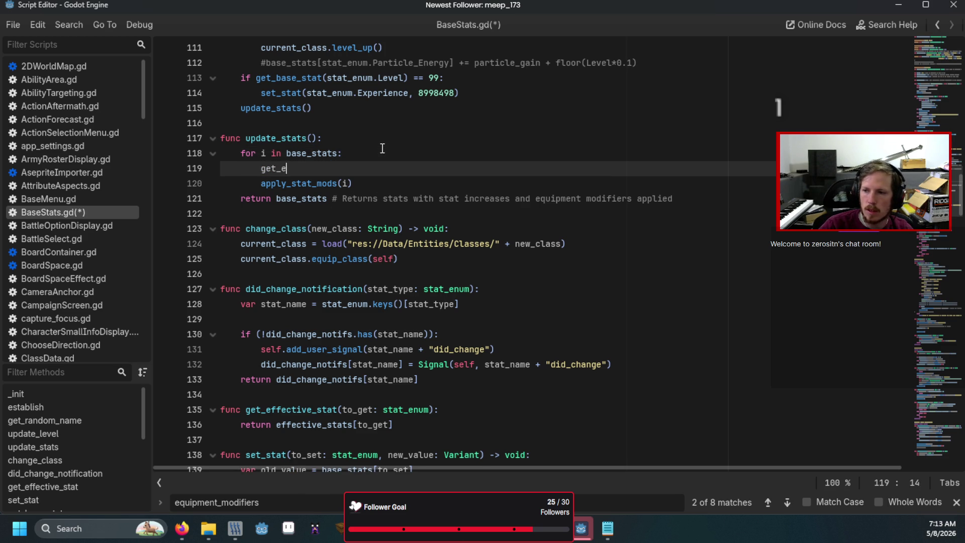
{"action": "type", "text": "quipment_info("}
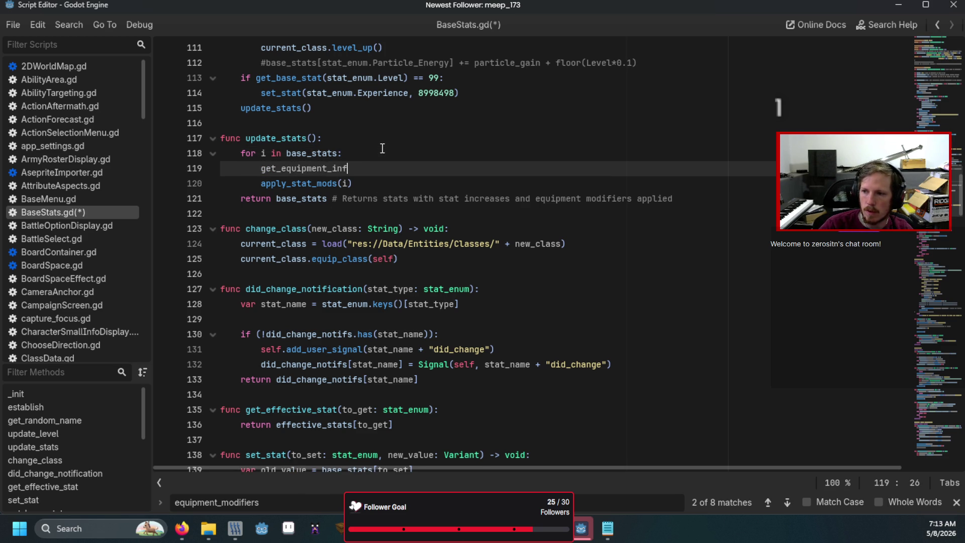
{"action": "scroll", "coordinate": [382, 148], "scroll_direction": "down", "scroll_amount": 20}
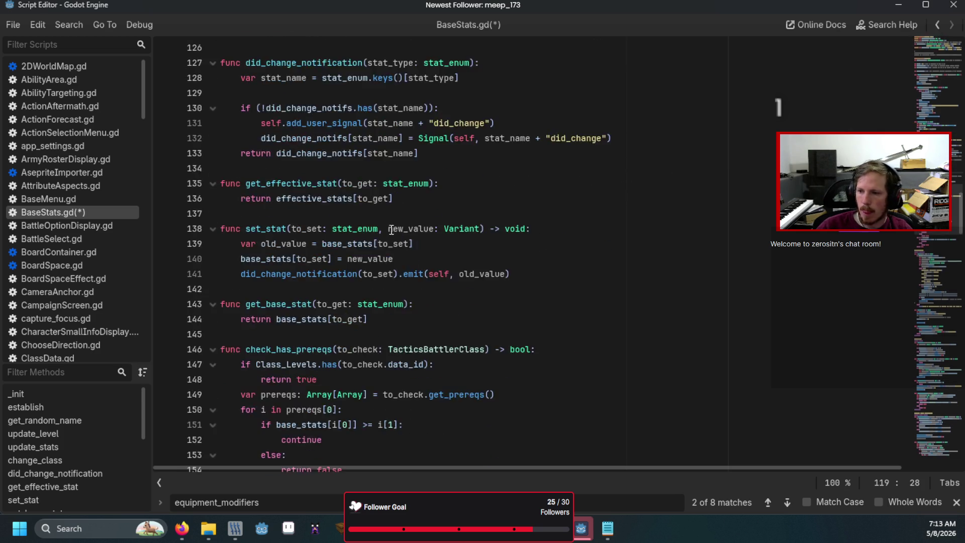
{"action": "scroll", "coordinate": [314, 284], "scroll_direction": "down", "scroll_amount": 2}
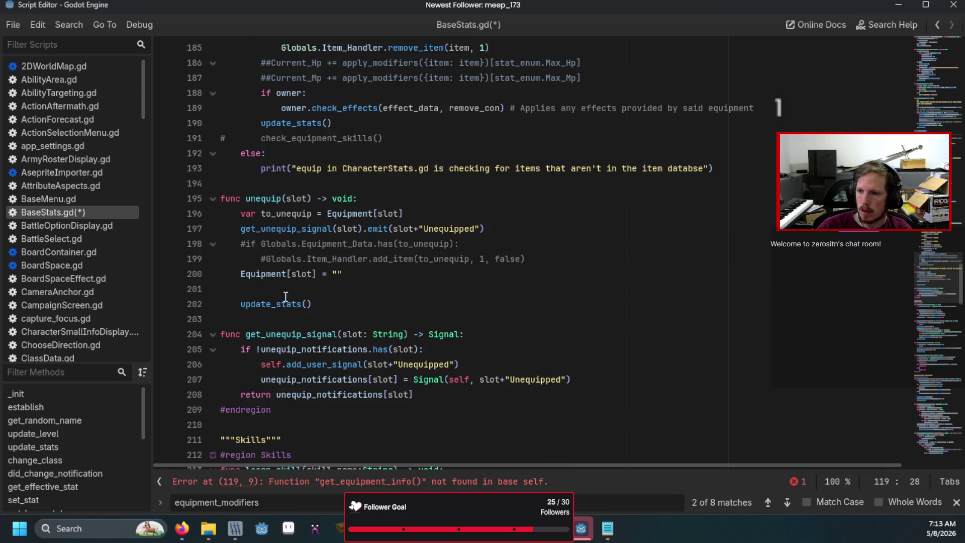
- Declare func get_equipment_info() -> void: after unequip, then go back to CharacterStats.gd in Notepad
{"action": "left_click", "coordinate": [271, 319]}
{"action": "key", "text": "Return"}
{"action": "key", "text": "Return"}
{"action": "key", "text": "Up"}
{"action": "type", "text": "func get_e"}
{"action": "type", "text": "quipment_"}
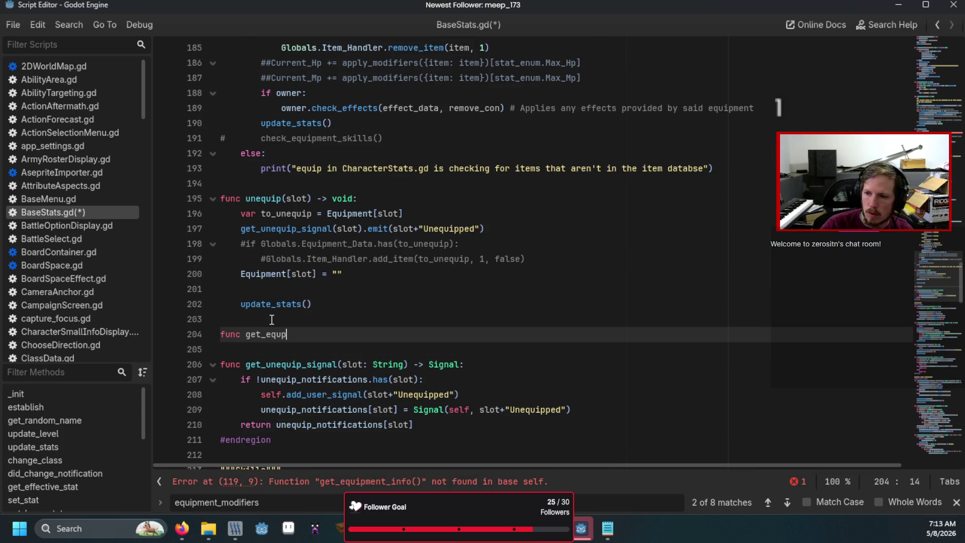
{"action": "type", "text": "info() ->"}
{"action": "type", "text": " void:"}
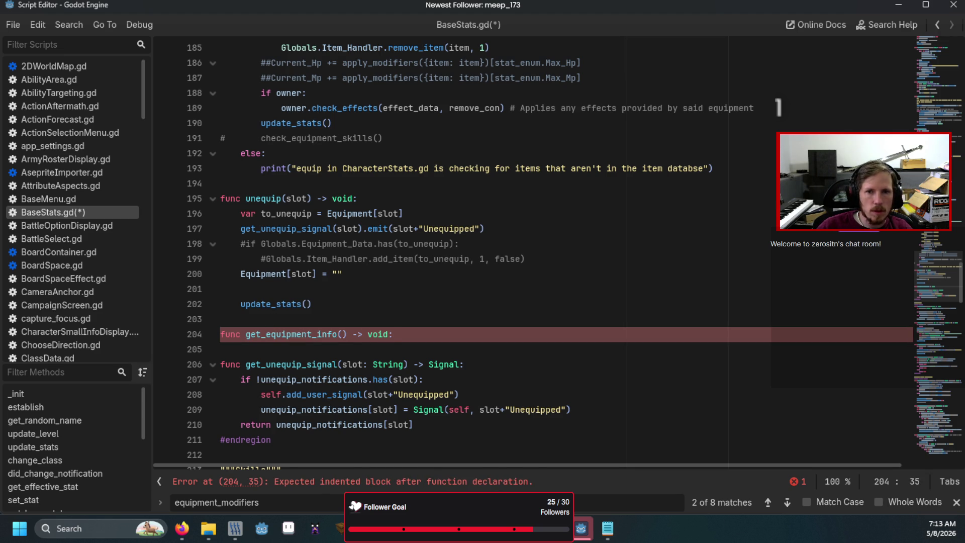
{"action": "key", "text": "alt+Tab"}
{"action": "scroll", "coordinate": [394, 282], "scroll_direction": "down", "scroll_amount": 5}
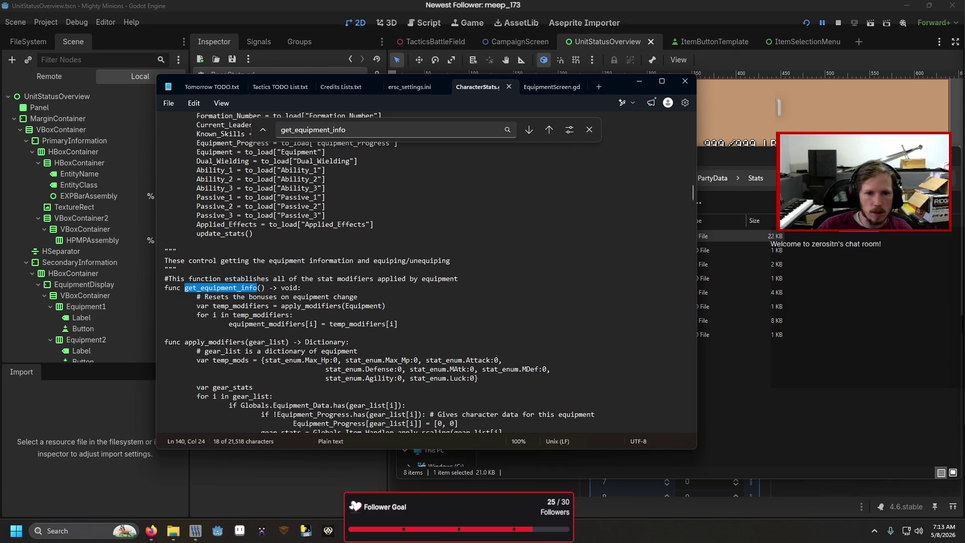
- Select Notepad's get_equipment_info function, then indent the empty function body line in BaseStats.gd
{"action": "left_click", "coordinate": [404, 323]}
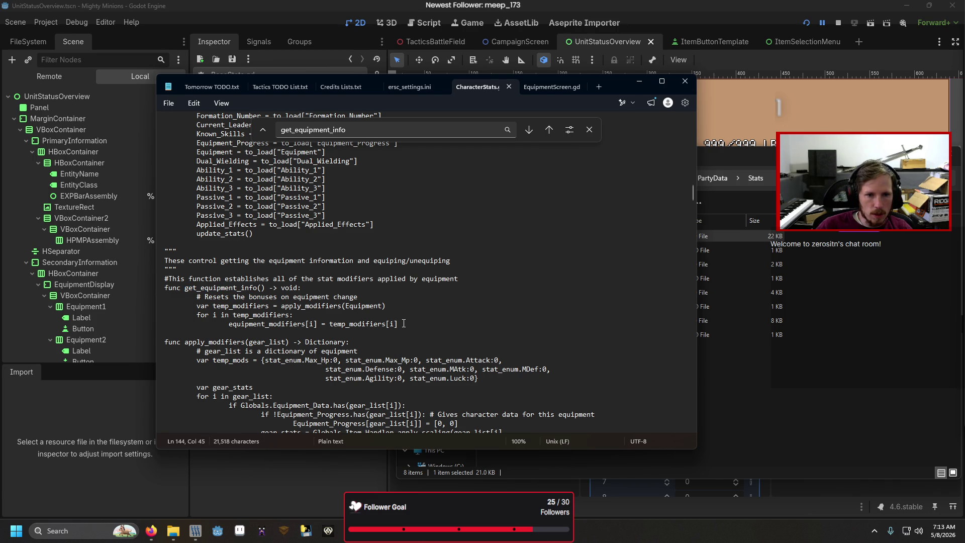
{"action": "mouse_move", "coordinate": [403, 323]}
{"action": "left_mouse_down"}
{"action": "mouse_move", "coordinate": [171, 324]}
{"action": "mouse_move", "coordinate": [166, 279]}
{"action": "mouse_move", "coordinate": [147, 285]}
{"action": "left_mouse_up"}
{"action": "key", "text": "ctrl+c"}
{"action": "key", "text": "alt+Tab"}
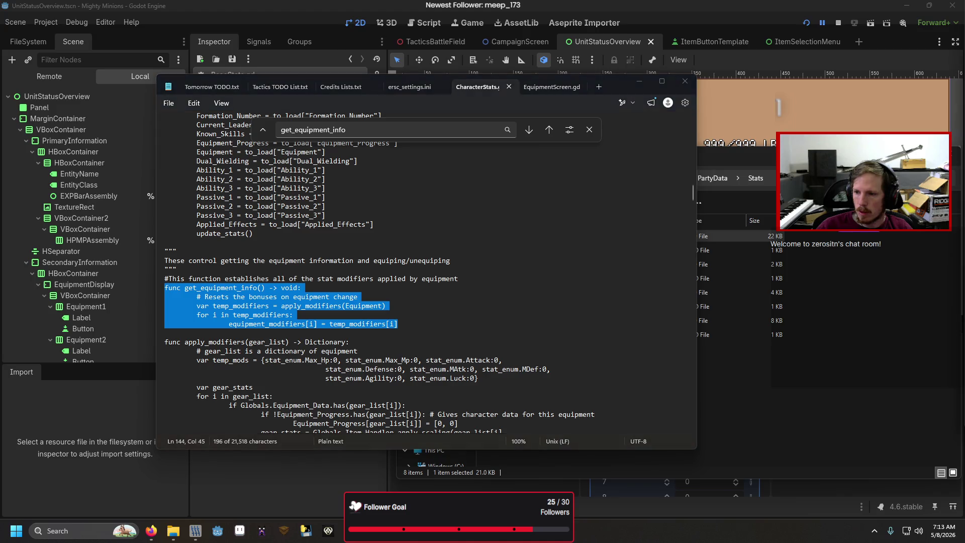
{"action": "key", "text": "Tab"}
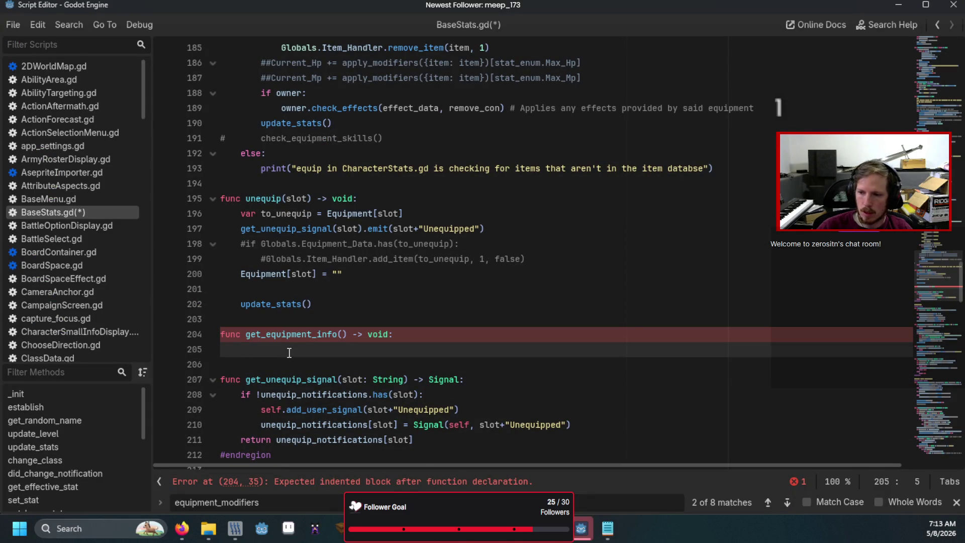
- Paste the get_equipment_info body into BaseStats.gd and remove the duplicated function header
{"action": "key", "text": "ctrl+v"}
{"action": "left_click_drag", "start_coordinate": [442, 348], "coordinate": [441, 334]}
{"action": "key", "text": "BackSpace"}
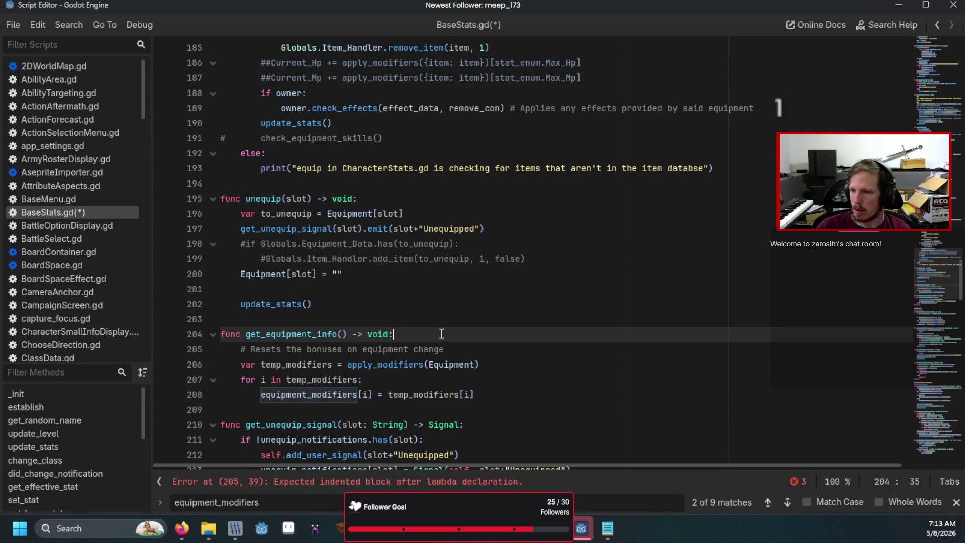
- Search CharacterStats.gd in Notepad for apply_modifiers
{"action": "key", "text": "alt+Tab"}
{"action": "key", "text": "ctrl+f"}
{"action": "type", "text": "apply"}
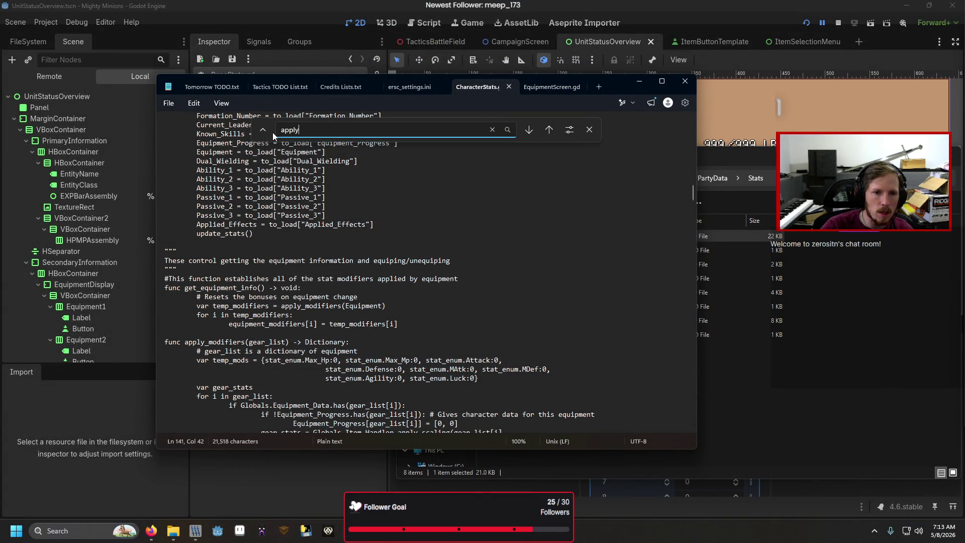
{"action": "type", "text": "_modifiers"}
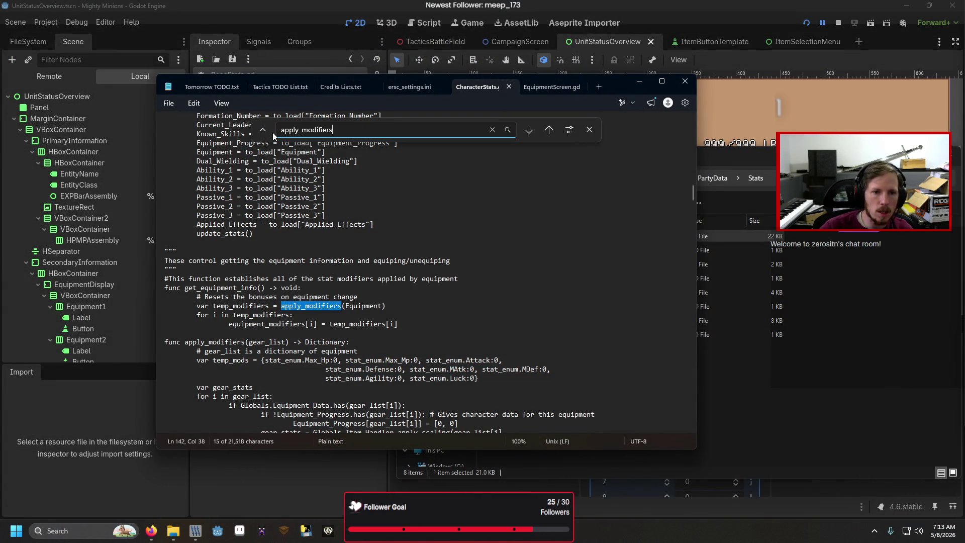
- Step through apply_modifiers matches to its definition func apply_modifiers(gear_list) -> Dictionary
{"action": "left_click", "coordinate": [548, 130]}
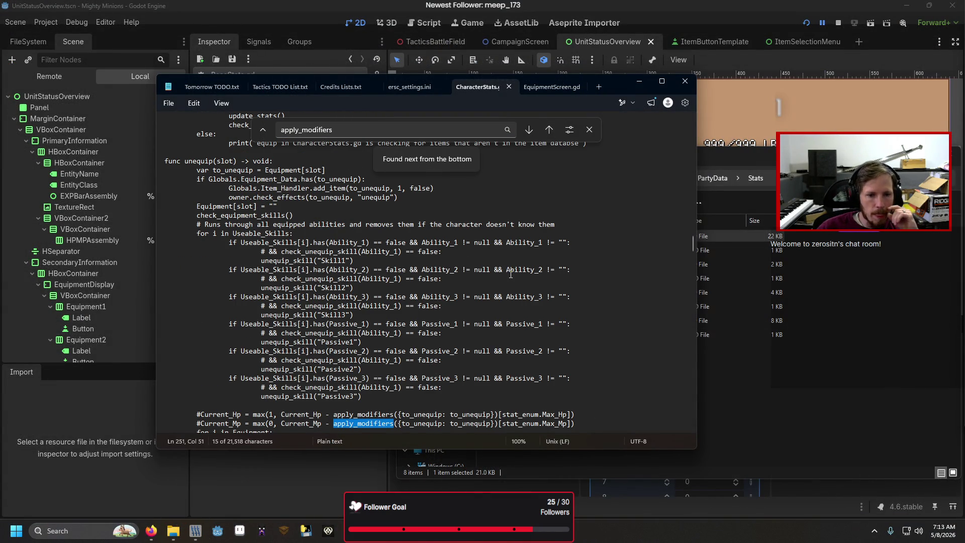
{"action": "scroll", "coordinate": [510, 274], "scroll_direction": "down", "scroll_amount": 1}
{"action": "scroll", "coordinate": [511, 274], "scroll_direction": "up", "scroll_amount": 1}
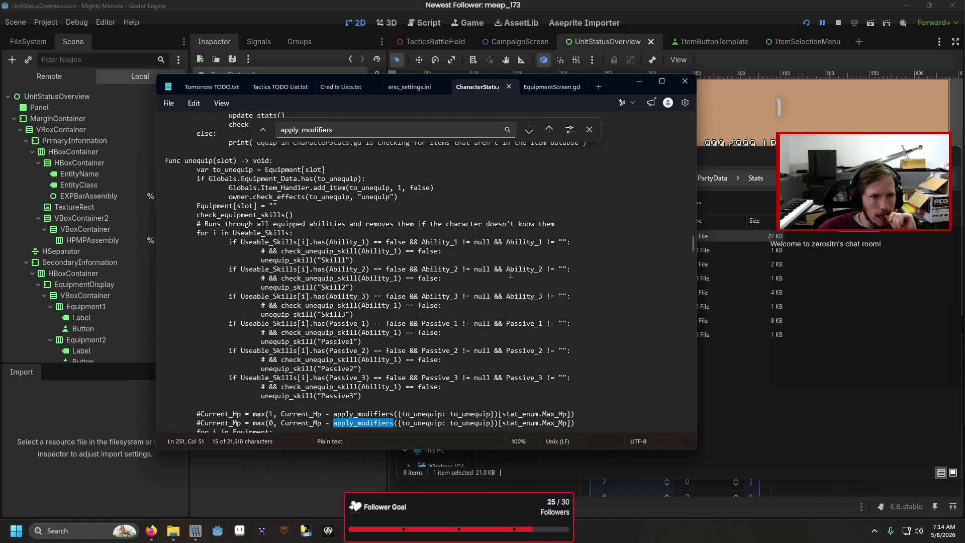
{"action": "scroll", "coordinate": [510, 274], "scroll_direction": "up", "scroll_amount": 2}
{"action": "scroll", "coordinate": [510, 274], "scroll_direction": "down", "scroll_amount": 4}
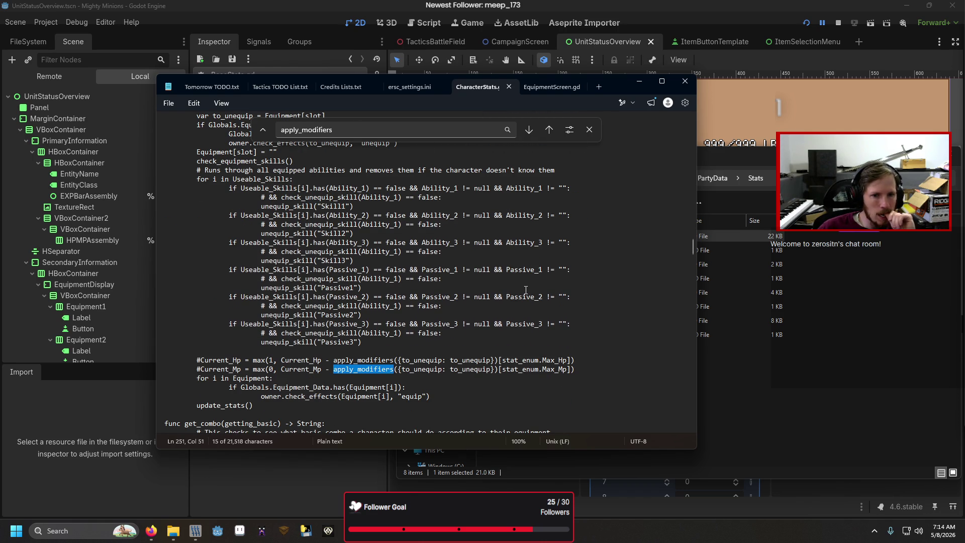
{"action": "left_click", "coordinate": [550, 131]}
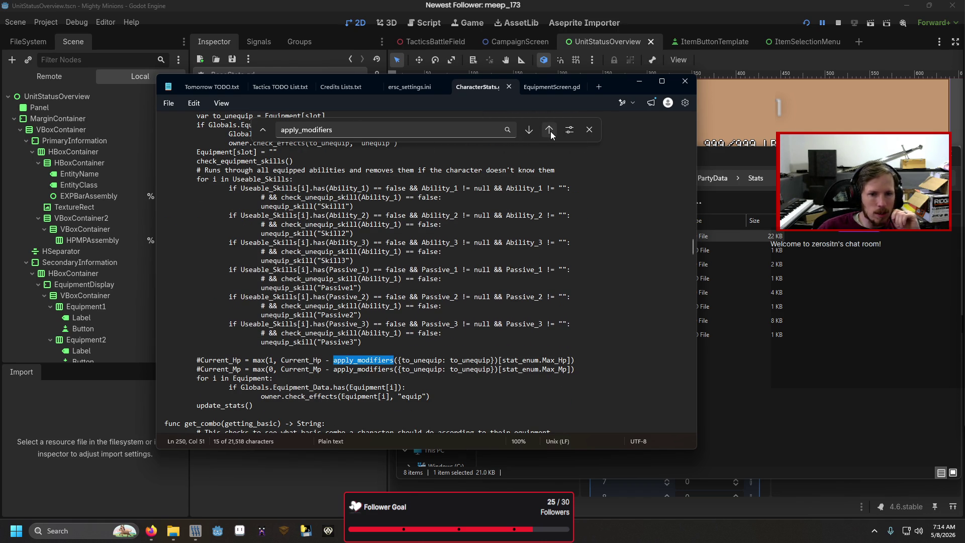
{"action": "left_click", "coordinate": [550, 131]}
{"action": "scroll", "coordinate": [475, 261], "scroll_direction": "up", "scroll_amount": 4}
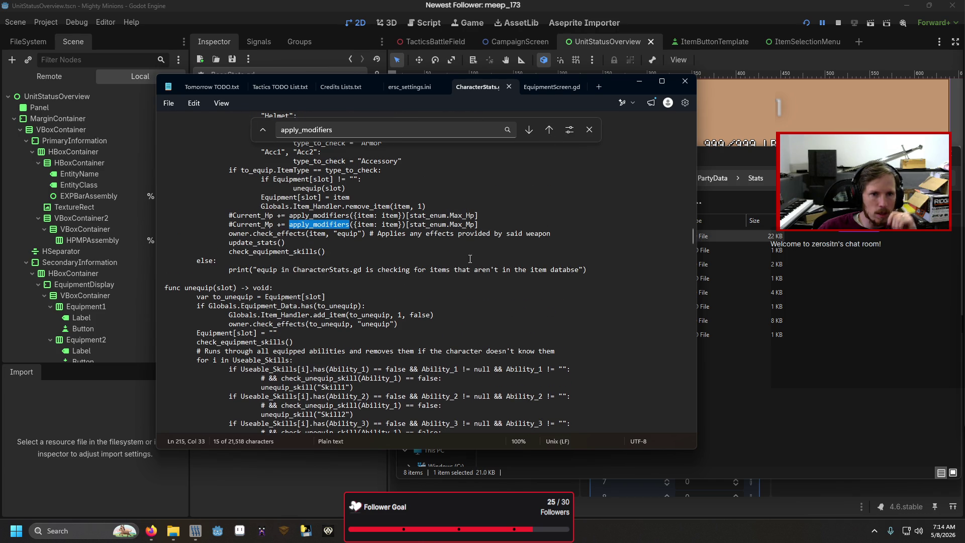
{"action": "left_click", "coordinate": [340, 131]}
{"action": "type", "text": "("}
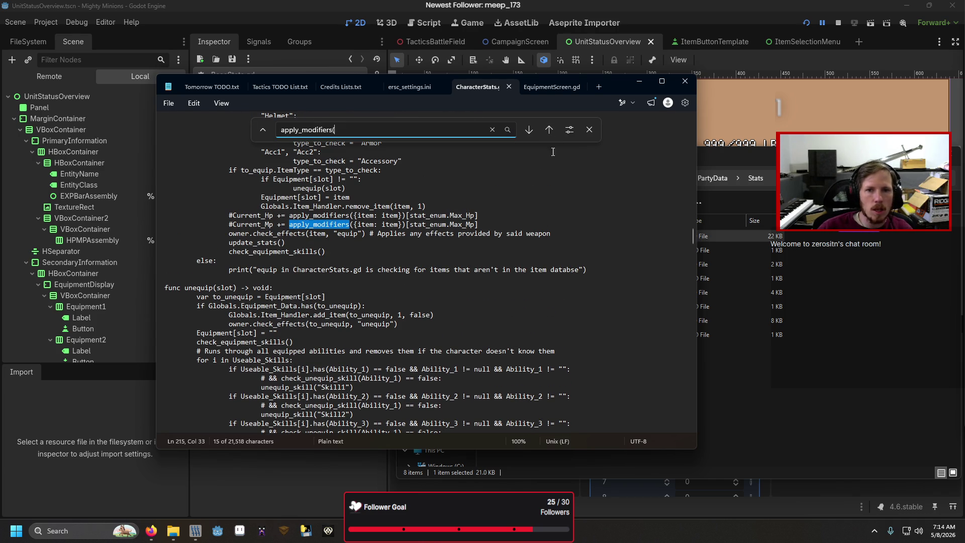
{"action": "left_click", "coordinate": [550, 134]}
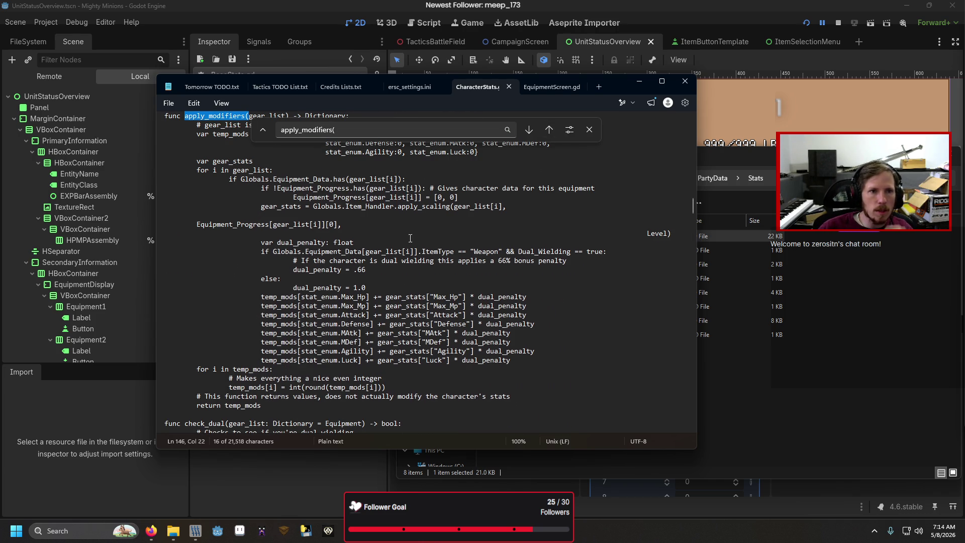
{"action": "scroll", "coordinate": [410, 238], "scroll_direction": "up", "scroll_amount": 3}
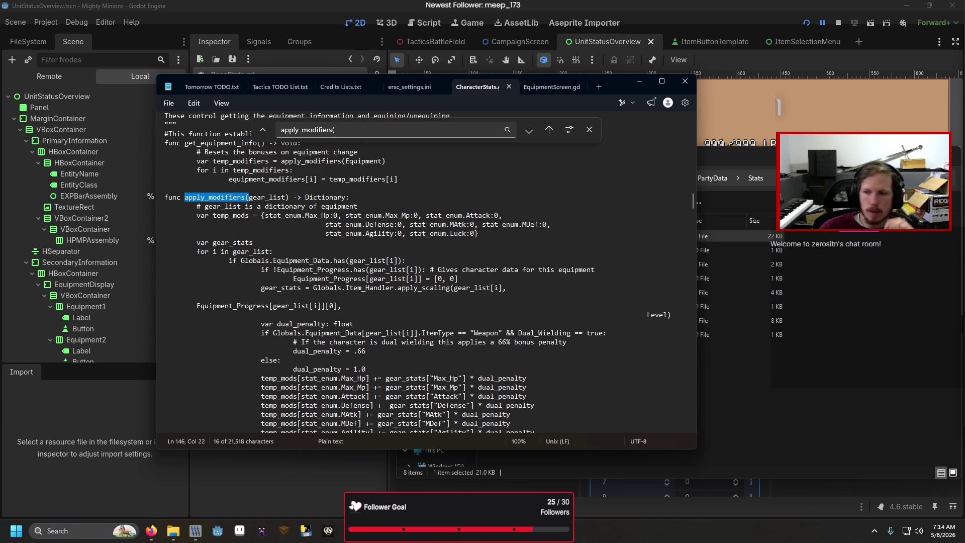
{"action": "key", "text": "alt+Tab"}
- Write func apply_modifiers(gear_list) -> Dictionary above get_equipment_info, returning {} and starting var temp_mods
{"action": "key", "text": "Return"}
{"action": "type", "text": "func a"}
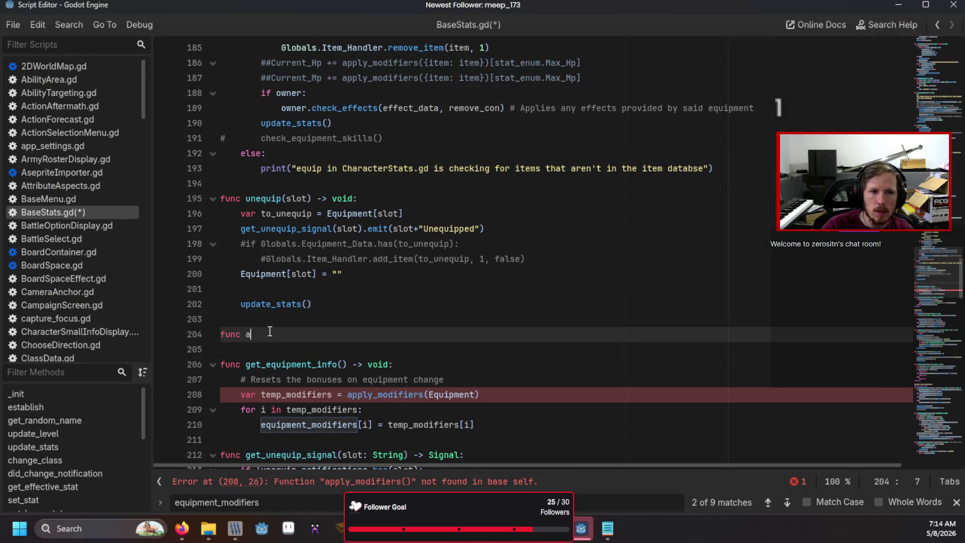
{"action": "type", "text": "pply_modifi"}
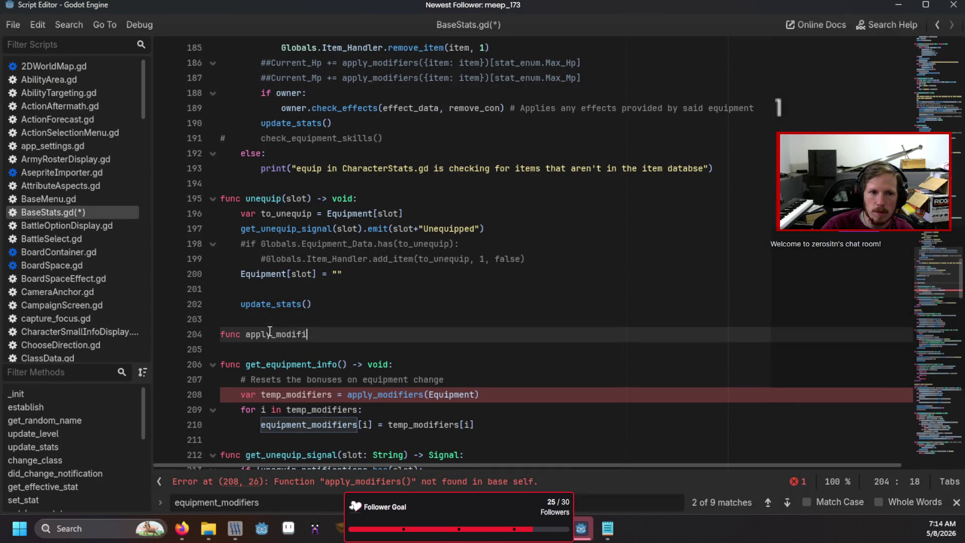
{"action": "type", "text": "ers(gearl"}
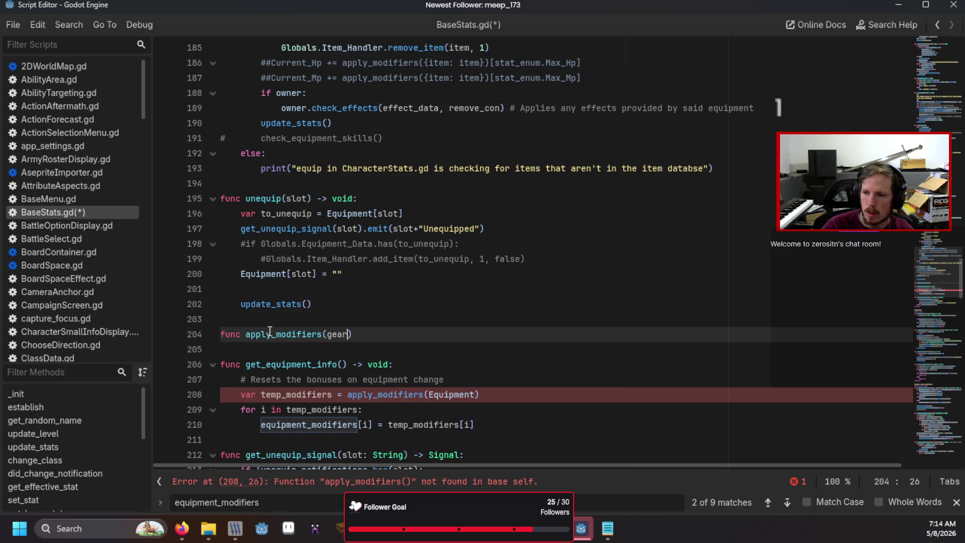
{"action": "type", "text": "list) -> "}
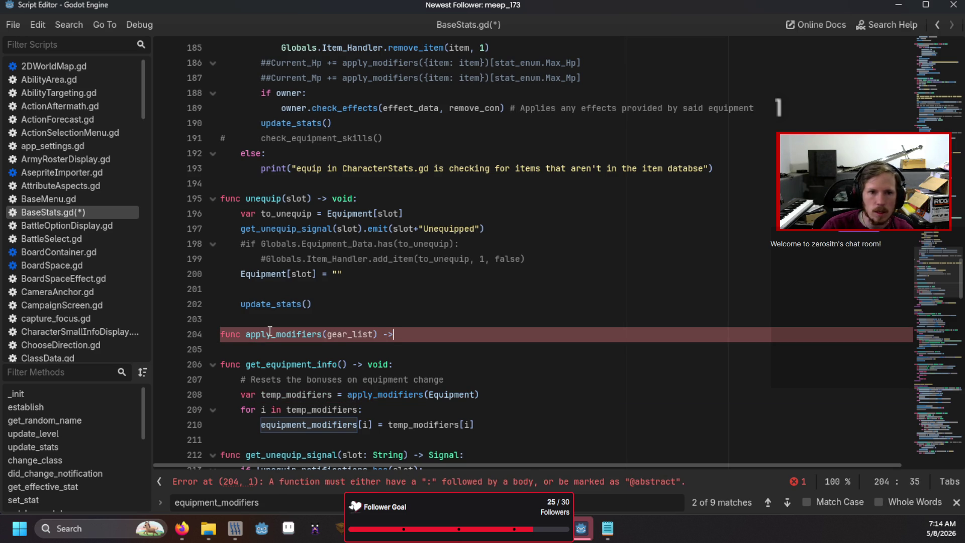
{"action": "type", "text": "Dictionary:"}
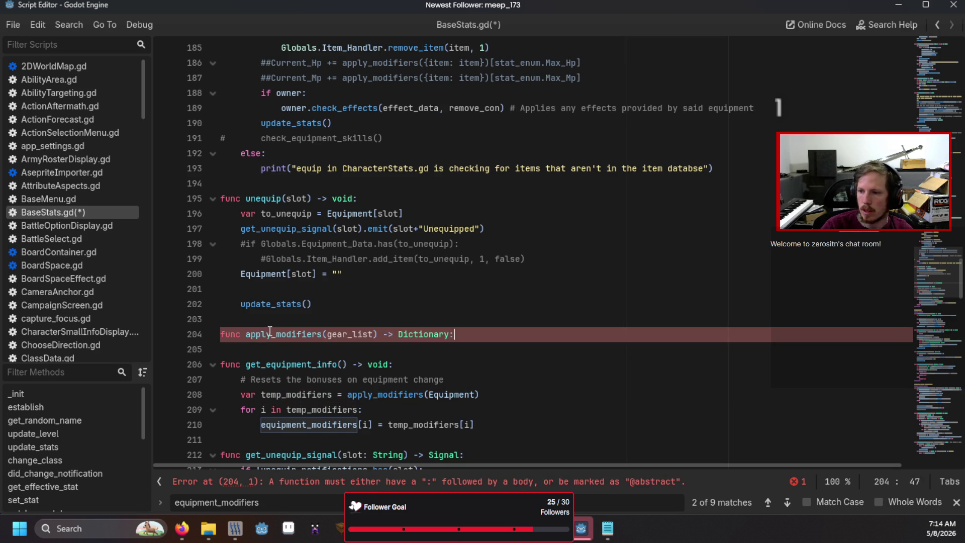
{"action": "key", "text": "Return"}
{"action": "type", "text": "return"}
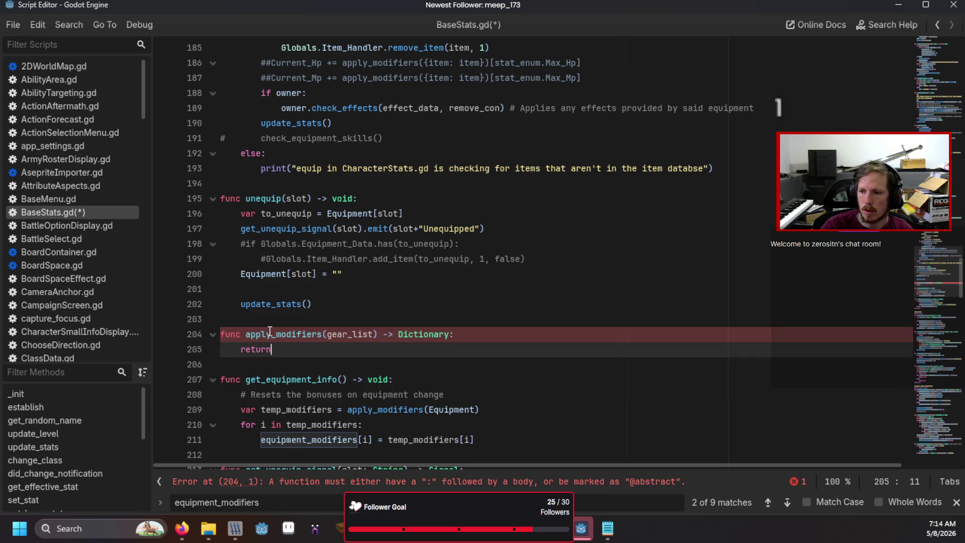
{"action": "type", "text": " {"}
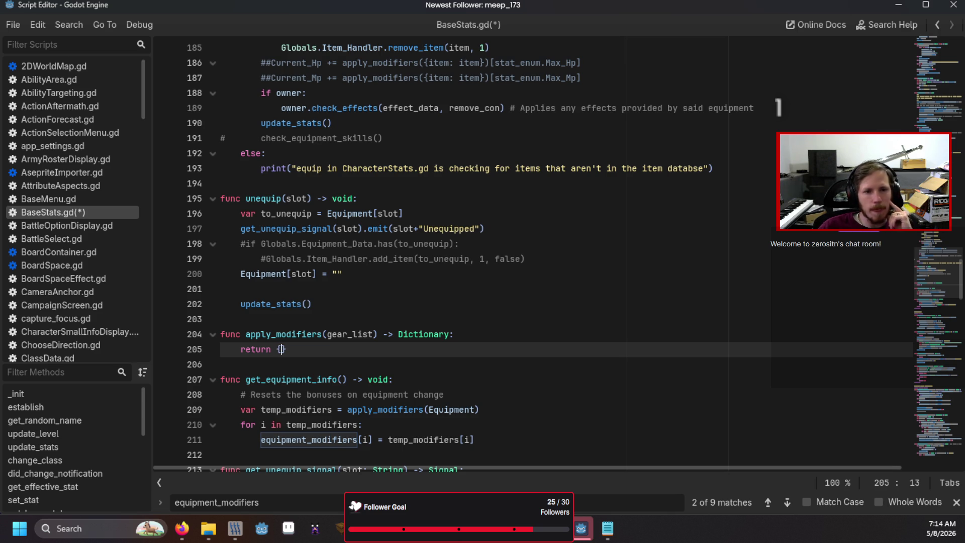
{"action": "left_click", "coordinate": [362, 349]}
{"action": "key", "text": "Return"}
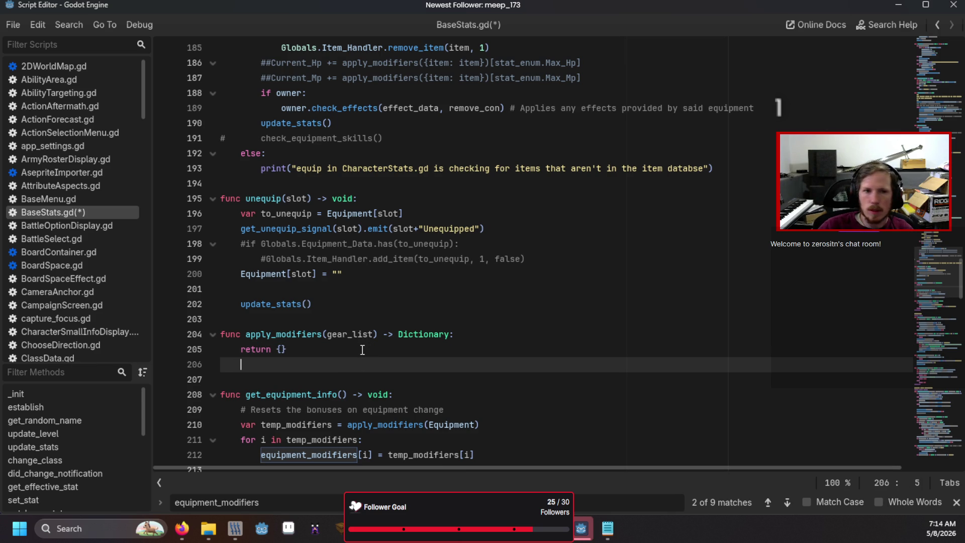
{"action": "type", "text": "var temp_mods"}
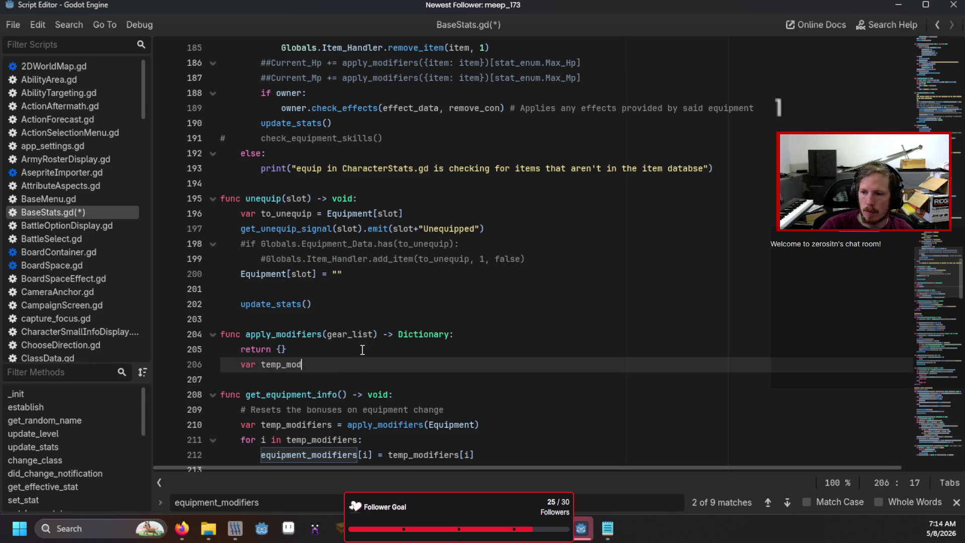
{"action": "key", "text": "alt+Tab"}
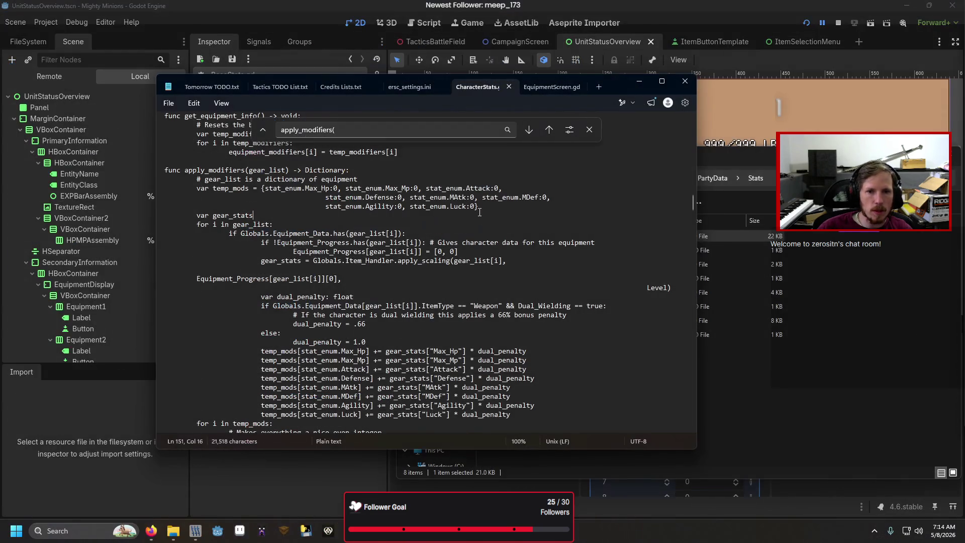
- Select CharacterStats.gd's apply_modifiers body from gear_stats through the temp_mods rounding loop
{"action": "left_click_drag", "start_coordinate": [486, 210], "coordinate": [261, 210]}
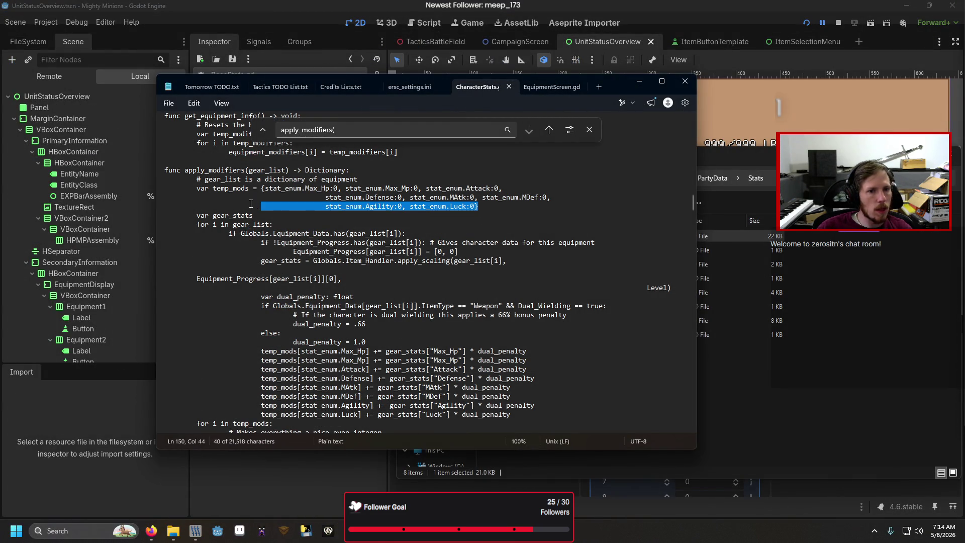
{"action": "left_click", "coordinate": [261, 206]}
{"action": "mouse_move", "coordinate": [196, 179]}
{"action": "left_mouse_down"}
{"action": "mouse_move", "coordinate": [272, 224]}
{"action": "mouse_move", "coordinate": [276, 307]}
{"action": "mouse_move", "coordinate": [281, 156]}
{"action": "mouse_move", "coordinate": [290, 383]}
{"action": "left_mouse_up"}
- Paste the copied code into apply_modifiers and comment out the erroring Equipment_Progress lines with Ctrl+K
{"action": "key", "text": "ctrl+c"}
{"action": "key", "text": "alt+Tab"}
{"action": "key", "text": "ctrl+v"}
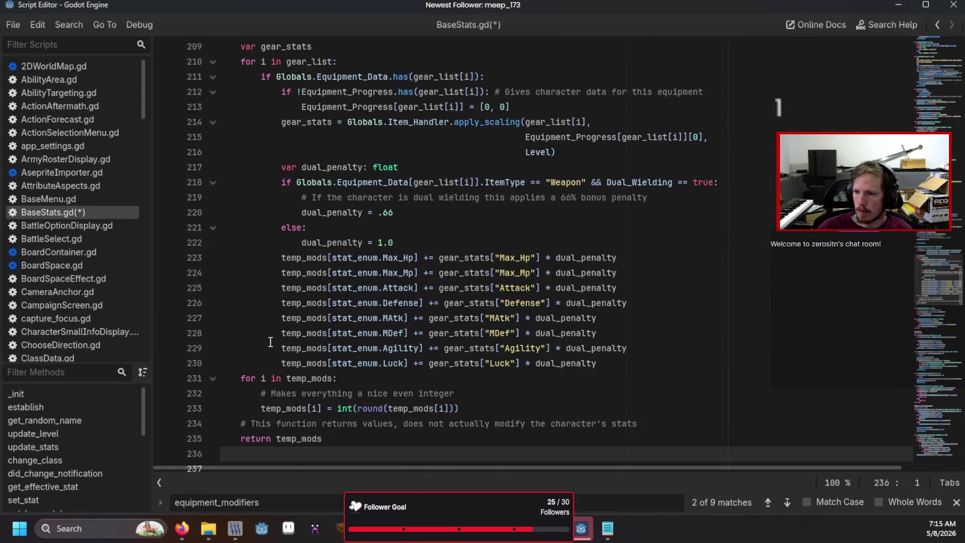
{"action": "scroll", "coordinate": [271, 341], "scroll_direction": "up", "scroll_amount": 1}
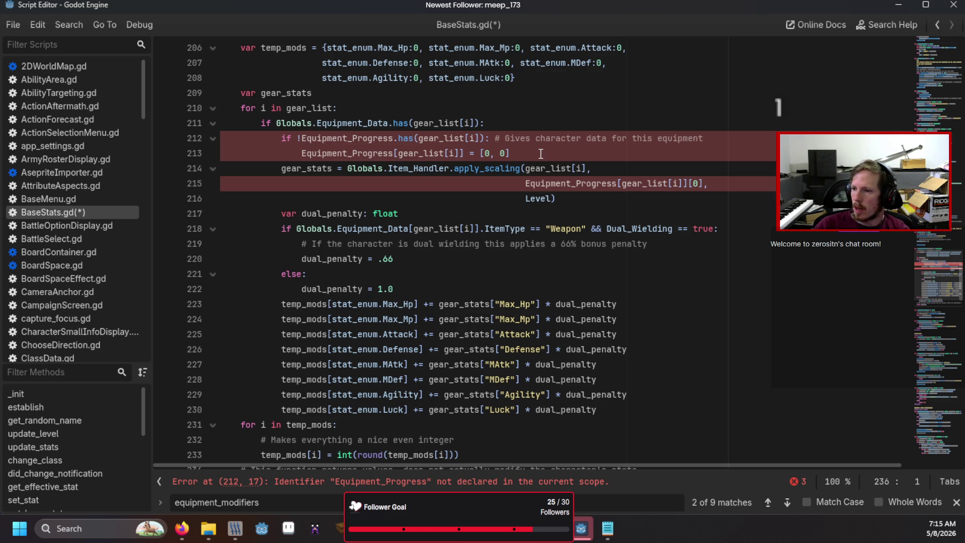
{"action": "left_click_drag", "start_coordinate": [555, 198], "coordinate": [221, 138]}
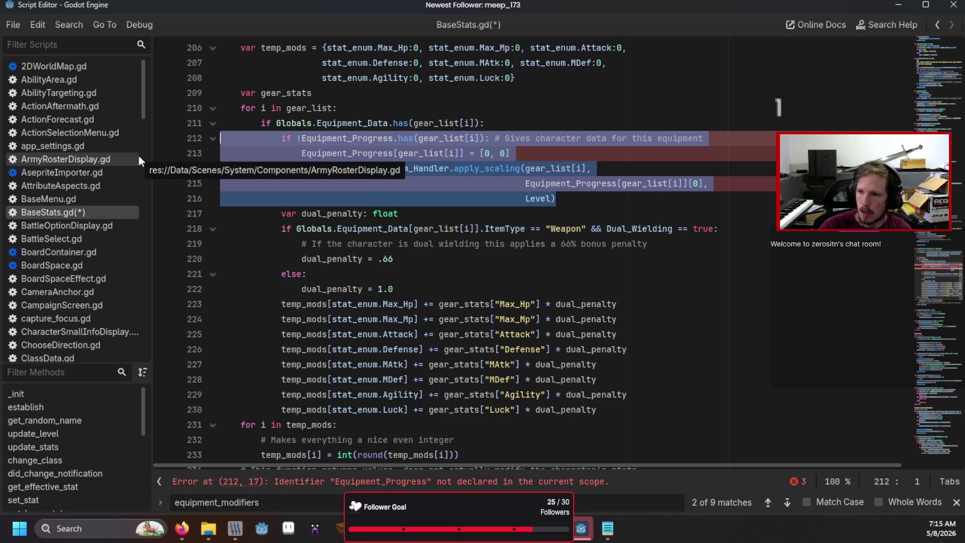
{"action": "key", "text": "ctrl+k"}
{"action": "left_click", "coordinate": [512, 227]}
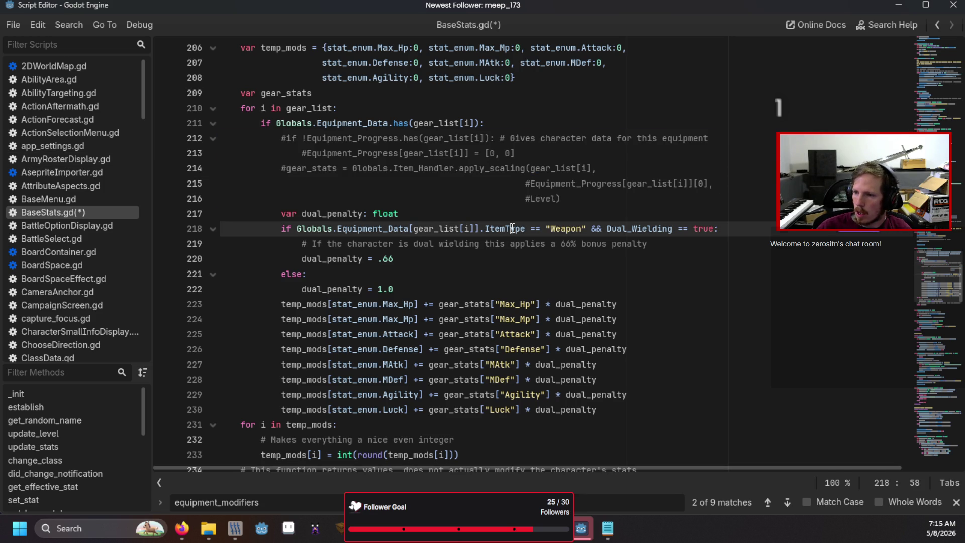
- Uncomment the gear_stats apply_scaling call with its Equipment_Progress and Level arguments
{"action": "left_click", "coordinate": [523, 214]}
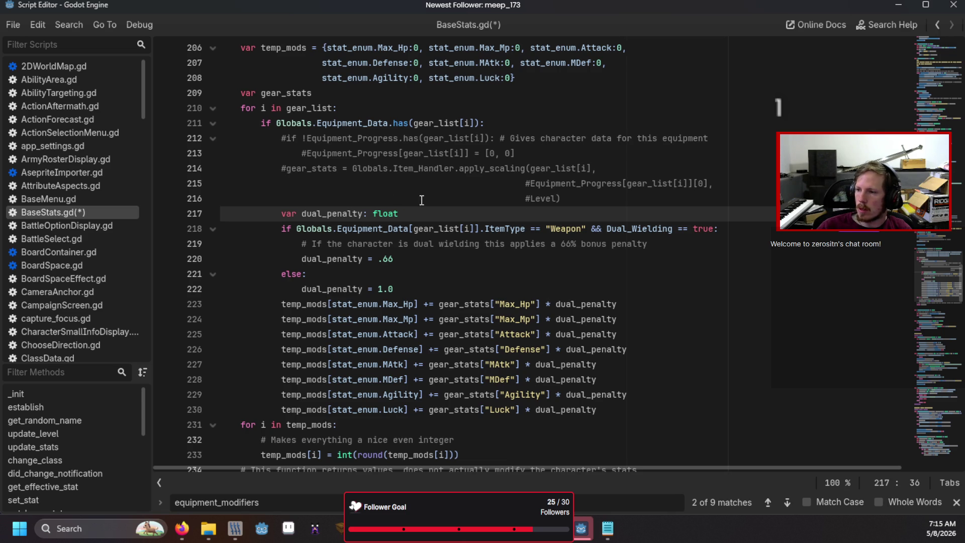
{"action": "left_click", "coordinate": [414, 183]}
{"action": "left_click", "coordinate": [465, 167]}
{"action": "left_click", "coordinate": [286, 167]}
{"action": "key", "text": "BackSpace"}
{"action": "left_click", "coordinate": [526, 183]}
{"action": "key", "text": "BackSpace"}
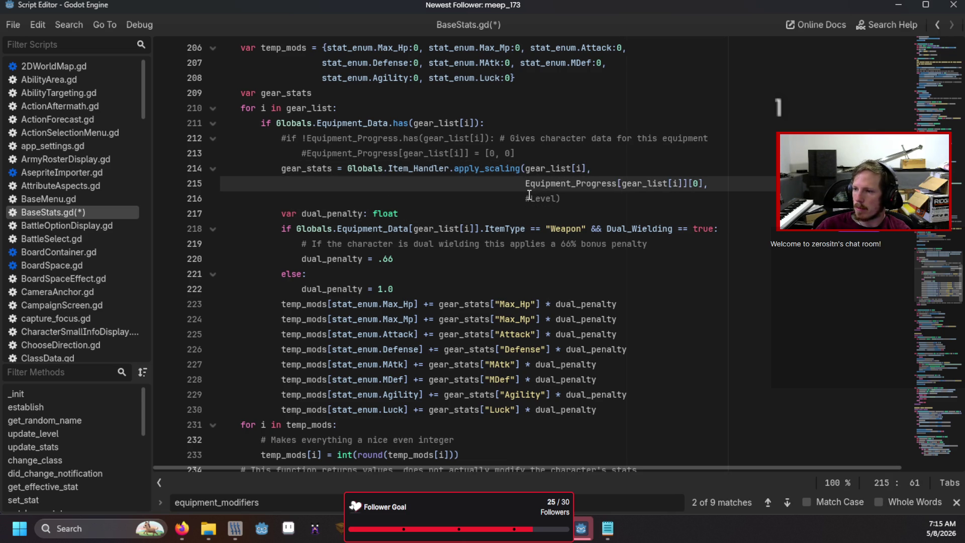
{"action": "left_click", "coordinate": [528, 198]}
{"action": "key", "text": "BackSpace"}
{"action": "left_click", "coordinate": [496, 172]}
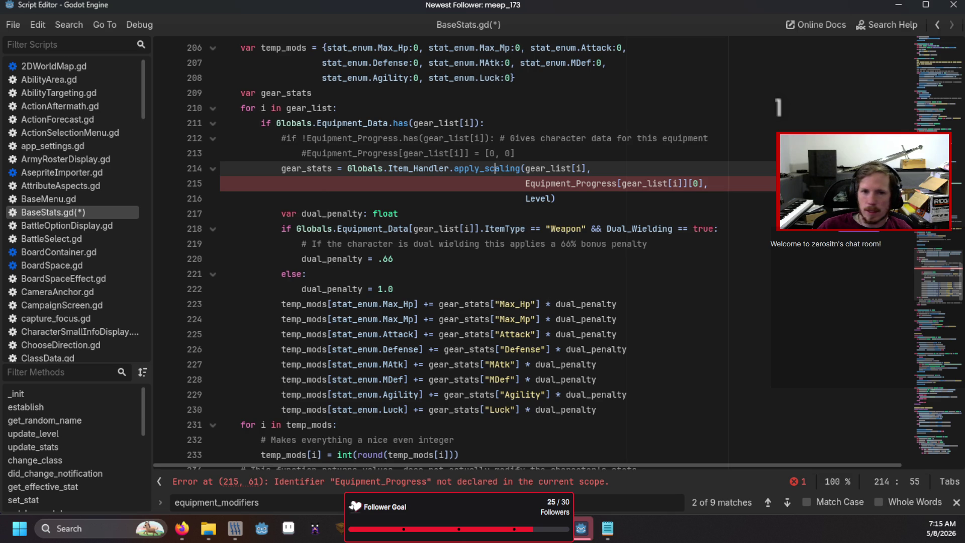
{"action": "key", "text": "alt+Tab"}
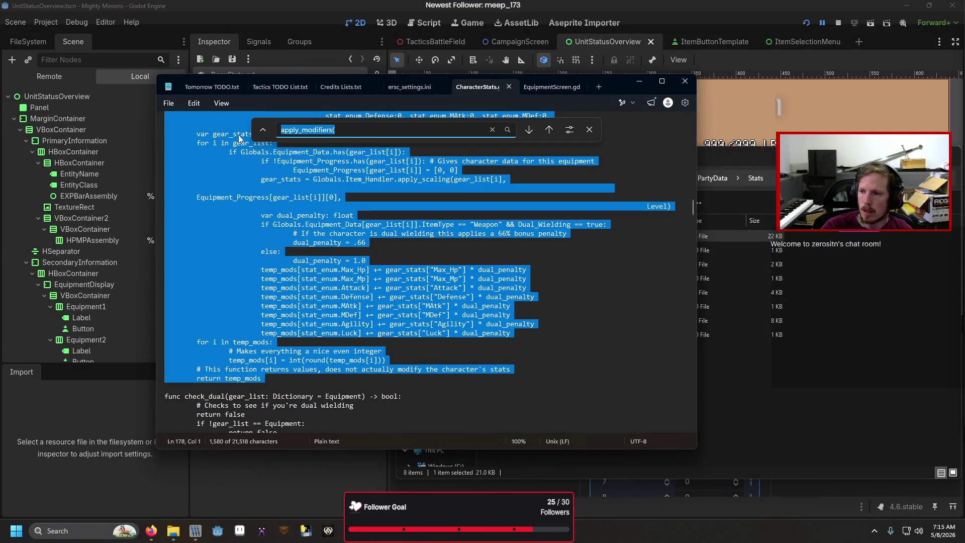
- Find the apply_scaling call in CharacterStats.gd, then minimize Notepad to return to Godot
{"action": "type", "text": "apply"}
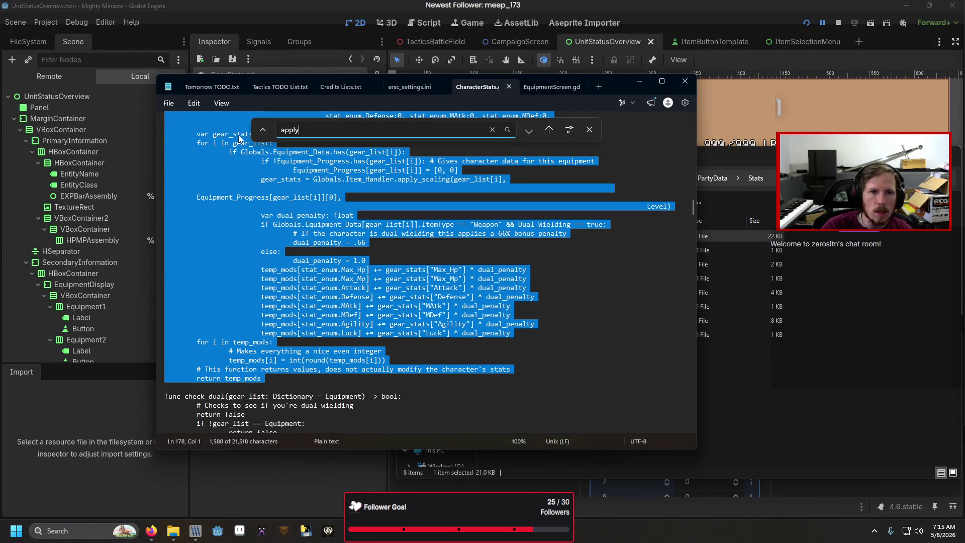
{"action": "type", "text": "Scali"}
{"action": "key", "text": "BackSpace"}
{"action": "key", "text": "BackSpace"}
{"action": "key", "text": "BackSpace"}
{"action": "key", "text": "BackSpace"}
{"action": "key", "text": "BackSpace"}
{"action": "key", "text": "BackSpace"}
{"action": "type", "text": "caling"}
{"action": "key", "text": "Return"}
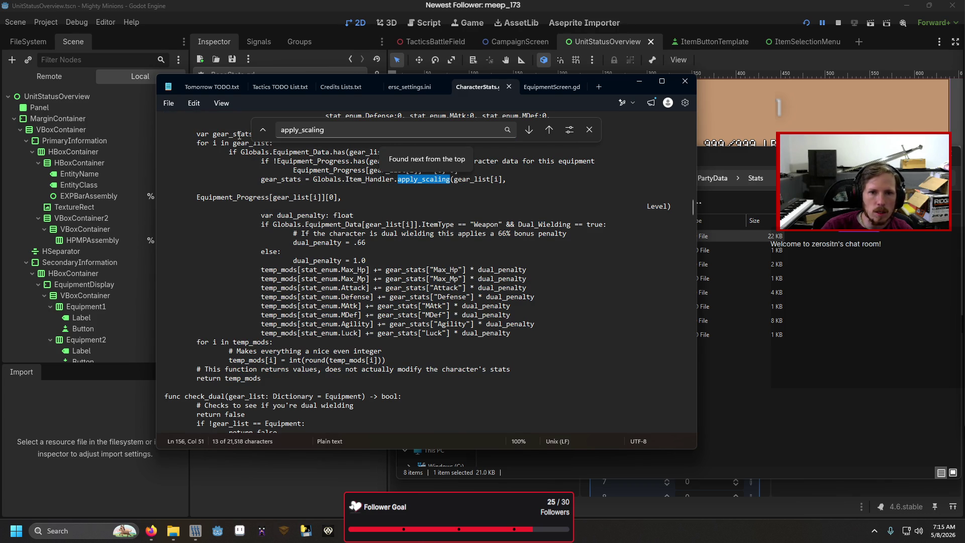
{"action": "left_click", "coordinate": [529, 130]}
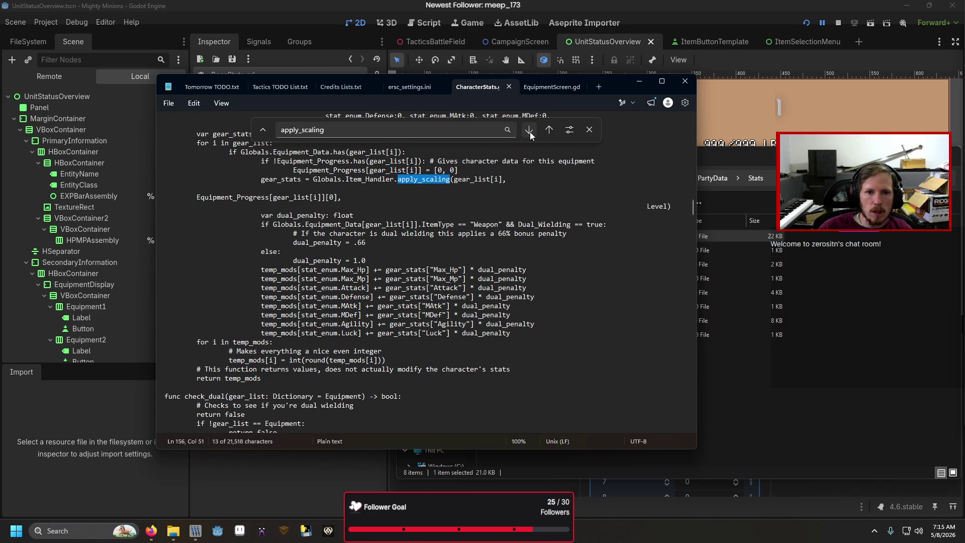
{"action": "left_click", "coordinate": [530, 135]}
{"action": "left_click", "coordinate": [589, 130]}
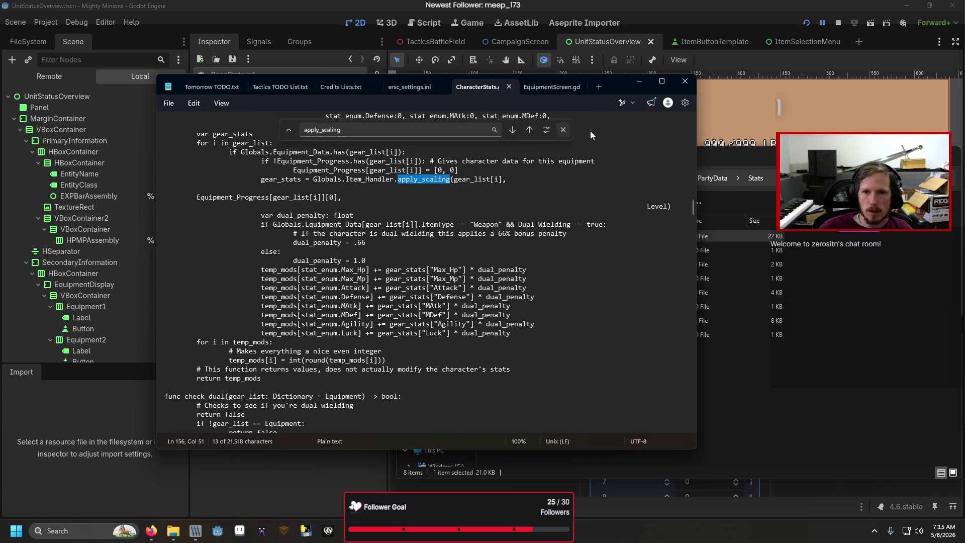
{"action": "left_click", "coordinate": [595, 199]}
{"action": "left_click", "coordinate": [684, 81]}
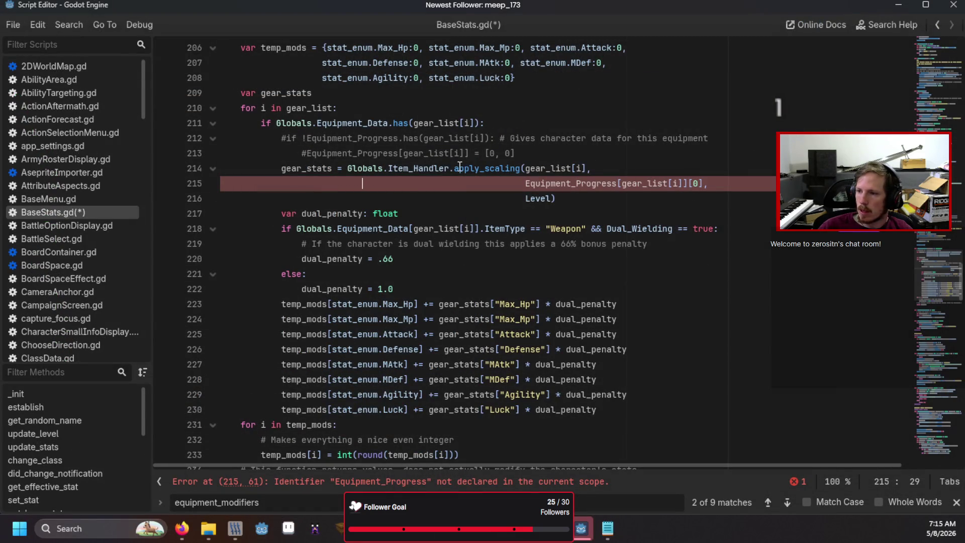
- Jump to the Item_Handler declaration in Globals.gd and scroll through it
{"action": "left_click", "coordinate": [436, 176], "text": "ctrl"}
{"action": "scroll", "coordinate": [345, 349], "scroll_direction": "down", "scroll_amount": 6}
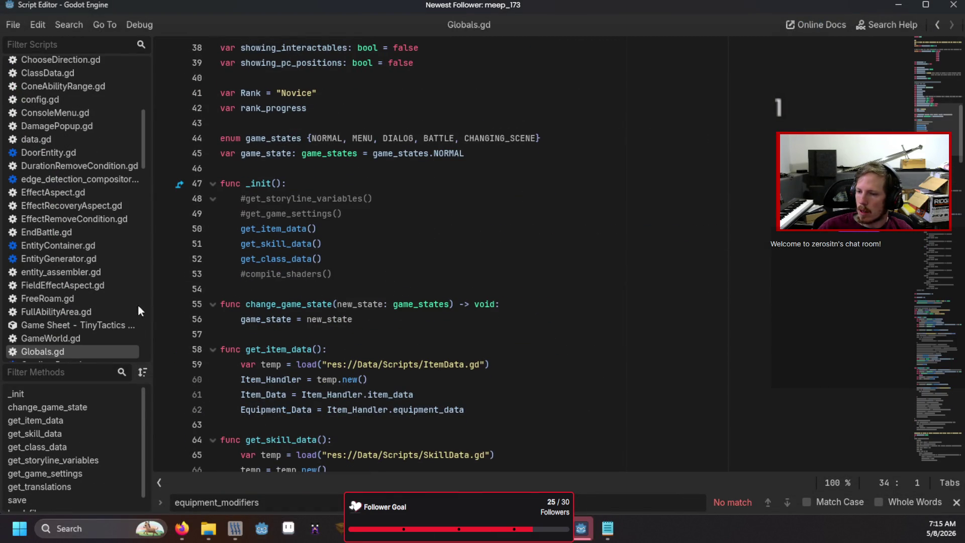
{"action": "scroll", "coordinate": [44, 275], "scroll_direction": "down", "scroll_amount": 5}
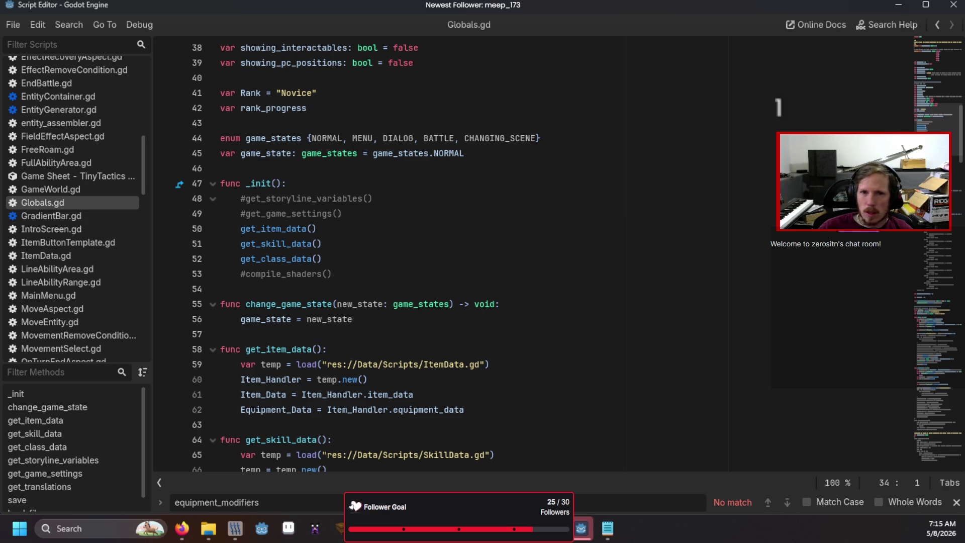
- Open ItemData.gd from the FileSystem dock, glance back at Globals.gd, then return to ItemData.gd
{"action": "key", "text": "alt+Tab"}
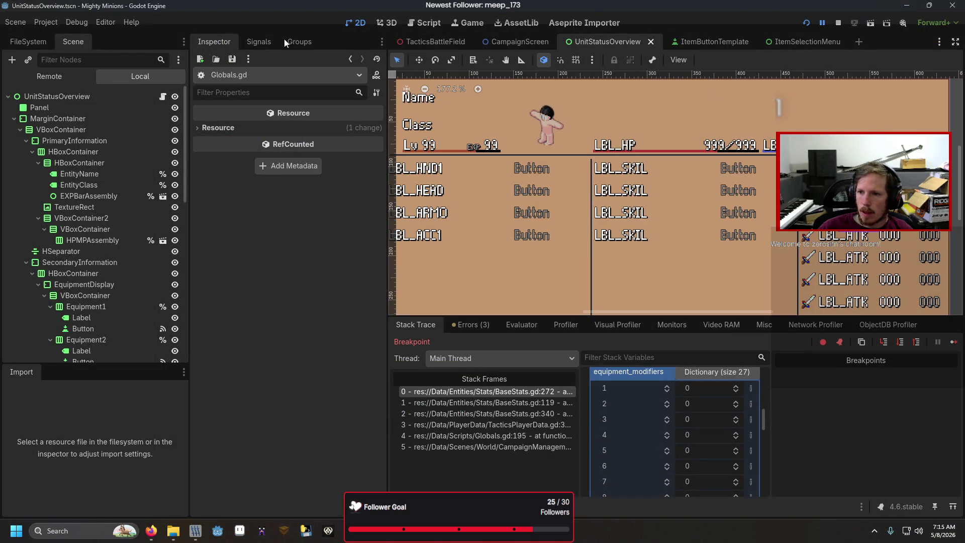
{"action": "left_click", "coordinate": [28, 42]}
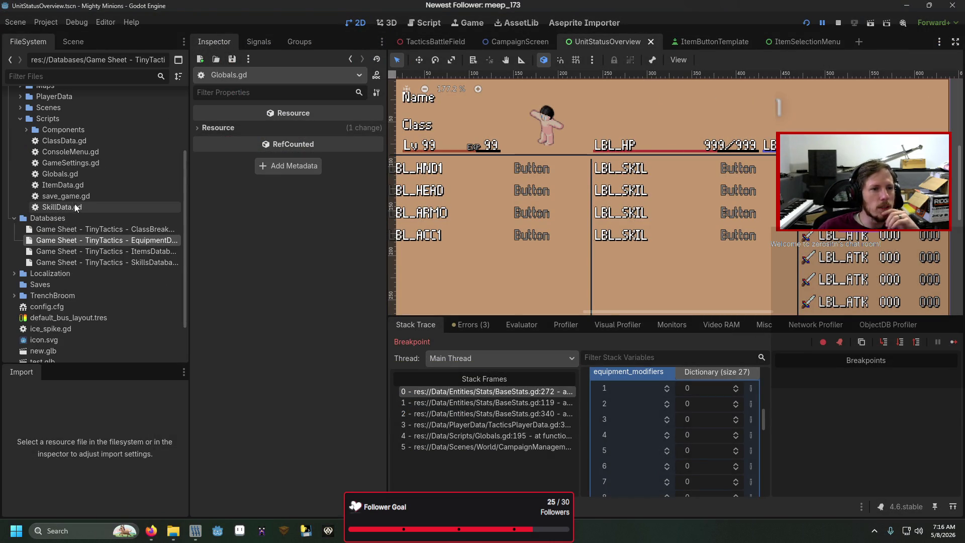
{"action": "left_click", "coordinate": [71, 185]}
{"action": "double_click", "coordinate": [71, 185]}
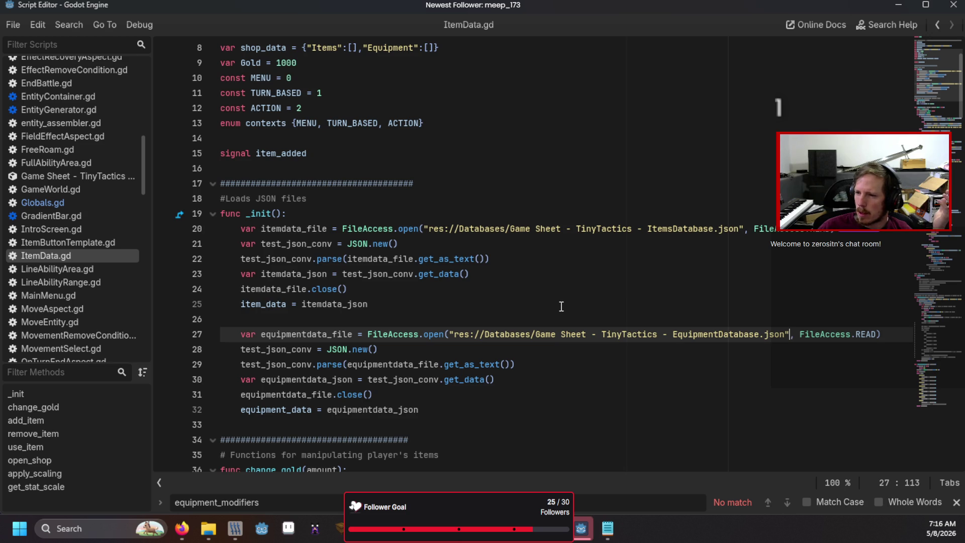
{"action": "scroll", "coordinate": [562, 306], "scroll_direction": "down", "scroll_amount": 7}
{"action": "scroll", "coordinate": [561, 306], "scroll_direction": "down", "scroll_amount": 2}
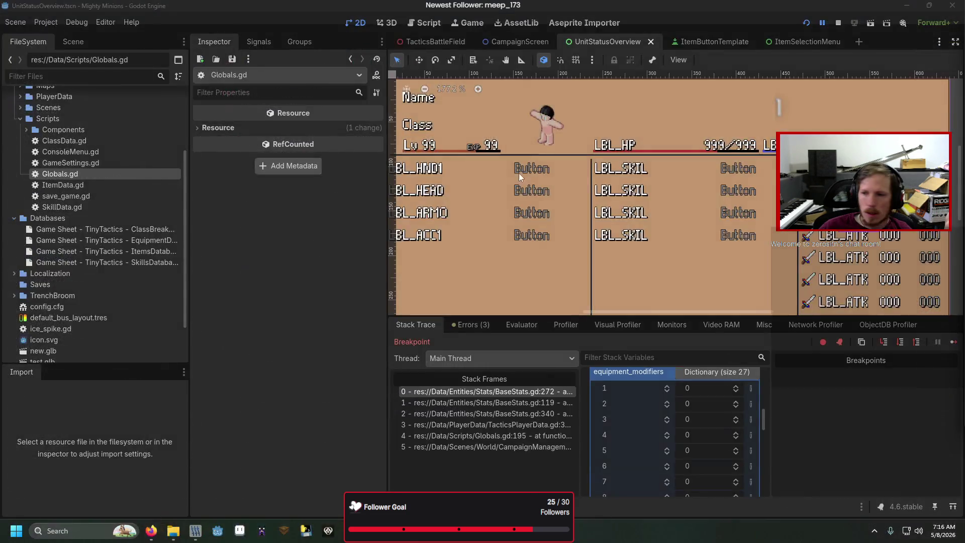
{"action": "double_click", "coordinate": [48, 187]}
{"action": "scroll", "coordinate": [514, 326], "scroll_direction": "down", "scroll_amount": 1}
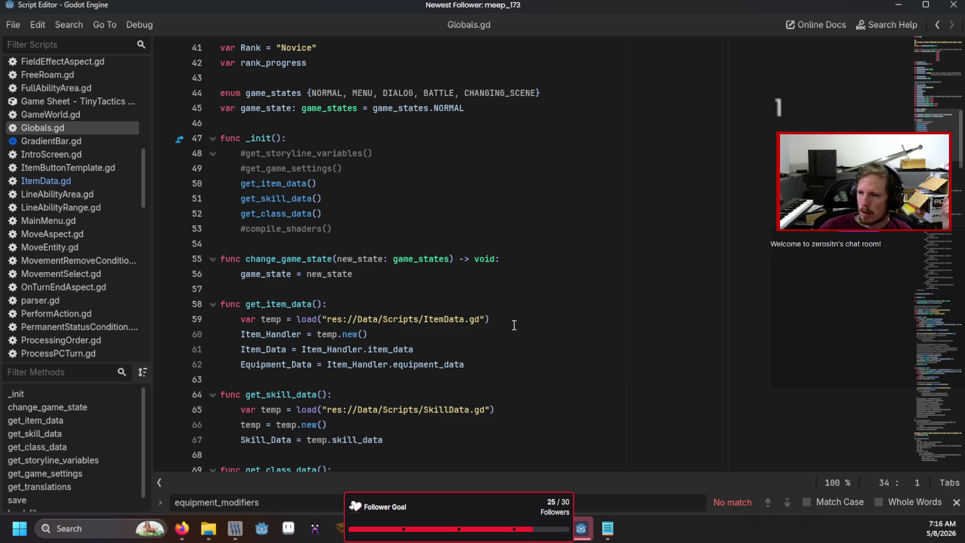
{"action": "left_click", "coordinate": [68, 179]}
{"action": "scroll", "coordinate": [315, 262], "scroll_direction": "down", "scroll_amount": 11}
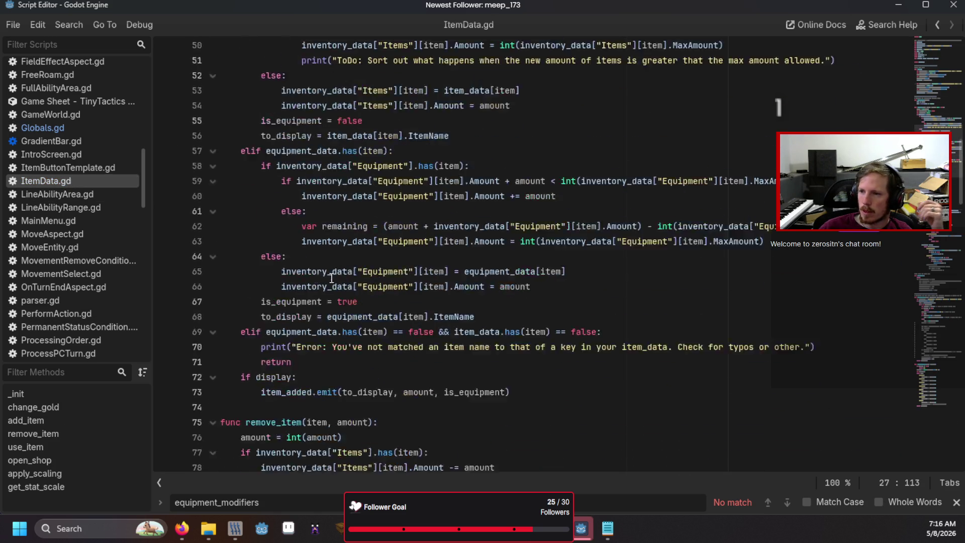
- Remove the item_level and char_level parameters from apply_scaling in ItemData.gd
{"action": "scroll", "coordinate": [332, 278], "scroll_direction": "down", "scroll_amount": 20}
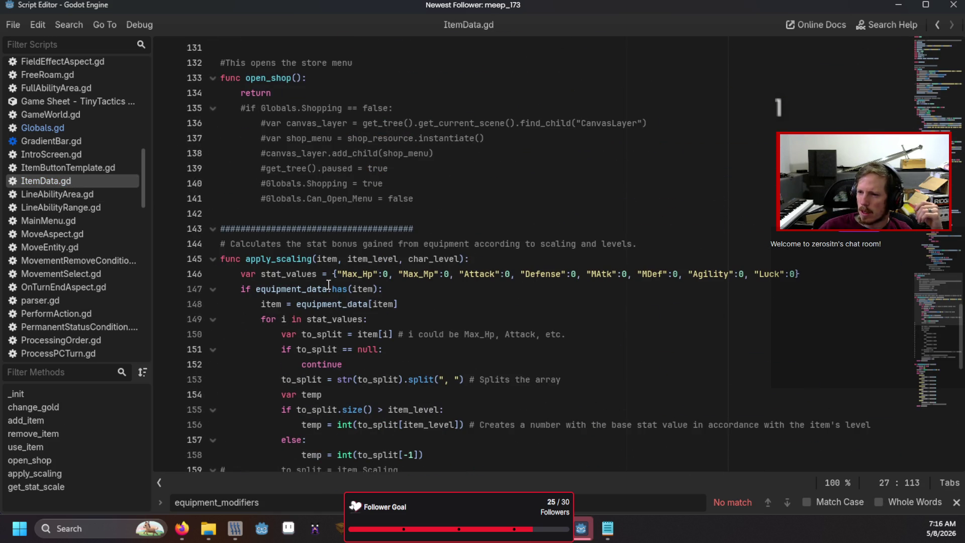
{"action": "scroll", "coordinate": [331, 277], "scroll_direction": "down", "scroll_amount": 3}
{"action": "mouse_move", "coordinate": [400, 244]}
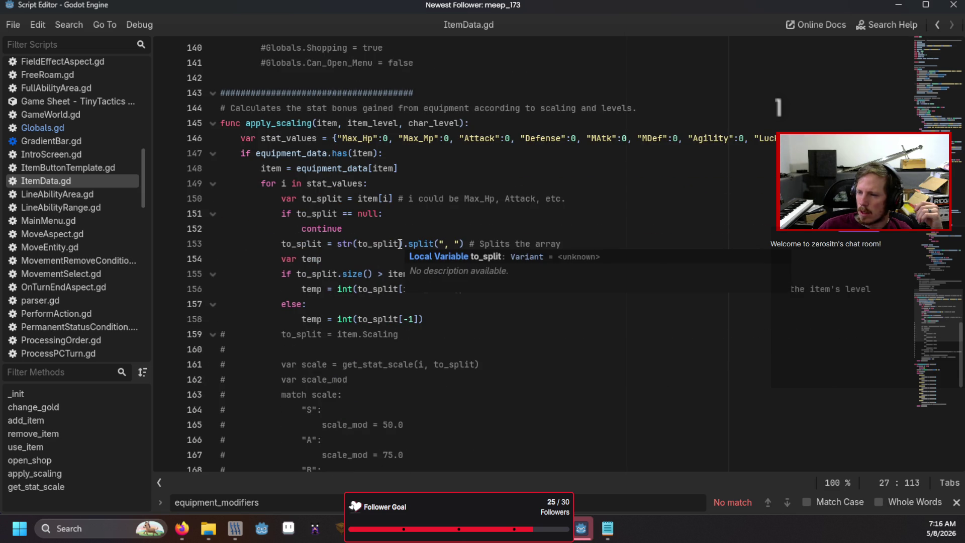
{"action": "left_click", "coordinate": [453, 175]}
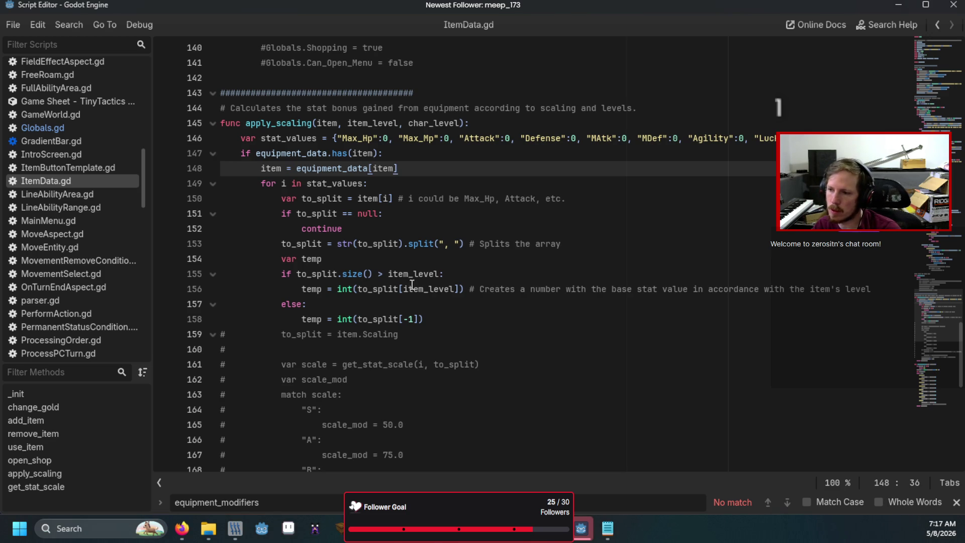
{"action": "left_click", "coordinate": [397, 123]}
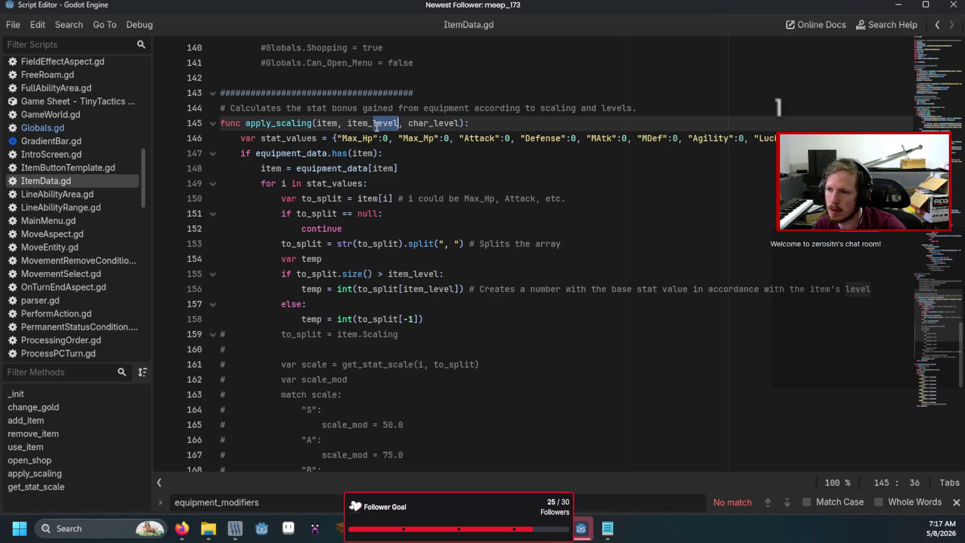
{"action": "key", "text": "BackSpace"}
{"action": "key", "text": "BackSpace"}
{"action": "key", "text": "BackSpace"}
{"action": "key", "text": "BackSpace"}
{"action": "key", "text": "BackSpace"}
{"action": "key", "text": "BackSpace"}
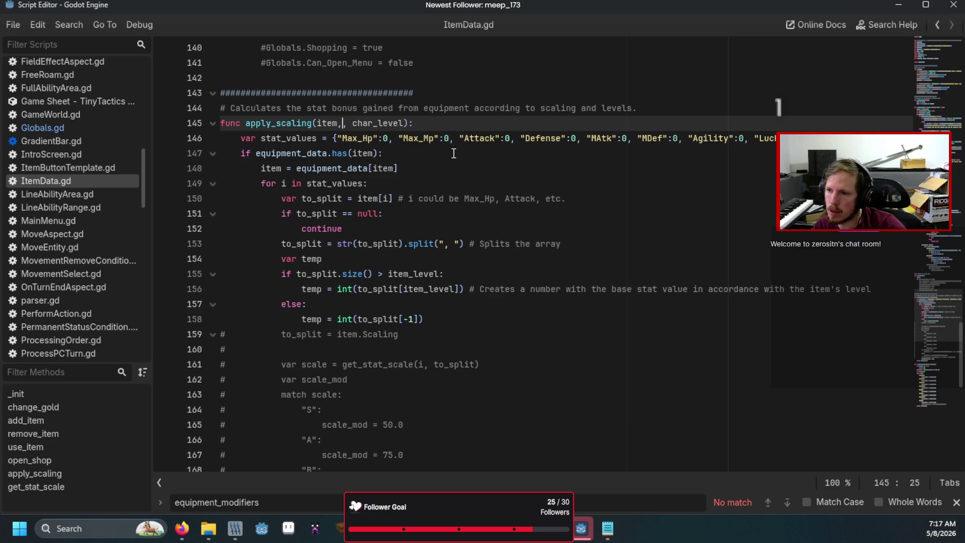
{"action": "double_click", "coordinate": [375, 123]}
{"action": "key", "text": "BackSpace"}
{"action": "key", "text": "BackSpace"}
{"action": "key", "text": "BackSpace"}
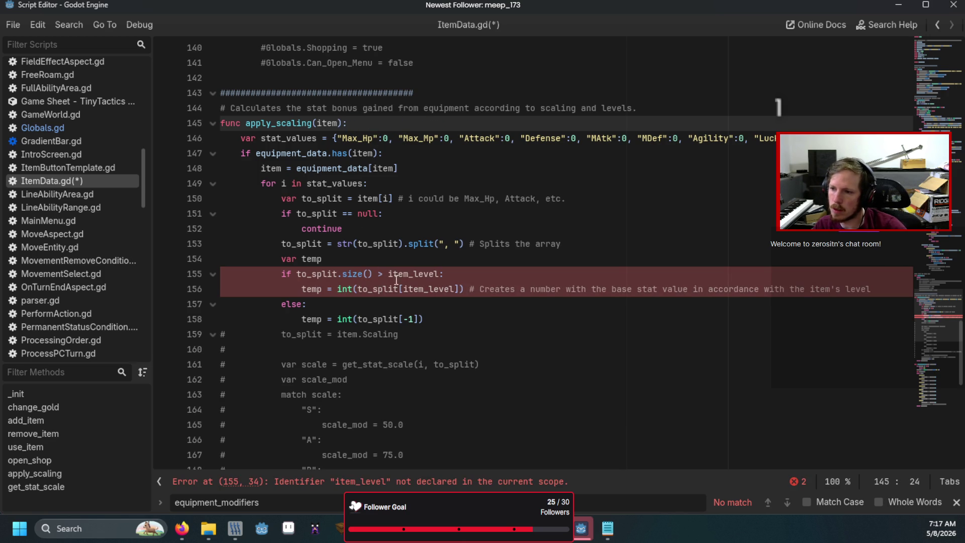
- Comment out the item-level check on lines 155–157, unindent the fallback temp line, and reopen BaseStats.gd
{"action": "left_click", "coordinate": [330, 253]}
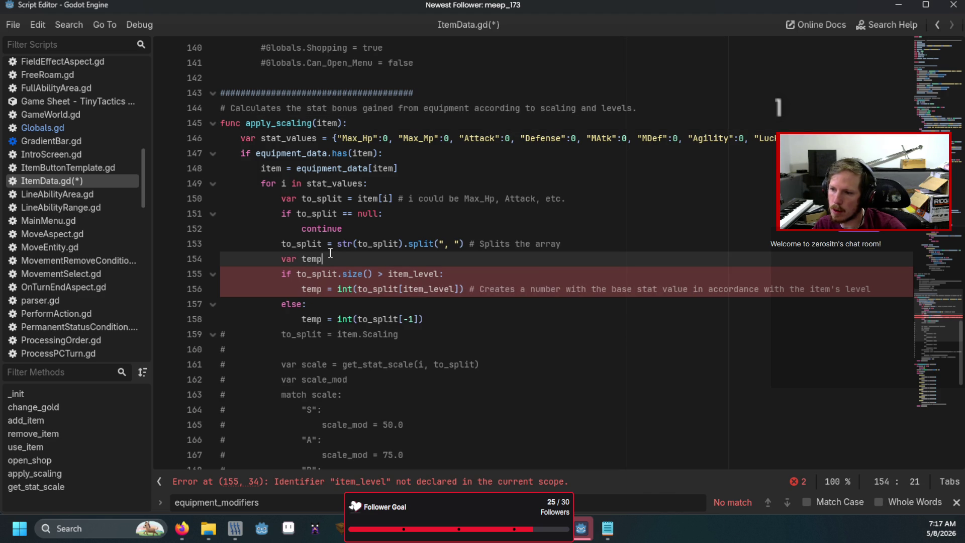
{"action": "scroll", "coordinate": [330, 253], "scroll_direction": "down", "scroll_amount": 6}
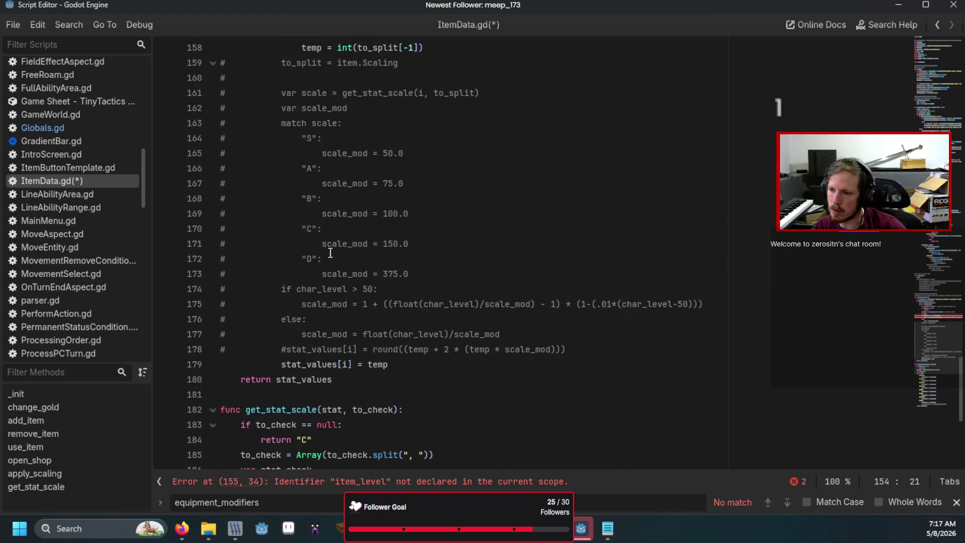
{"action": "scroll", "coordinate": [330, 253], "scroll_direction": "up", "scroll_amount": 5}
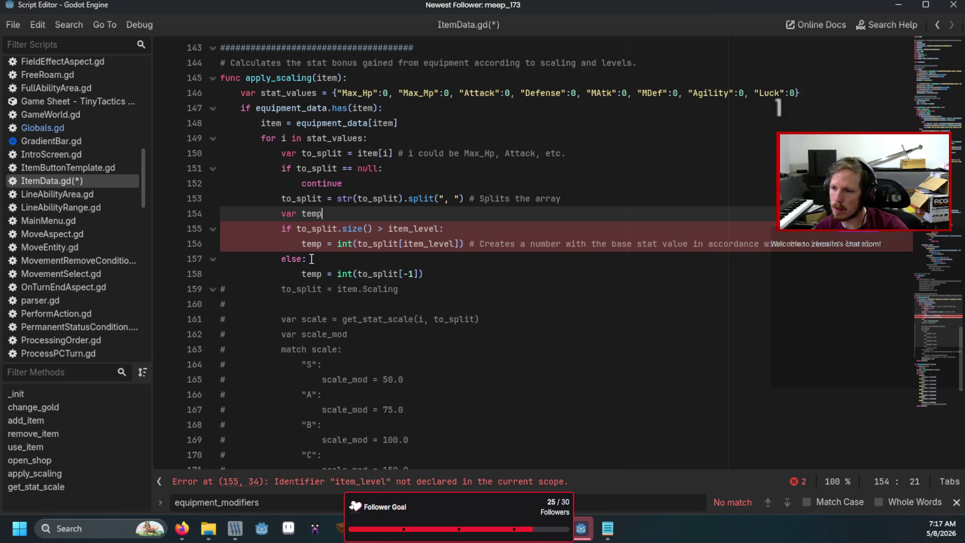
{"action": "left_click_drag", "start_coordinate": [311, 258], "coordinate": [206, 227]}
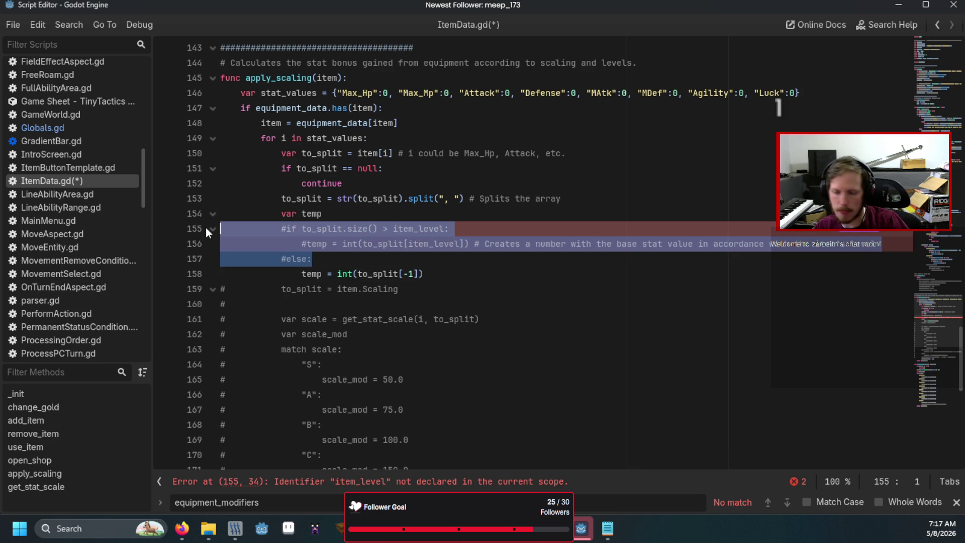
{"action": "key", "text": "ctrl+k"}
{"action": "left_click", "coordinate": [301, 274]}
{"action": "key", "text": "BackSpace"}
{"action": "scroll", "coordinate": [306, 275], "scroll_direction": "down", "scroll_amount": 1}
{"action": "scroll", "coordinate": [306, 275], "scroll_direction": "down", "scroll_amount": 7}
{"action": "scroll", "coordinate": [306, 275], "scroll_direction": "up", "scroll_amount": 4}
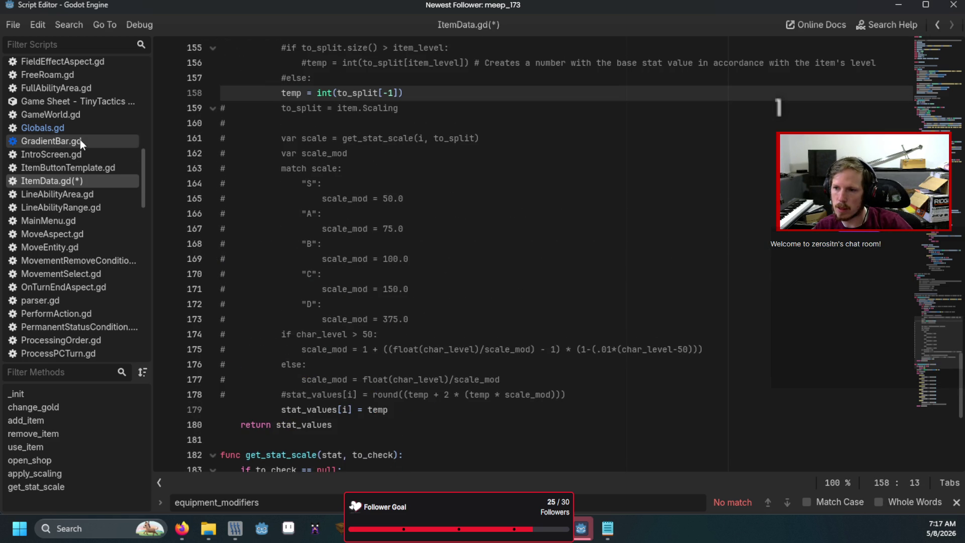
{"action": "scroll", "coordinate": [80, 140], "scroll_direction": "up", "scroll_amount": 5}
{"action": "scroll", "coordinate": [79, 140], "scroll_direction": "up", "scroll_amount": 4}
{"action": "left_click", "coordinate": [74, 213]}
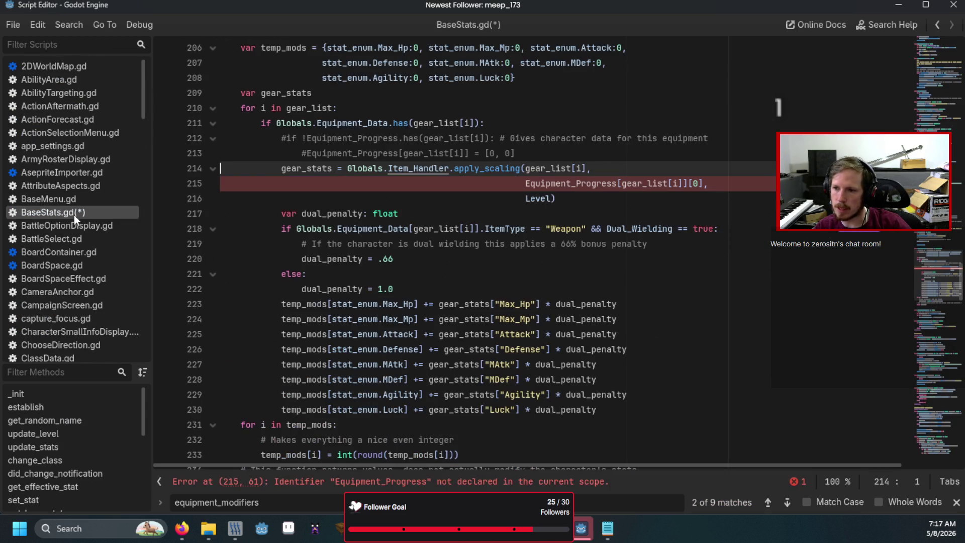
- Delete the extra Equipment_Progress and Level arguments from the apply_scaling call and fix dual_penalty's indentation
{"action": "left_click_drag", "start_coordinate": [525, 184], "coordinate": [708, 184]}
{"action": "key", "text": "Delete"}
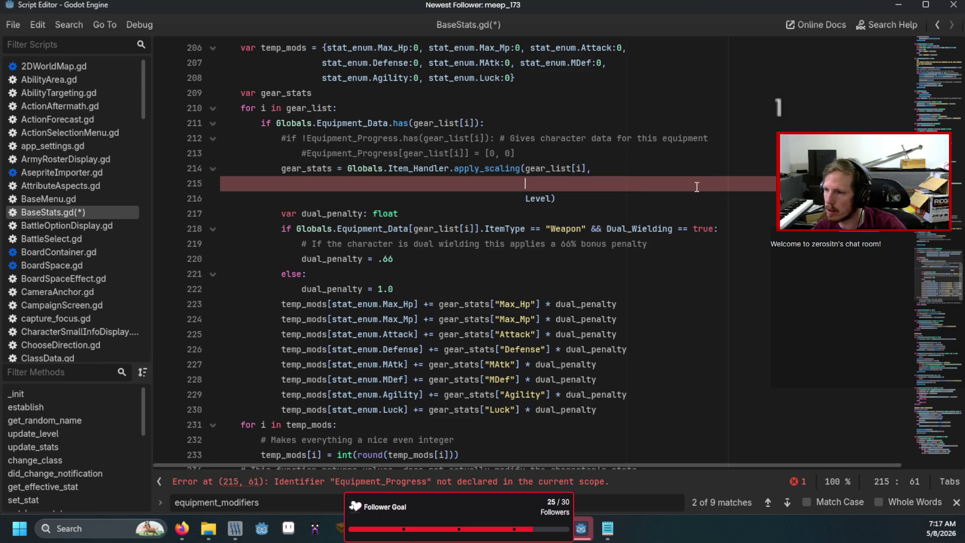
{"action": "left_click", "coordinate": [663, 198], "text": "shift"}
{"action": "key", "text": "Delete"}
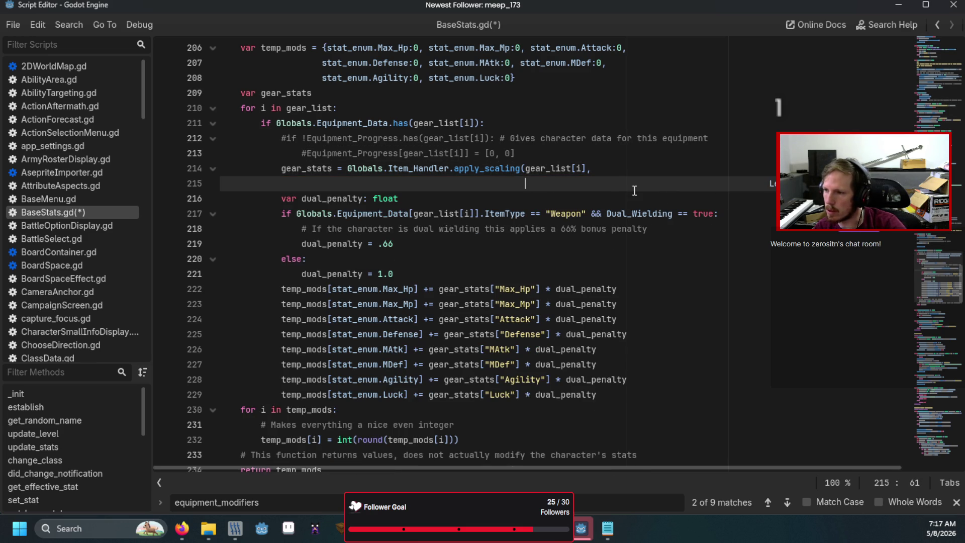
{"action": "type", "text": ")"}
{"action": "key", "text": "Delete"}
{"action": "key", "text": "Delete"}
{"action": "key", "text": "Delete"}
{"action": "key", "text": "BackSpace"}
{"action": "key", "text": "BackSpace"}
{"action": "key", "text": "BackSpace"}
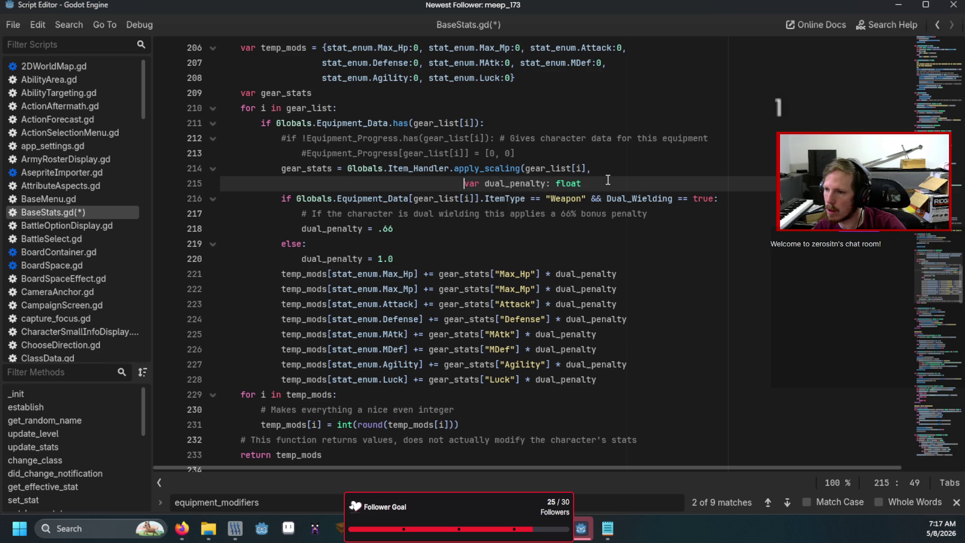
{"action": "key", "text": "BackSpace"}
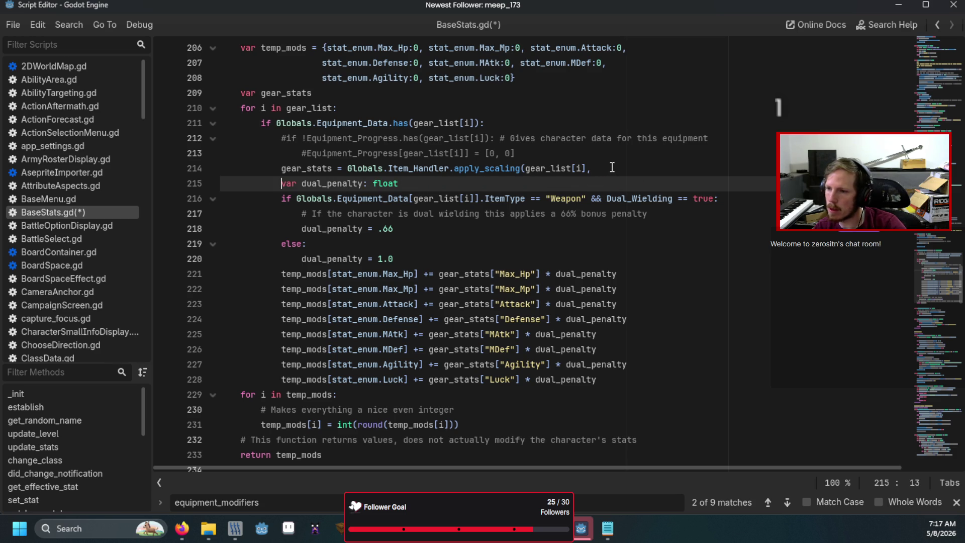
- Remove the trailing comma so the call passes only gear_list[i], then save and run the game
{"action": "left_click", "coordinate": [612, 169]}
{"action": "key", "text": "BackSpace"}
{"action": "type", "text": ")"}
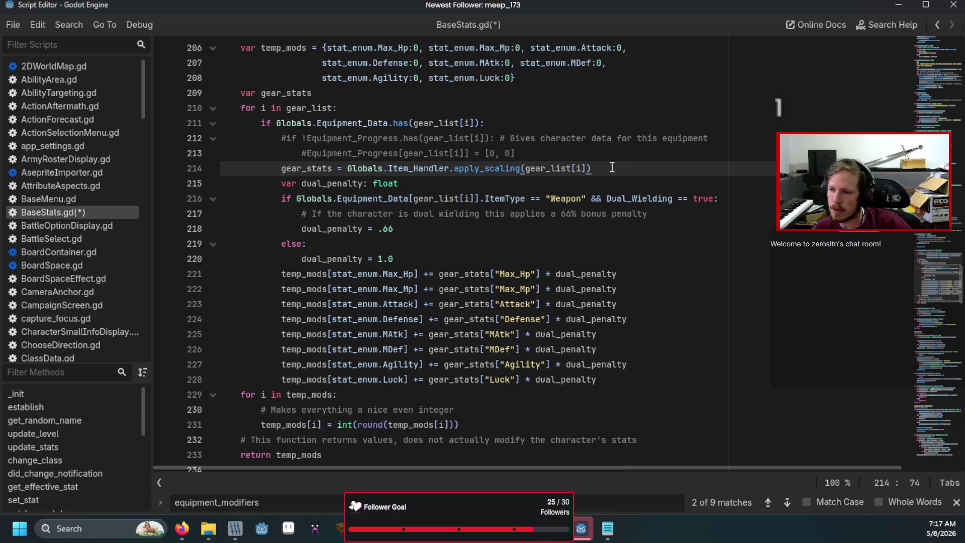
{"action": "key", "text": "F5"}
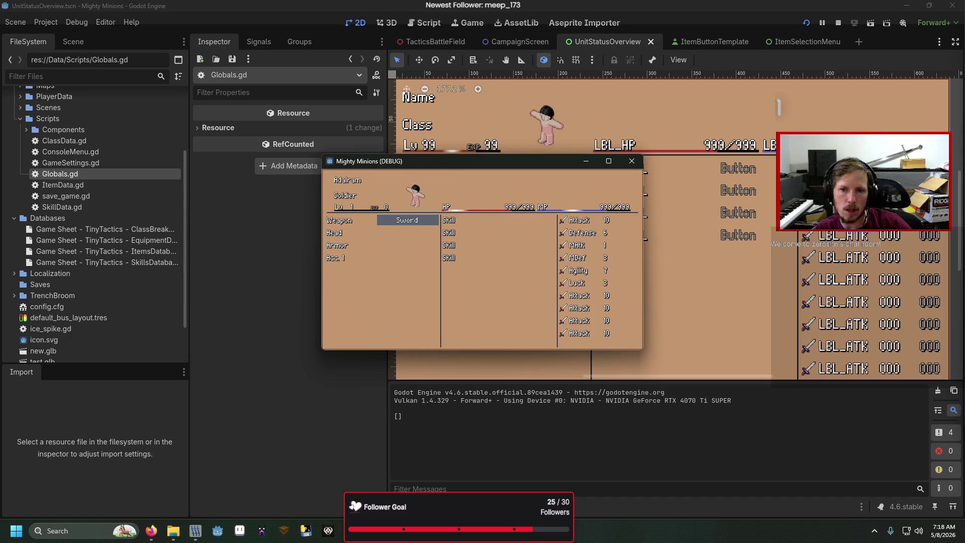
- Check the game's skill column and Sword selection, then bring the Game Sheet spreadsheet forward
{"action": "key", "text": "Right"}
{"action": "key", "text": "Left"}
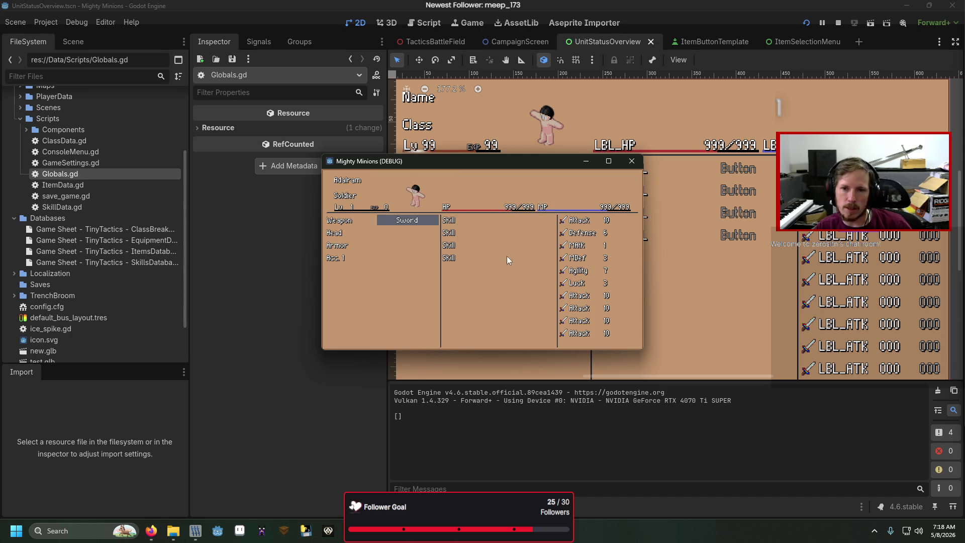
{"action": "mouse_move", "coordinate": [150, 530]}
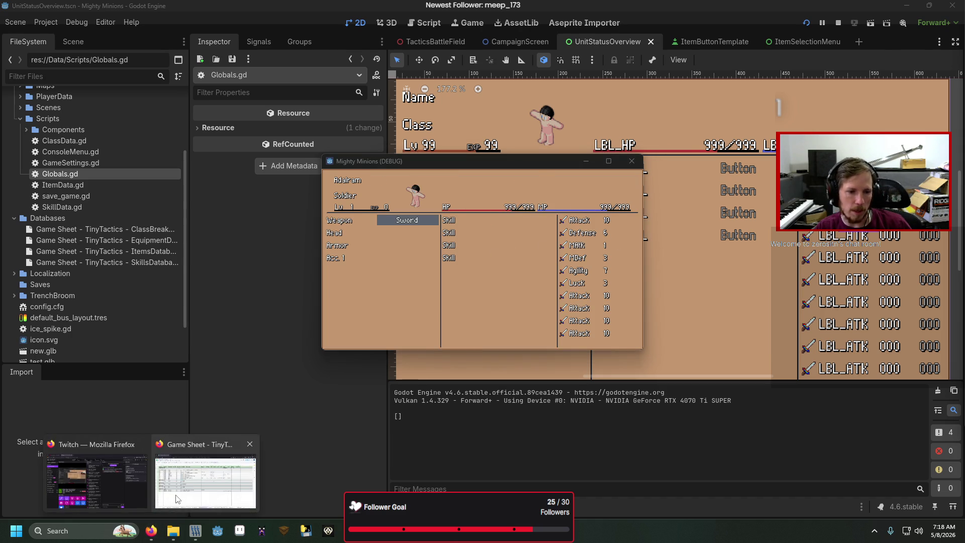
{"action": "left_click", "coordinate": [206, 482]}
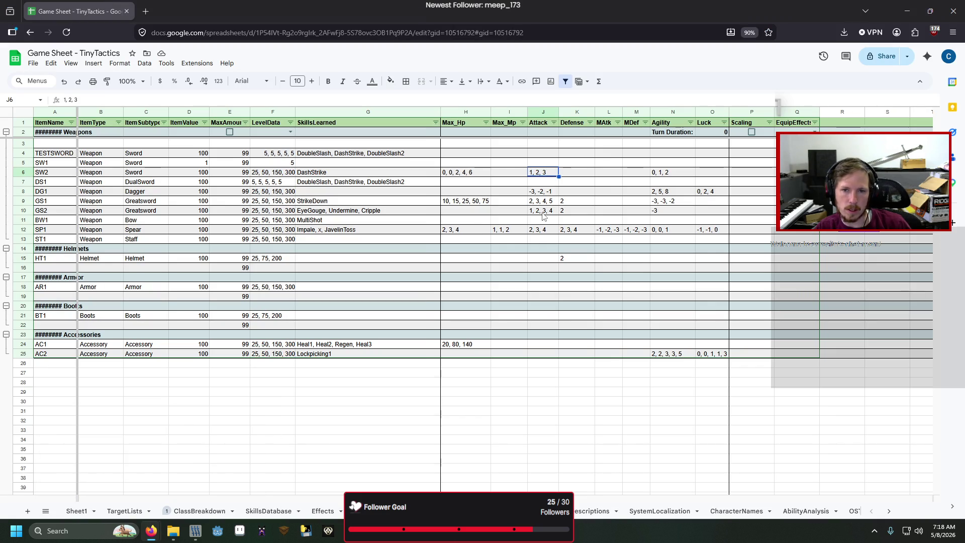
- Change the SW2 sword's Attack cell J6 to 1
{"action": "left_click", "coordinate": [556, 158]}
{"action": "left_click", "coordinate": [543, 171]}
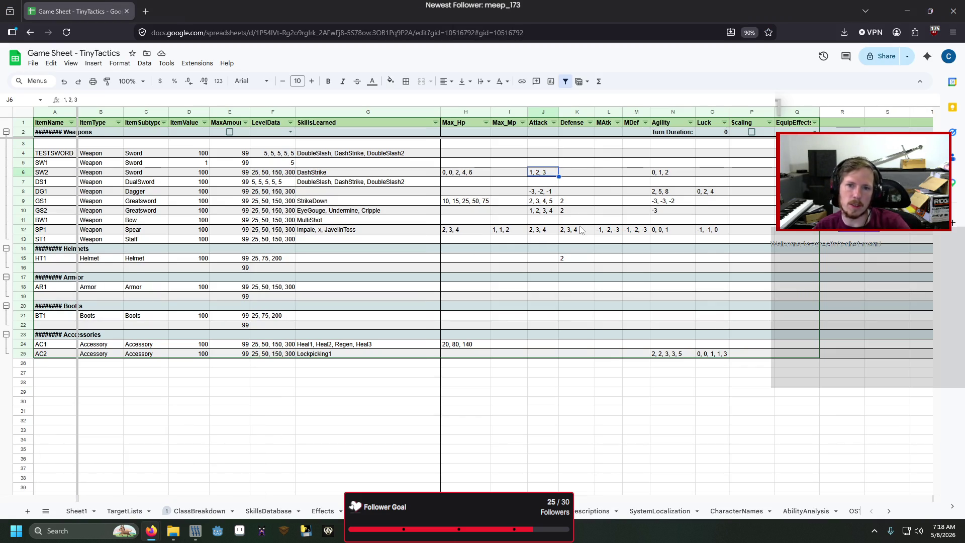
{"action": "type", "text": "1"}
{"action": "key", "text": "Return"}
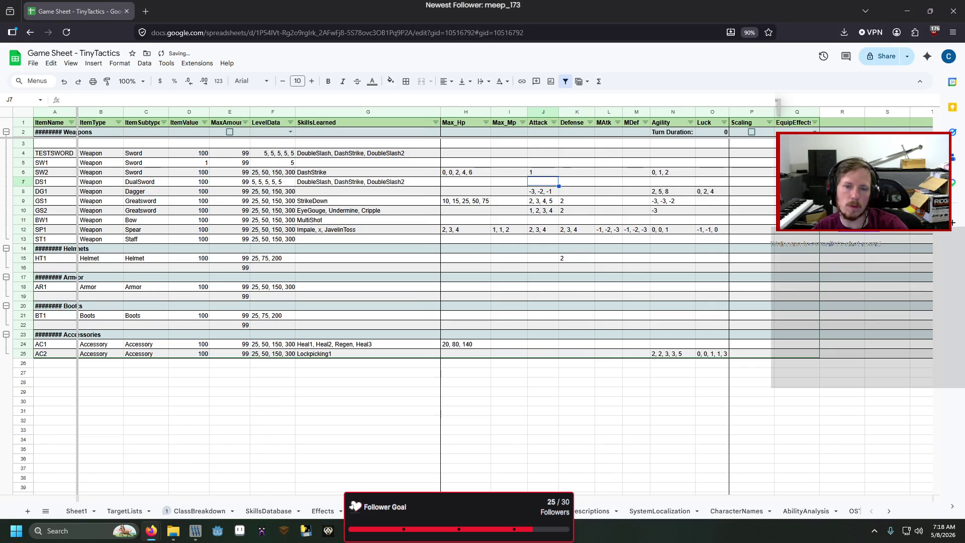
- Download the sheet as CSV and rerun the CSV-to-JSON converter under the debugger
{"action": "left_click", "coordinate": [31, 64]}
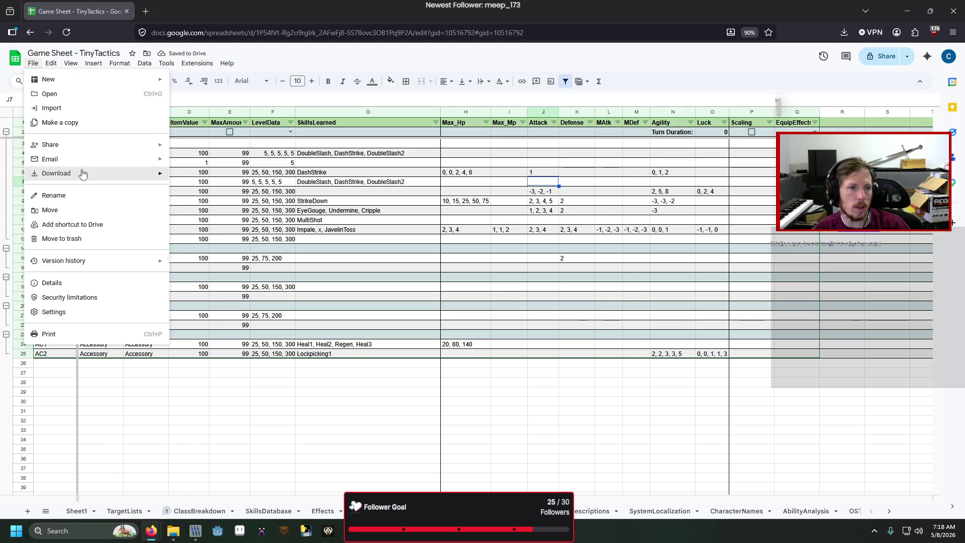
{"action": "mouse_move", "coordinate": [83, 174]}
{"action": "left_click", "coordinate": [232, 241]}
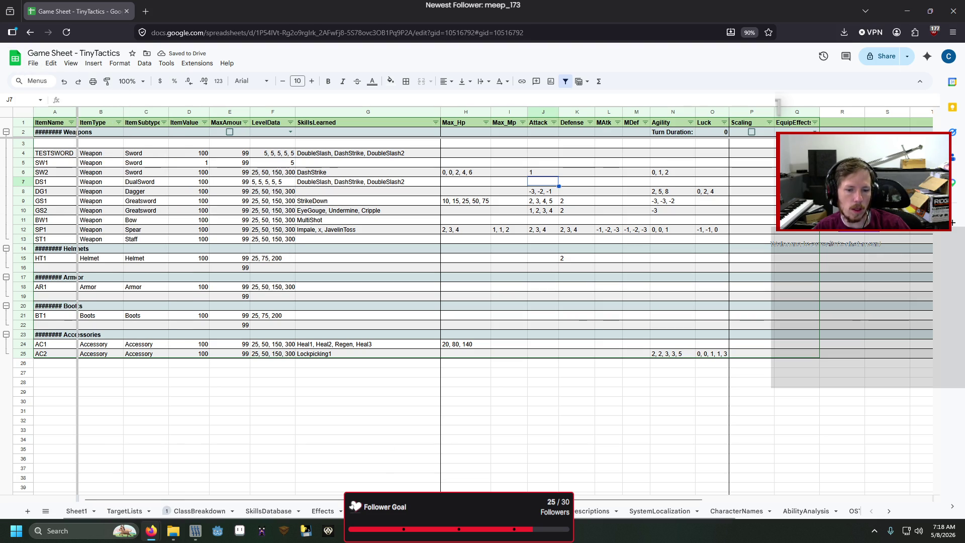
{"action": "key", "text": "alt+Tab"}
{"action": "key", "text": "Down"}
{"action": "key", "text": "F5"}
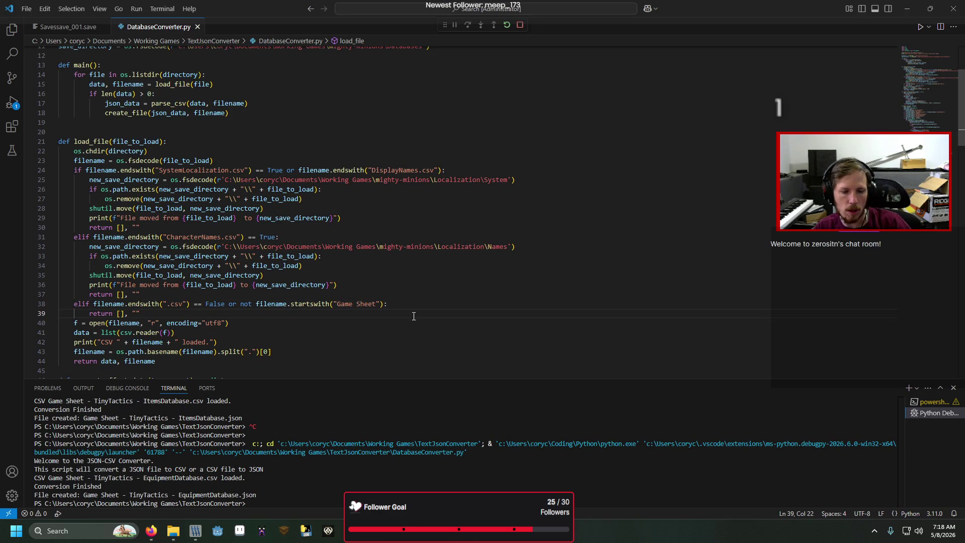
- Switch back to the Godot project and run the game to check the new Attack value
{"action": "left_click", "coordinate": [362, 483]}
{"action": "key", "text": "F5"}
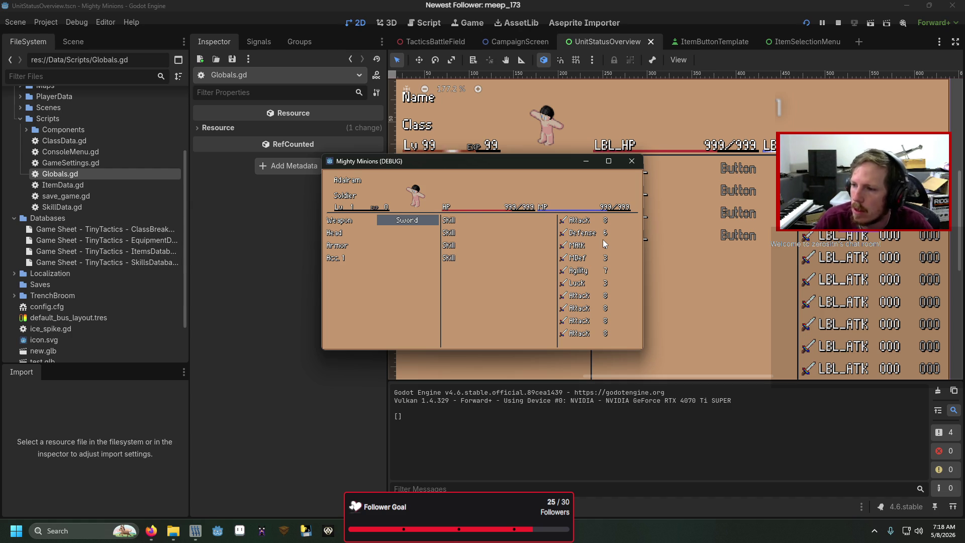
- Return to BaseStats.gd and scroll to the apply_modifiers code around lines 205–210
{"action": "key", "text": "alt+Tab"}
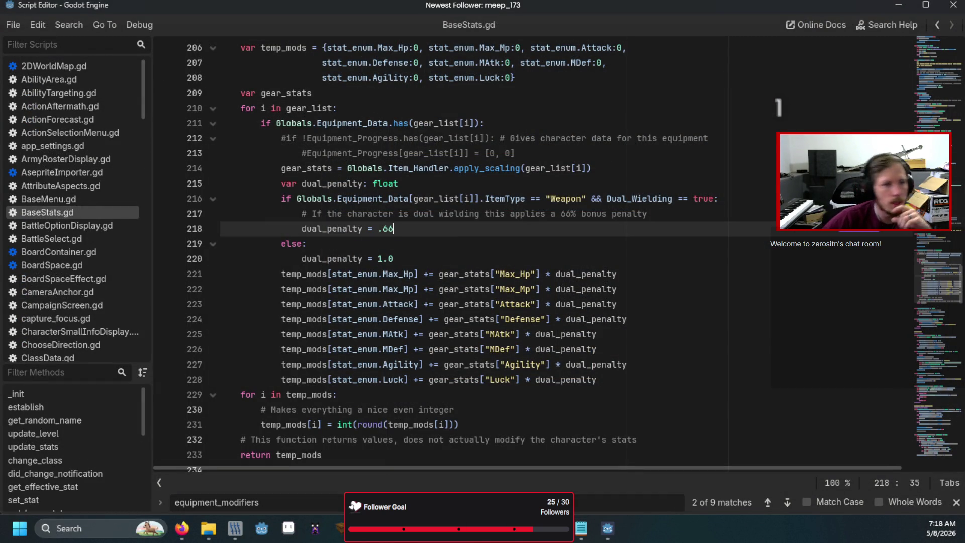
{"action": "scroll", "coordinate": [434, 310], "scroll_direction": "down", "scroll_amount": 2}
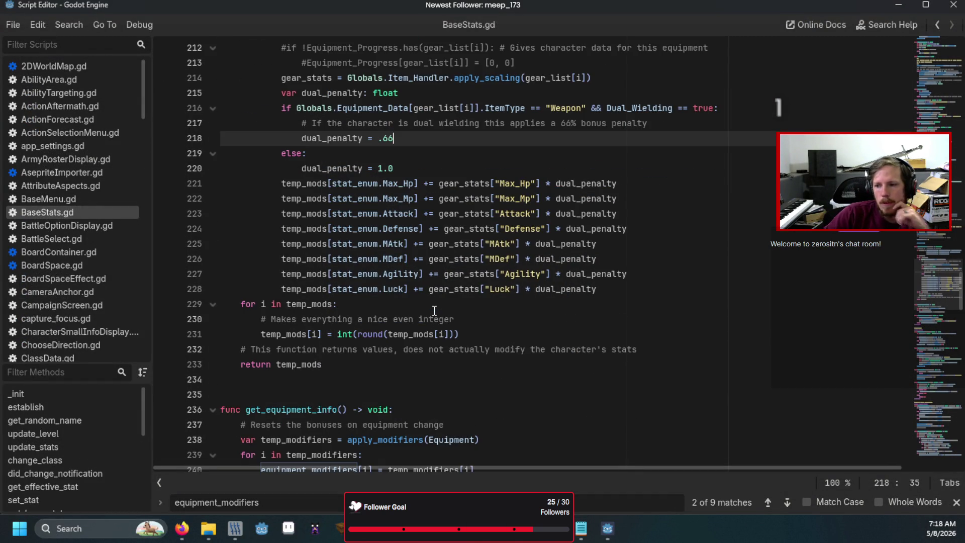
{"action": "scroll", "coordinate": [434, 311], "scroll_direction": "up", "scroll_amount": 5}
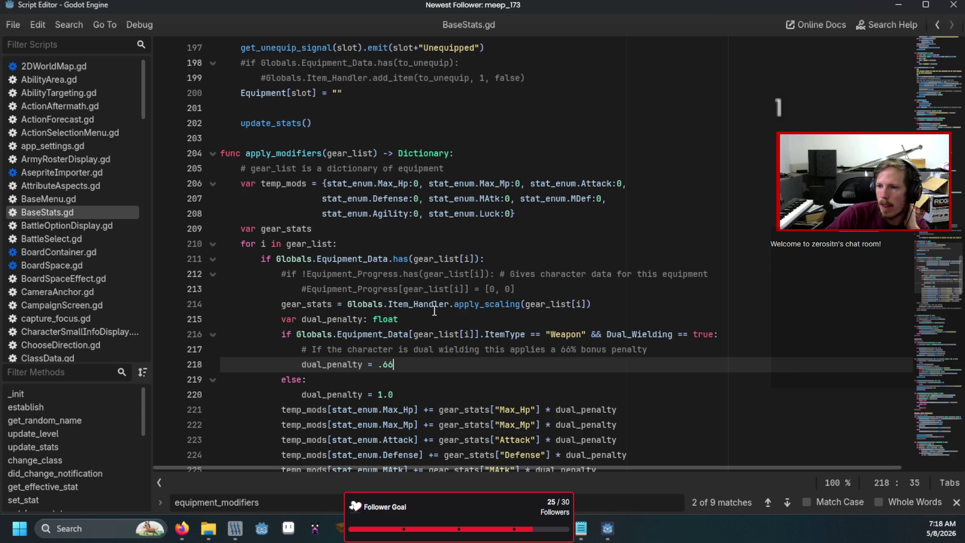
{"action": "left_click", "coordinate": [458, 246]}
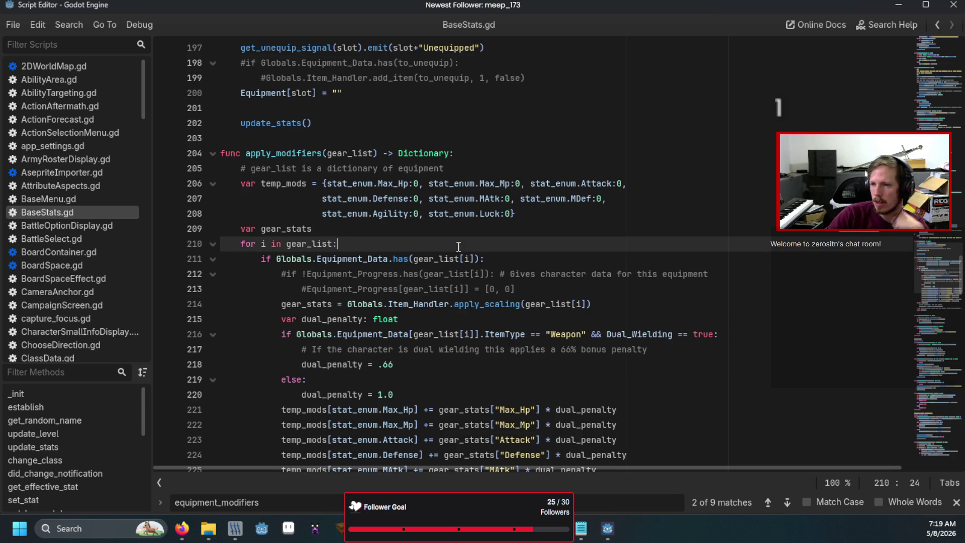
{"action": "scroll", "coordinate": [458, 246], "scroll_direction": "up", "scroll_amount": 4}
{"action": "scroll", "coordinate": [458, 246], "scroll_direction": "up", "scroll_amount": 9}
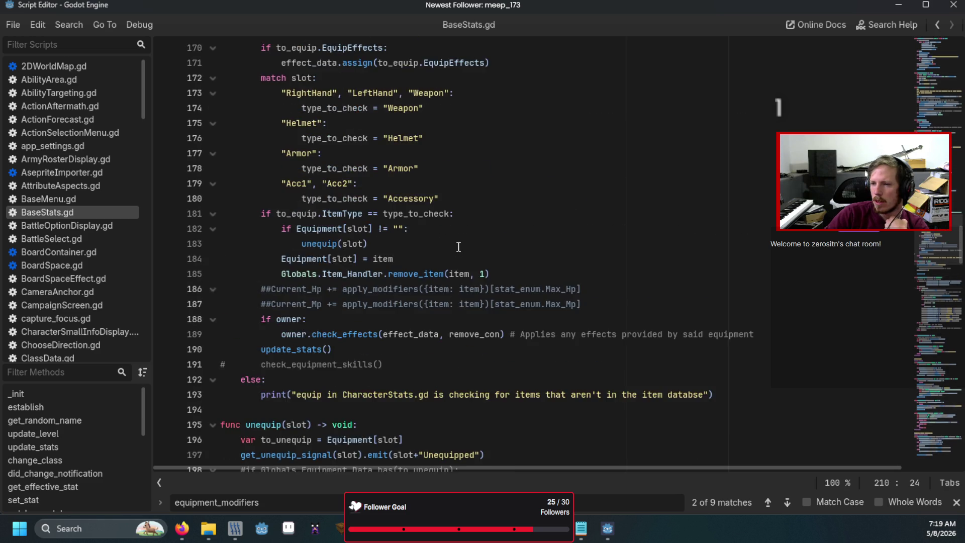
{"action": "scroll", "coordinate": [459, 247], "scroll_direction": "down", "scroll_amount": 16}
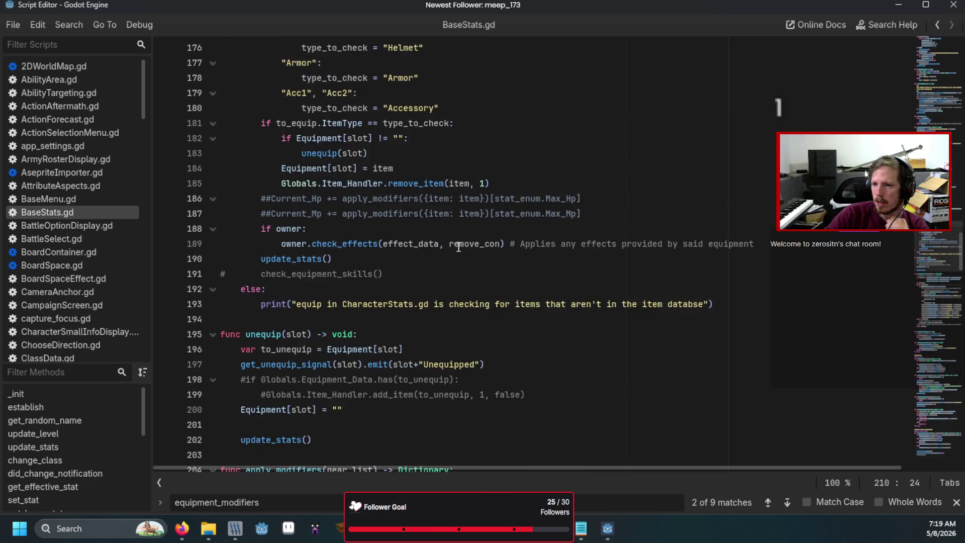
{"action": "scroll", "coordinate": [458, 246], "scroll_direction": "up", "scroll_amount": 2}
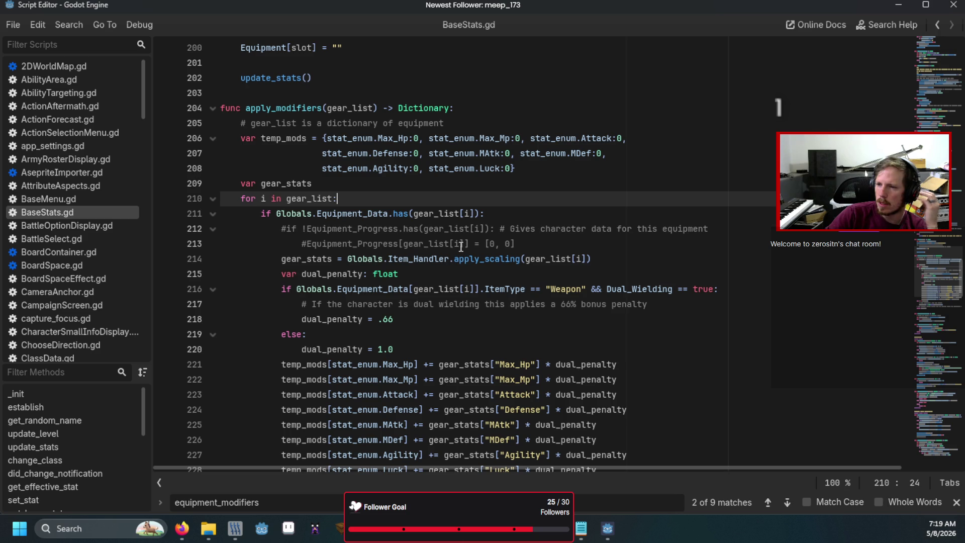
{"action": "left_click", "coordinate": [494, 124]}
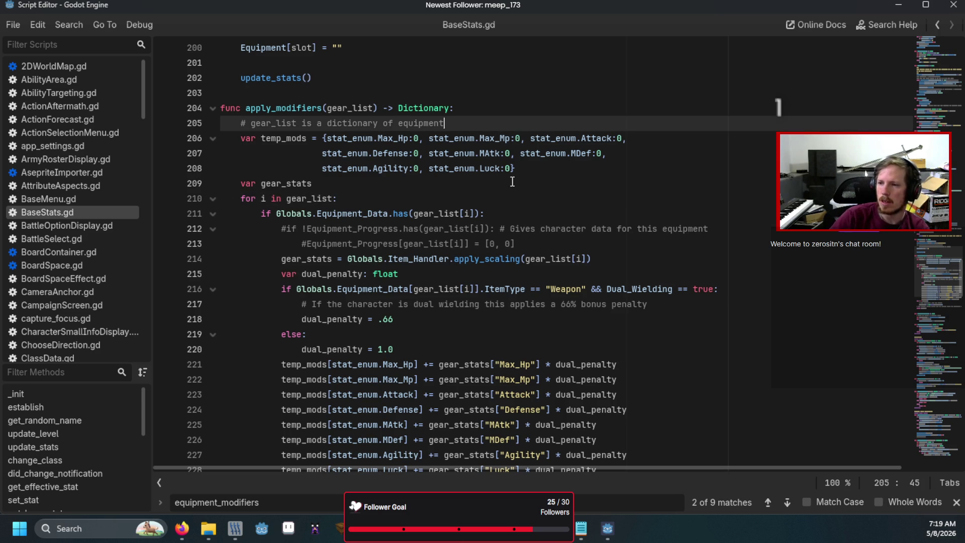
- Annotate temp_mods on line 206 as Dictionary[stat_enum, Variant]
{"action": "left_click", "coordinate": [307, 140]}
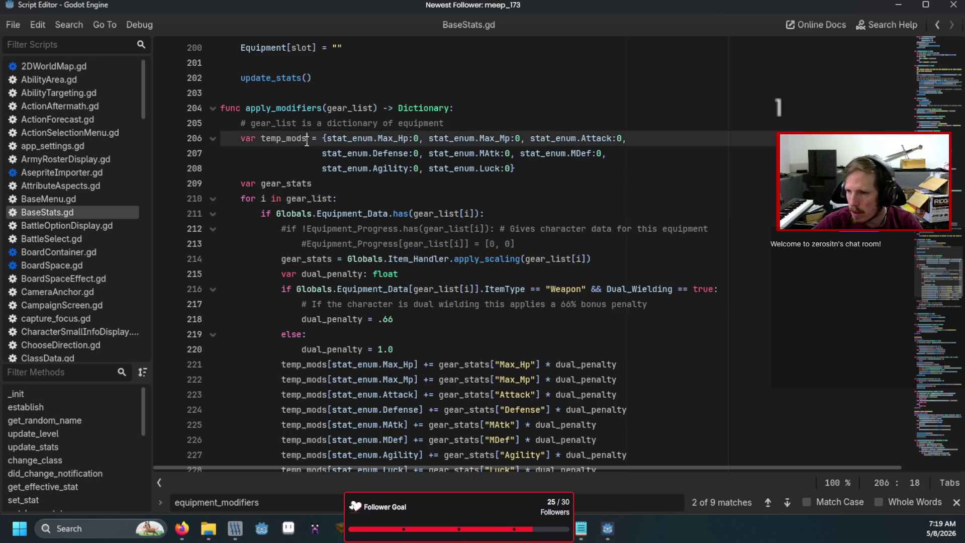
{"action": "type", "text": ": Di"}
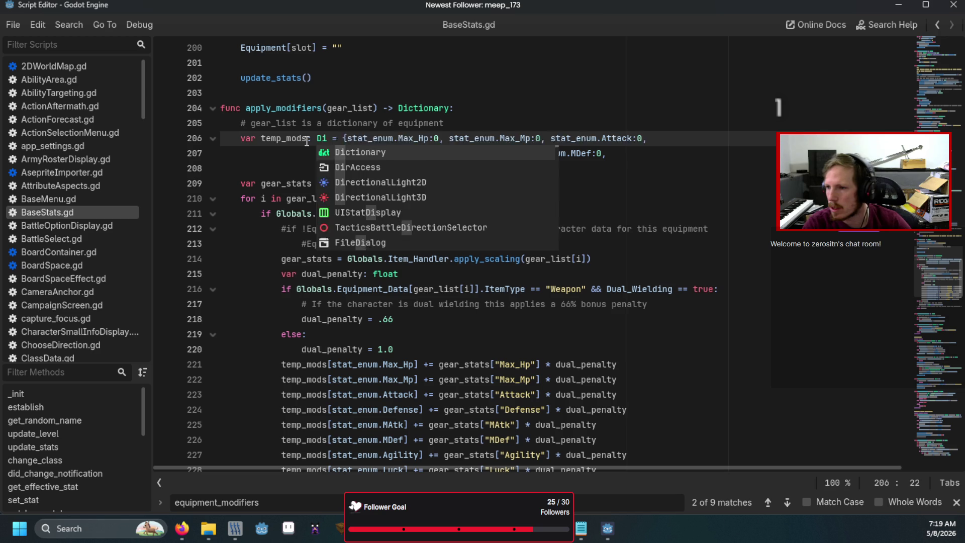
{"action": "key", "text": "Return"}
{"action": "type", "text": "[sta"}
{"action": "key", "text": "Return"}
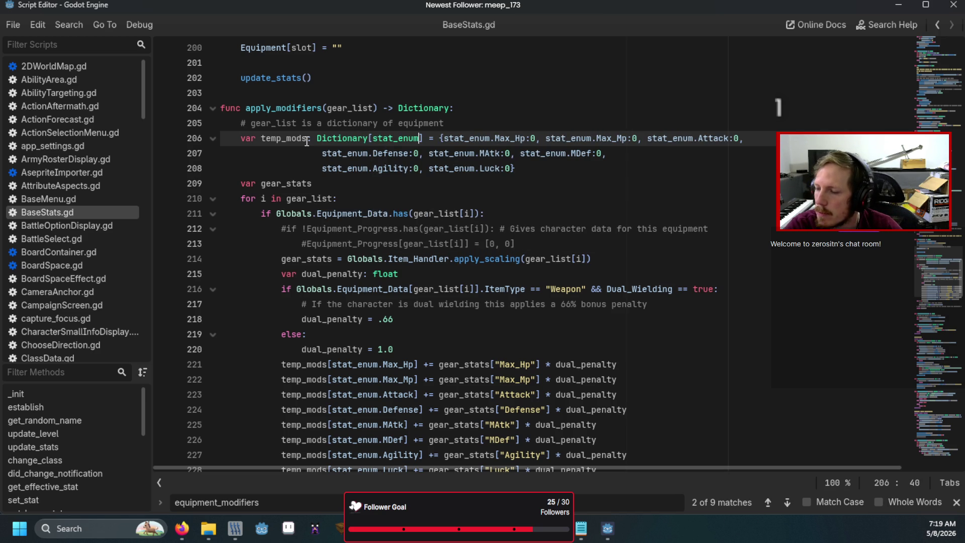
{"action": "type", "text": ", va"}
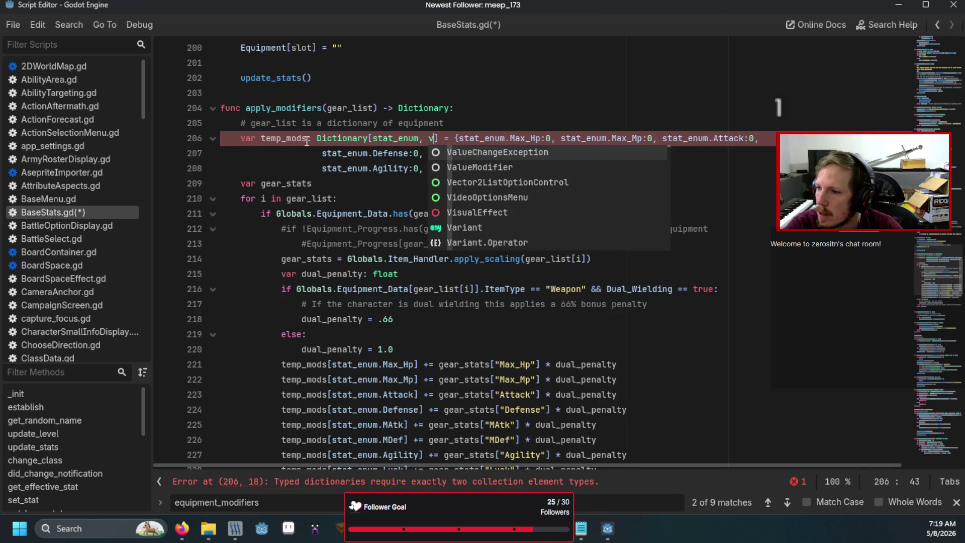
{"action": "type", "text": "r"}
{"action": "key", "text": "Return"}
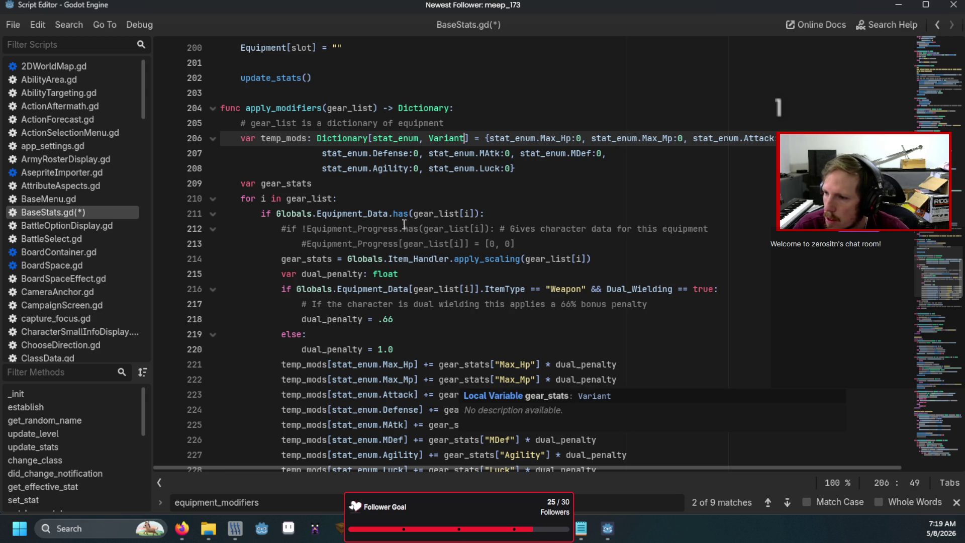
- Delete temp_mods' zero-valued dictionary initializer, then save and run the game
{"action": "double_click", "coordinate": [274, 143]}
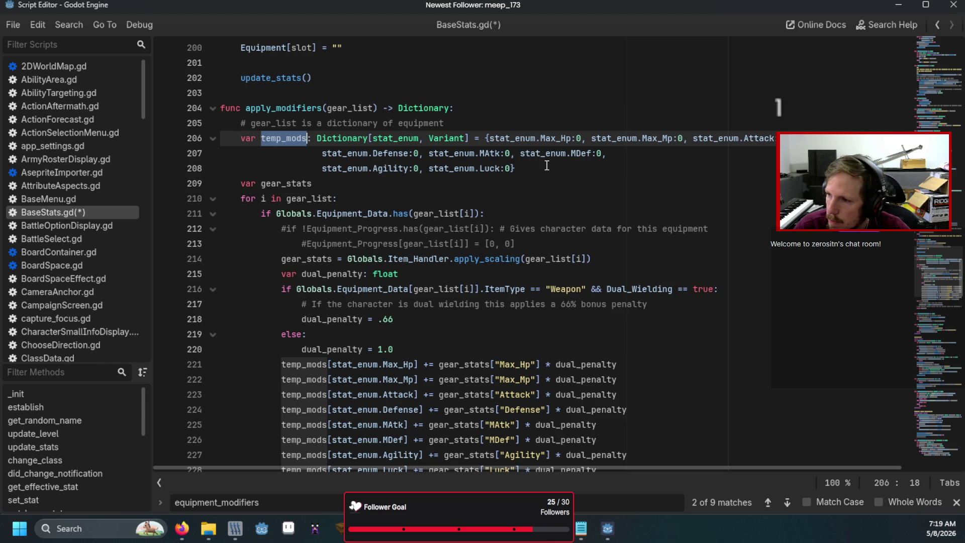
{"action": "mouse_move", "coordinate": [517, 168]}
{"action": "left_mouse_down"}
{"action": "mouse_move", "coordinate": [479, 140]}
{"action": "mouse_move", "coordinate": [487, 145]}
{"action": "left_mouse_up"}
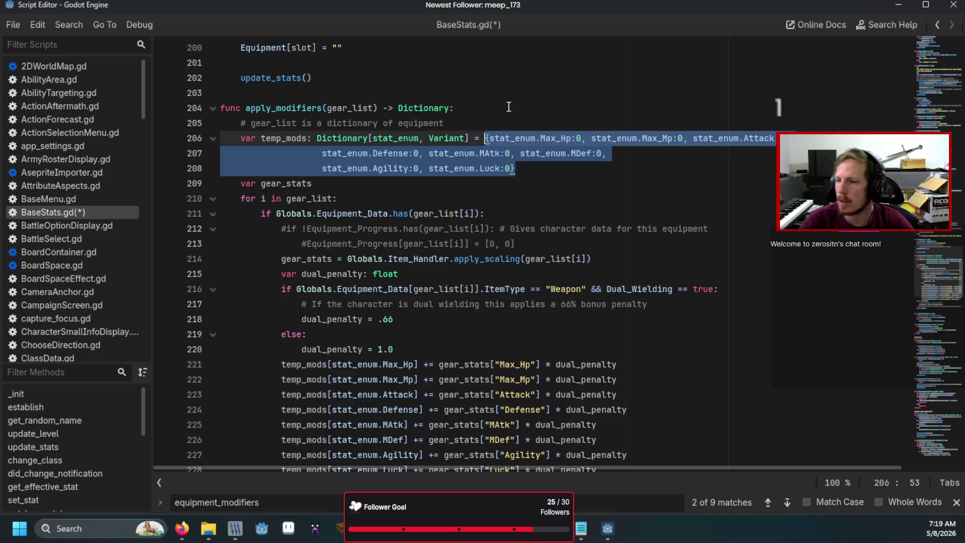
{"action": "key", "text": "BackSpace"}
{"action": "key", "text": "BackSpace"}
{"action": "key", "text": "BackSpace"}
{"action": "key", "text": "BackSpace"}
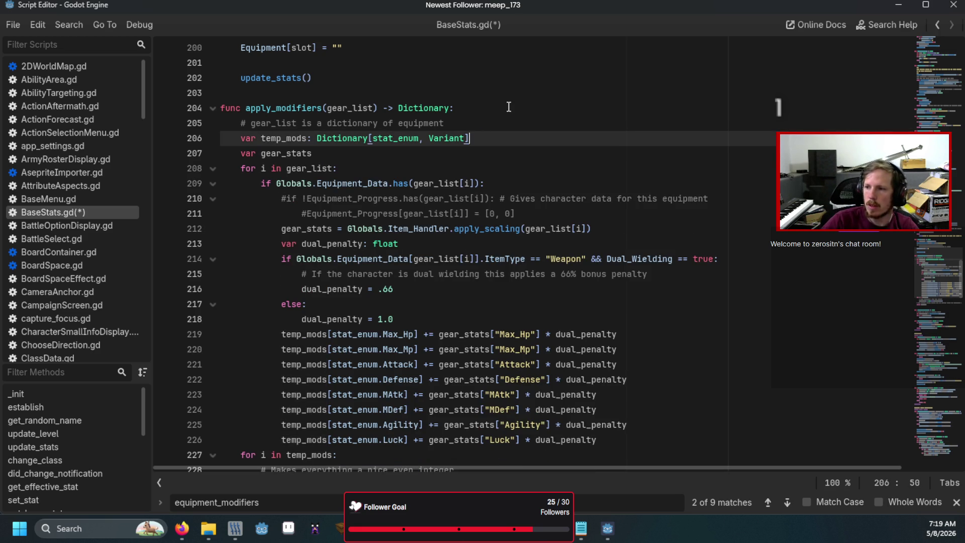
{"action": "key", "text": "F5"}
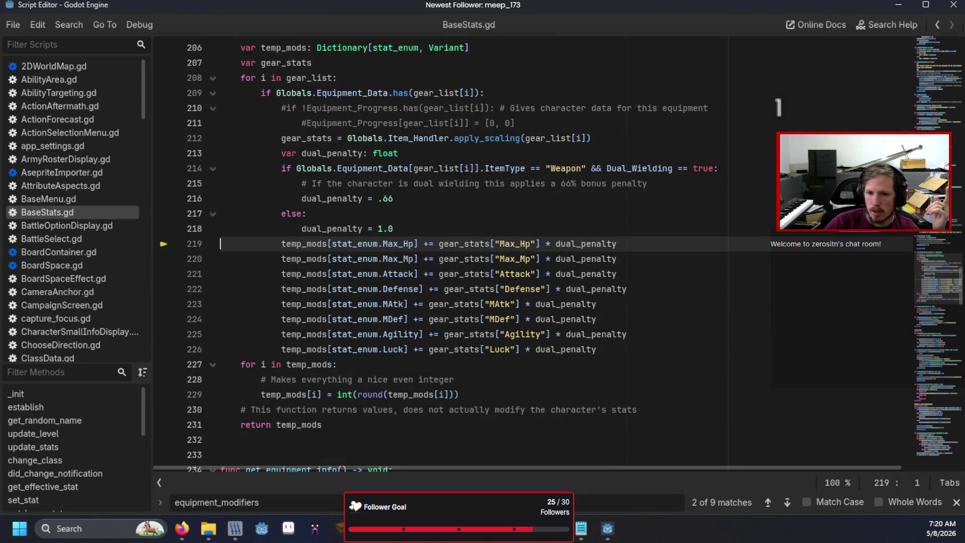
- Check the debugger error, then scroll through BaseStats.gd around the Equipment Data section
{"action": "key", "text": "alt+Tab"}
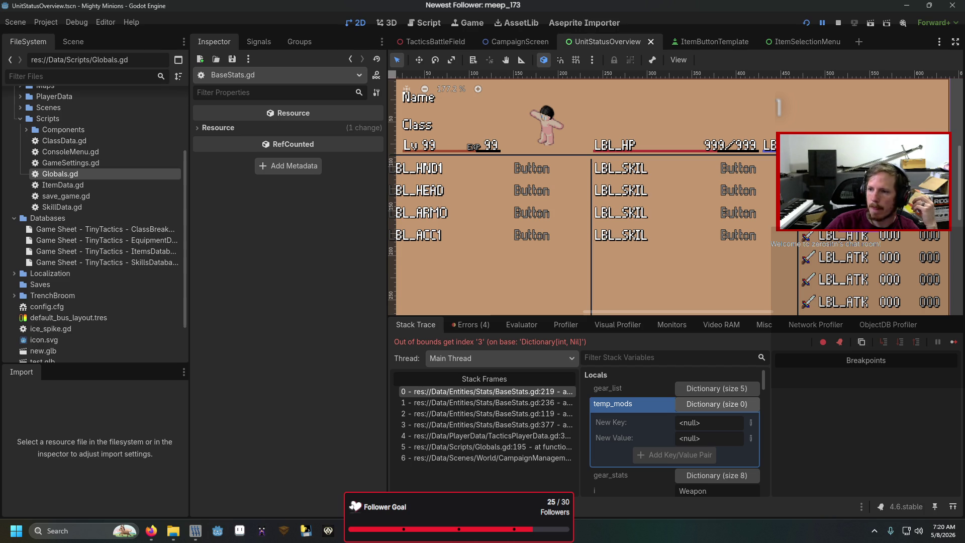
{"action": "key", "text": "alt+Tab"}
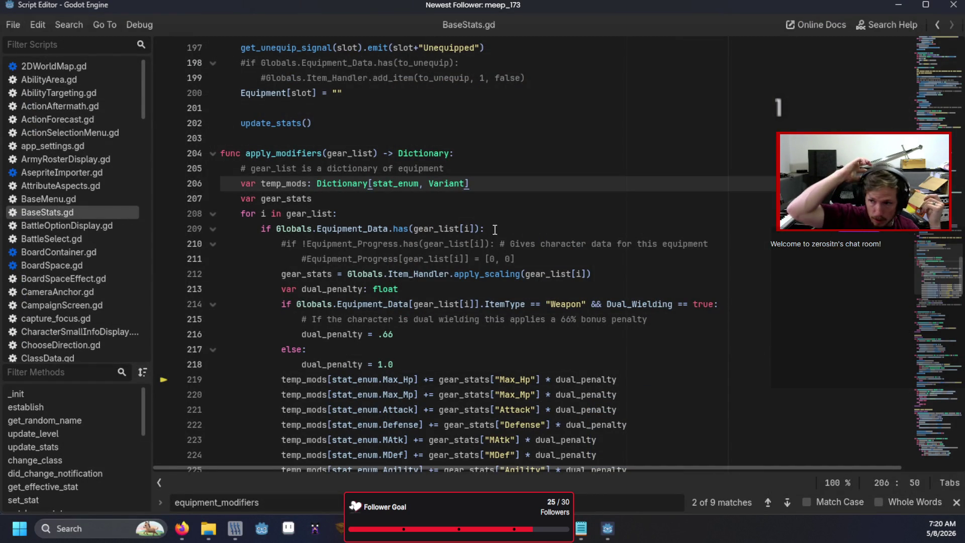
{"action": "scroll", "coordinate": [494, 227], "scroll_direction": "up", "scroll_amount": 20}
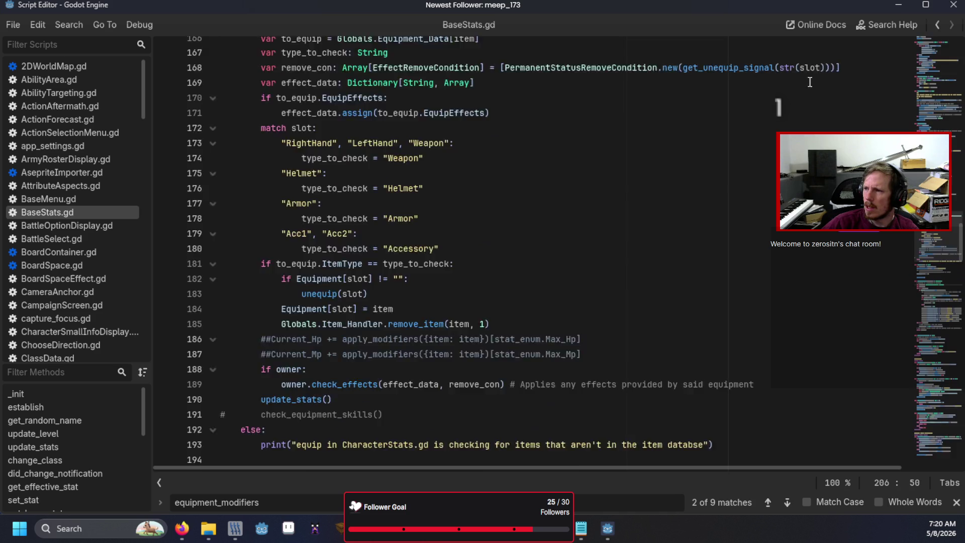
{"action": "scroll", "coordinate": [489, 166], "scroll_direction": "up", "scroll_amount": 3}
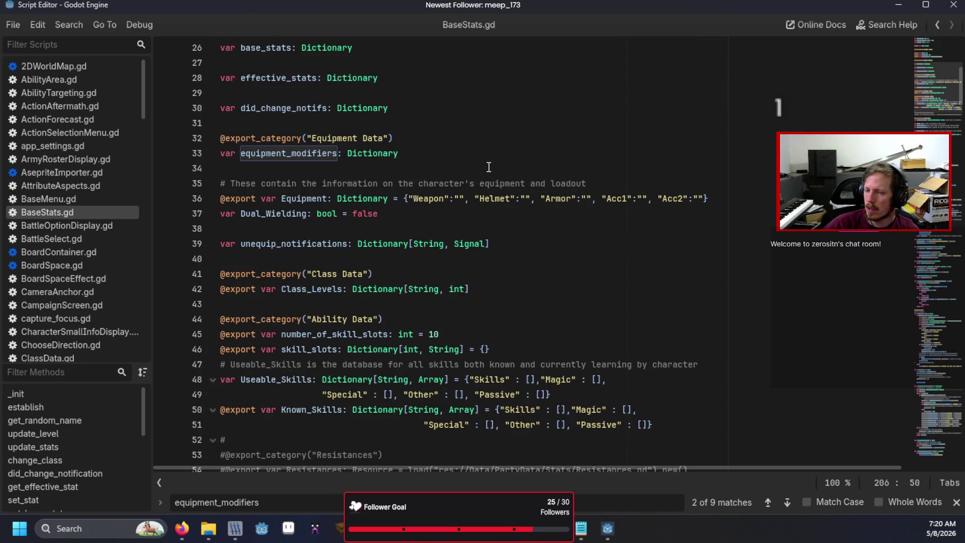
{"action": "scroll", "coordinate": [488, 167], "scroll_direction": "up", "scroll_amount": 3}
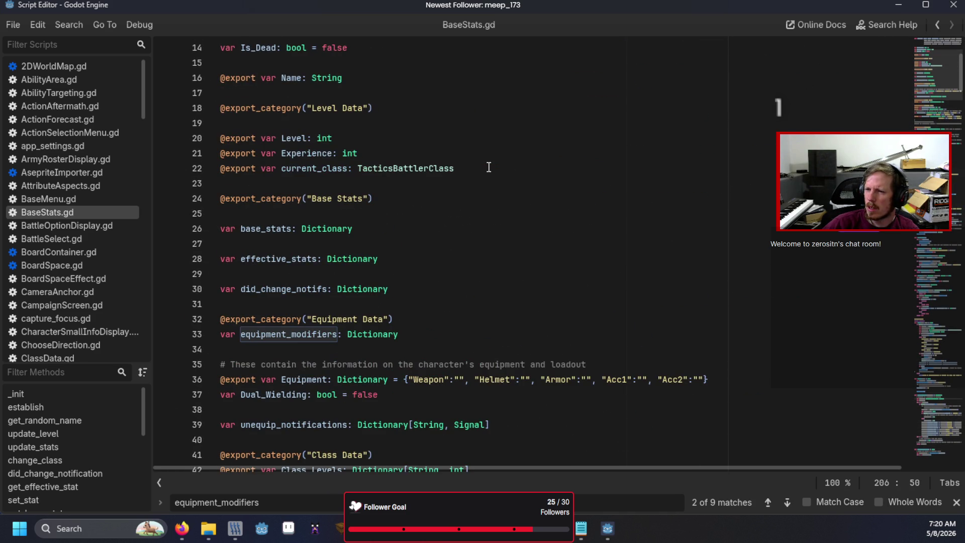
{"action": "scroll", "coordinate": [416, 296], "scroll_direction": "down", "scroll_amount": 2}
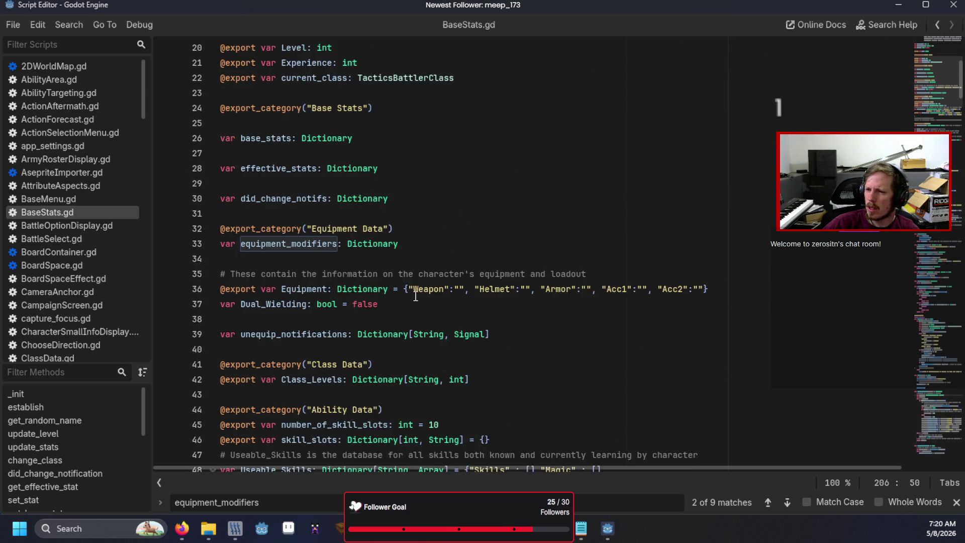
{"action": "scroll", "coordinate": [416, 295], "scroll_direction": "up", "scroll_amount": 4}
{"action": "left_click", "coordinate": [416, 295]}
{"action": "scroll", "coordinate": [427, 254], "scroll_direction": "up", "scroll_amount": 2}
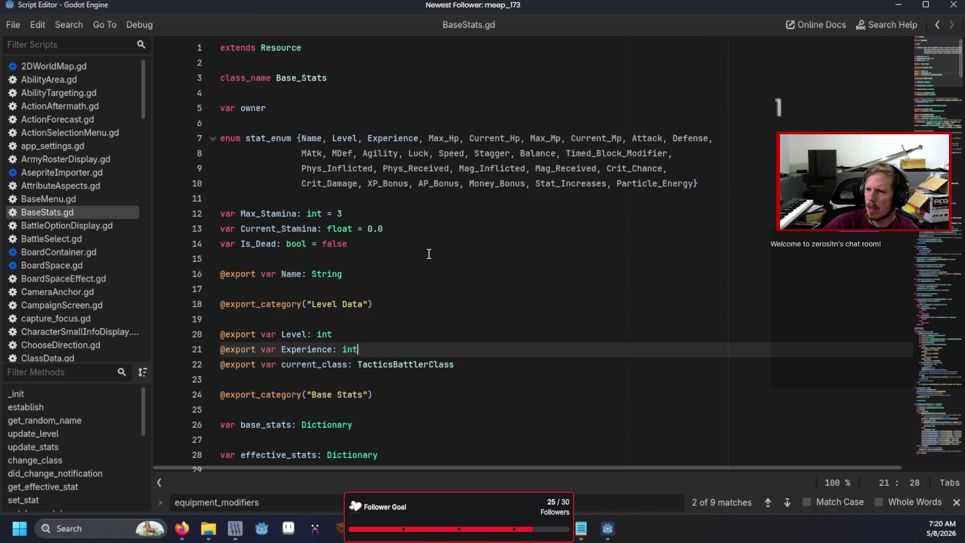
{"action": "scroll", "coordinate": [433, 252], "scroll_direction": "down", "scroll_amount": 3}
{"action": "scroll", "coordinate": [434, 245], "scroll_direction": "down", "scroll_amount": 1}
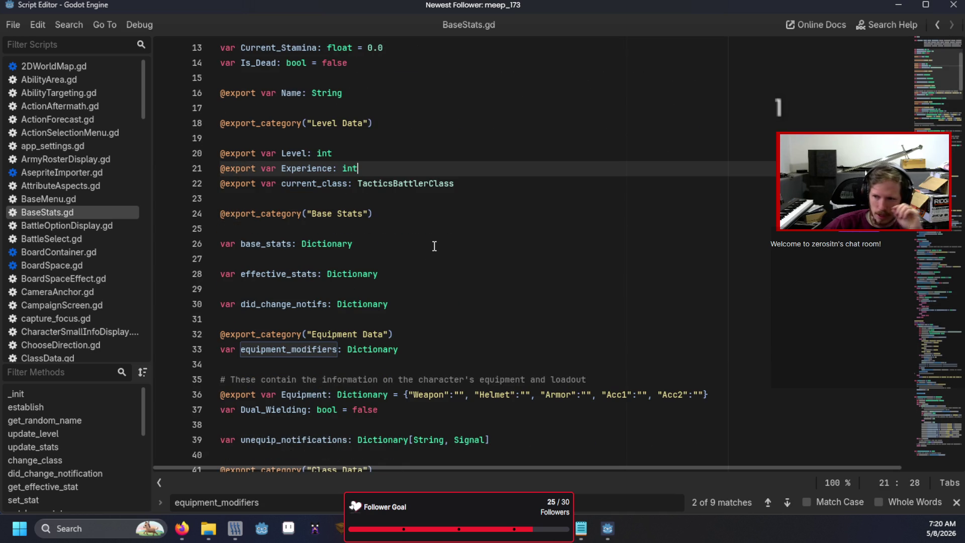
{"action": "scroll", "coordinate": [434, 246], "scroll_direction": "down", "scroll_amount": 1}
{"action": "scroll", "coordinate": [434, 246], "scroll_direction": "down", "scroll_amount": 2}
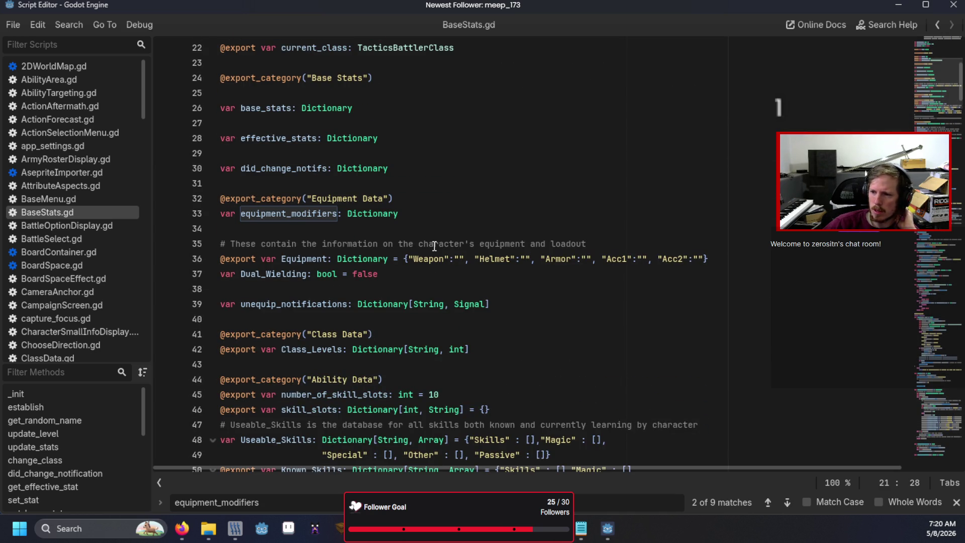
{"action": "scroll", "coordinate": [434, 246], "scroll_direction": "down", "scroll_amount": 5}
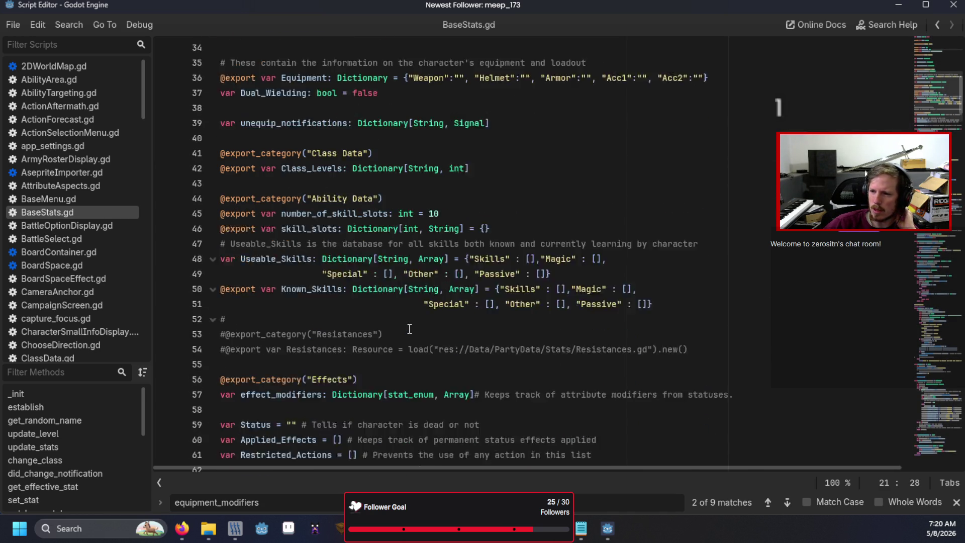
{"action": "scroll", "coordinate": [353, 287], "scroll_direction": "up", "scroll_amount": 5}
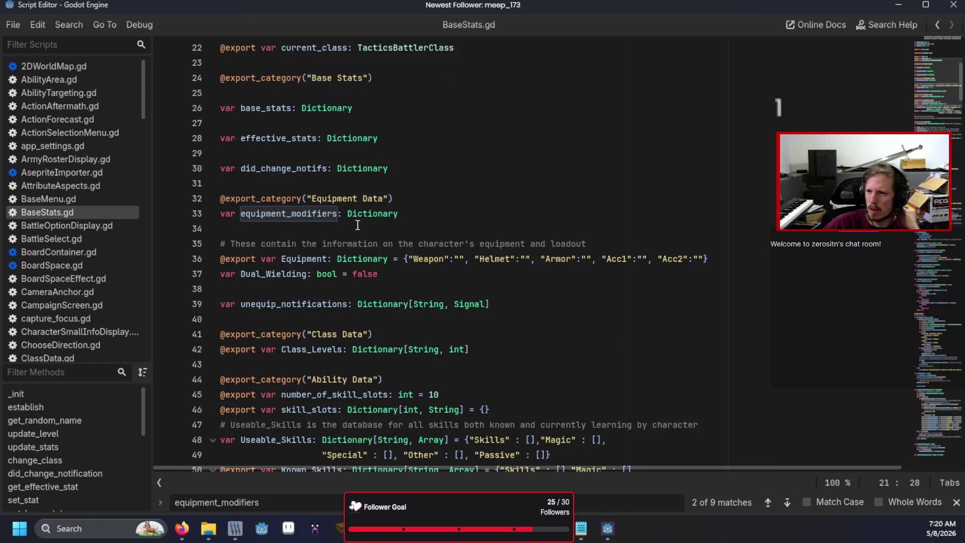
{"action": "left_click", "coordinate": [426, 200]}
- Search for equipment_modifiers, then scroll down past the unequip_notifications code
{"action": "key", "text": "ctrl+f"}
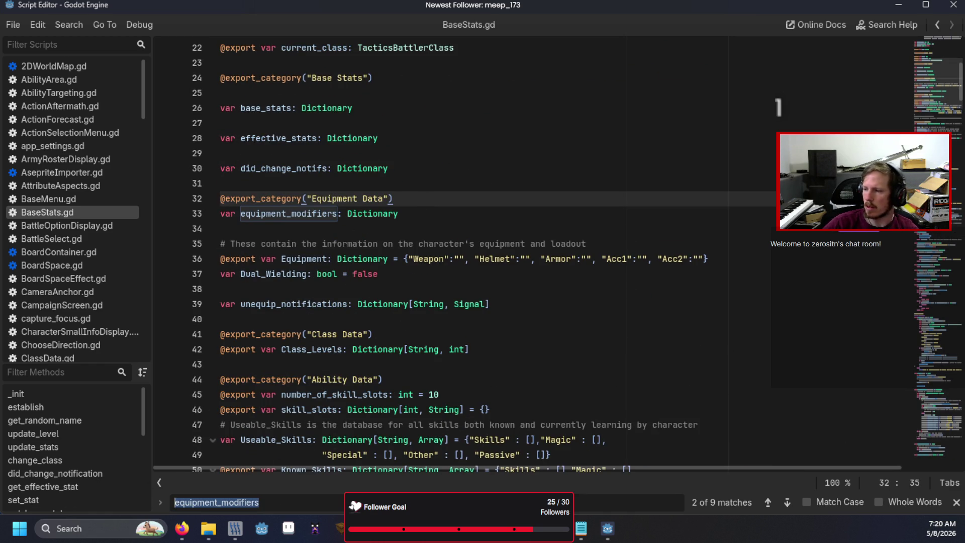
{"action": "left_click", "coordinate": [956, 502]}
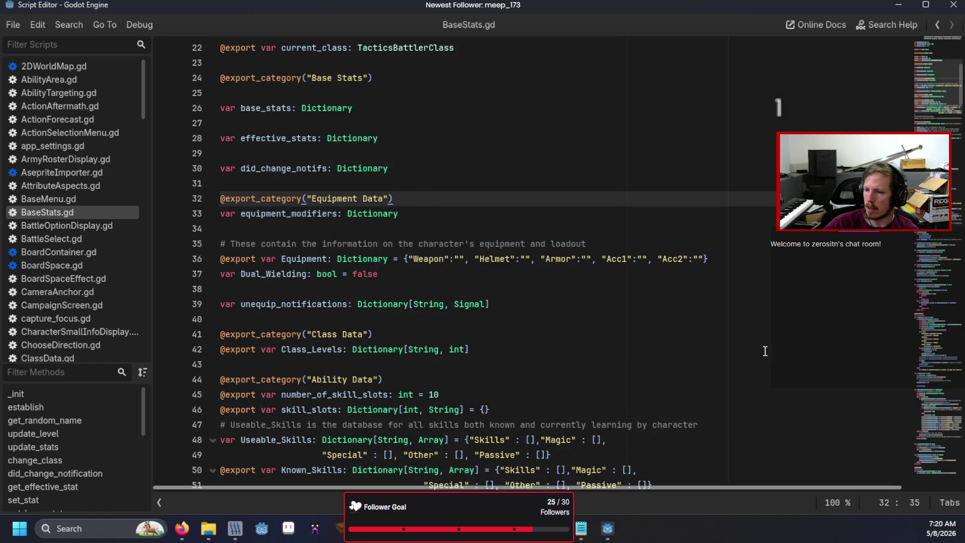
{"action": "left_click", "coordinate": [735, 310]}
{"action": "scroll", "coordinate": [475, 345], "scroll_direction": "down", "scroll_amount": 6}
{"action": "scroll", "coordinate": [475, 345], "scroll_direction": "down", "scroll_amount": 3}
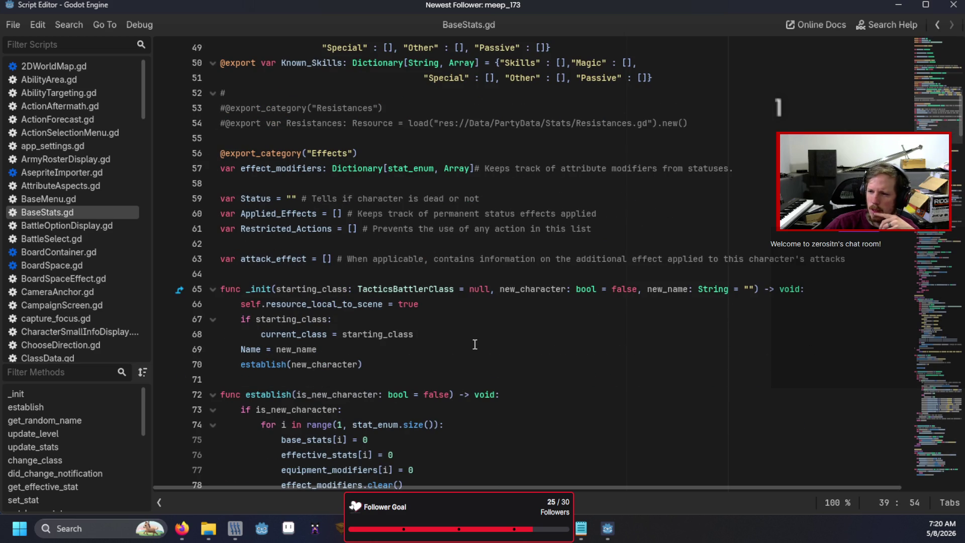
{"action": "scroll", "coordinate": [474, 344], "scroll_direction": "down", "scroll_amount": 6}
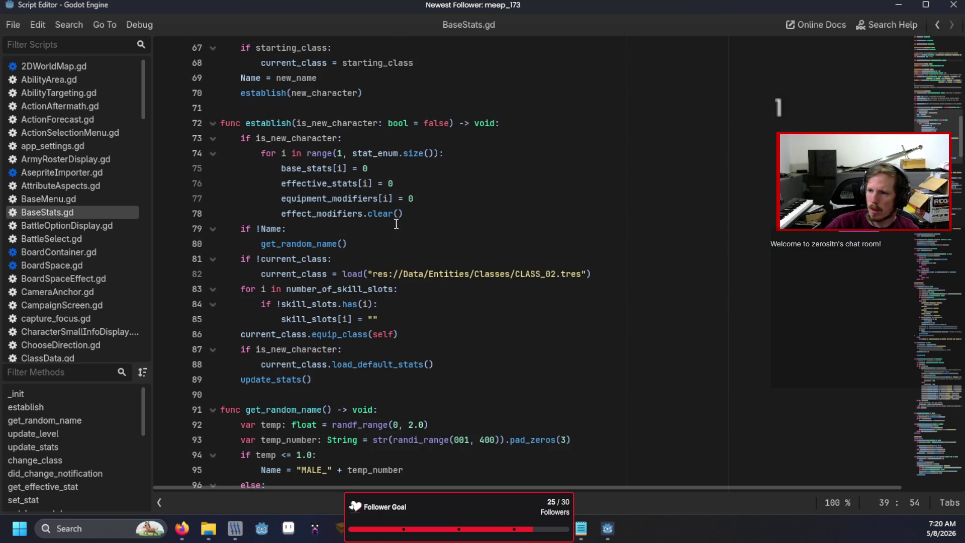
{"action": "scroll", "coordinate": [407, 228], "scroll_direction": "down", "scroll_amount": 20}
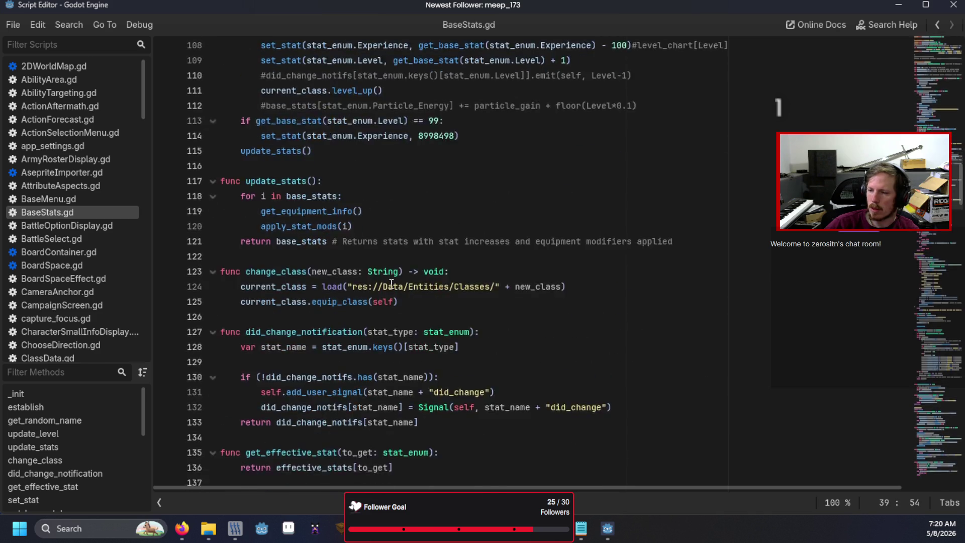
{"action": "scroll", "coordinate": [391, 284], "scroll_direction": "down", "scroll_amount": 6}
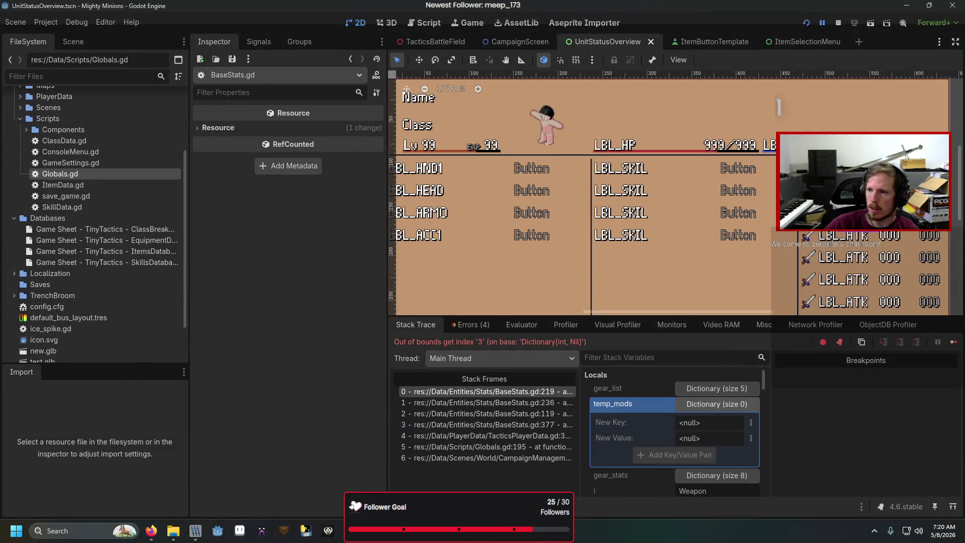
- Add 'for i in stat_enum.size(): temp_mods[i] = 0' below the temp_mods declaration
{"action": "left_click", "coordinate": [471, 390]}
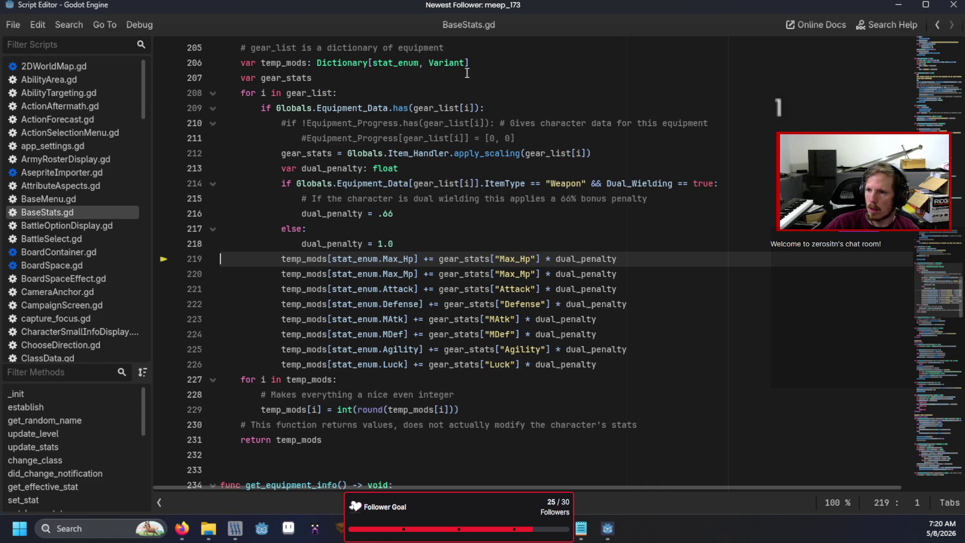
{"action": "left_click", "coordinate": [488, 66]}
{"action": "key", "text": "Return"}
{"action": "type", "text": "for i in st"}
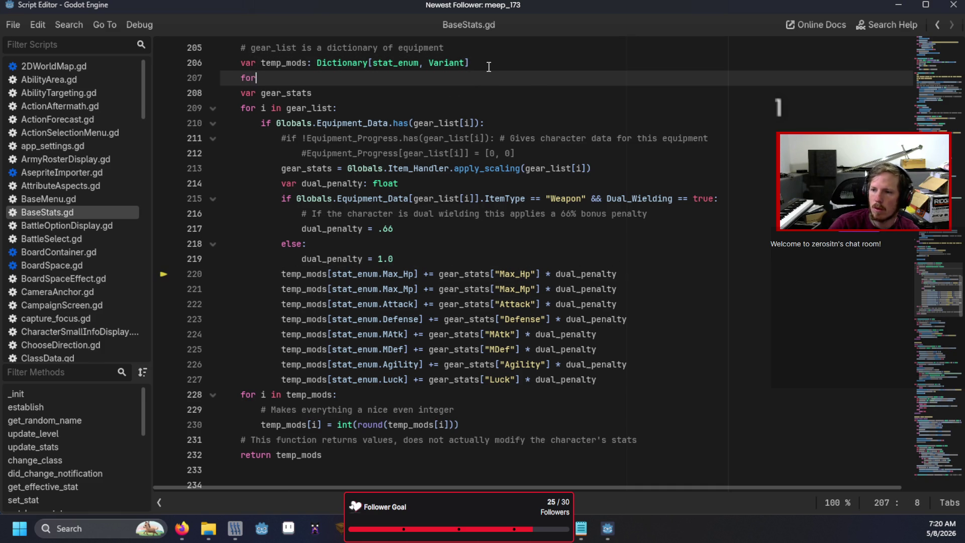
{"action": "key", "text": "Return"}
{"action": "type", "text": ".size()"}
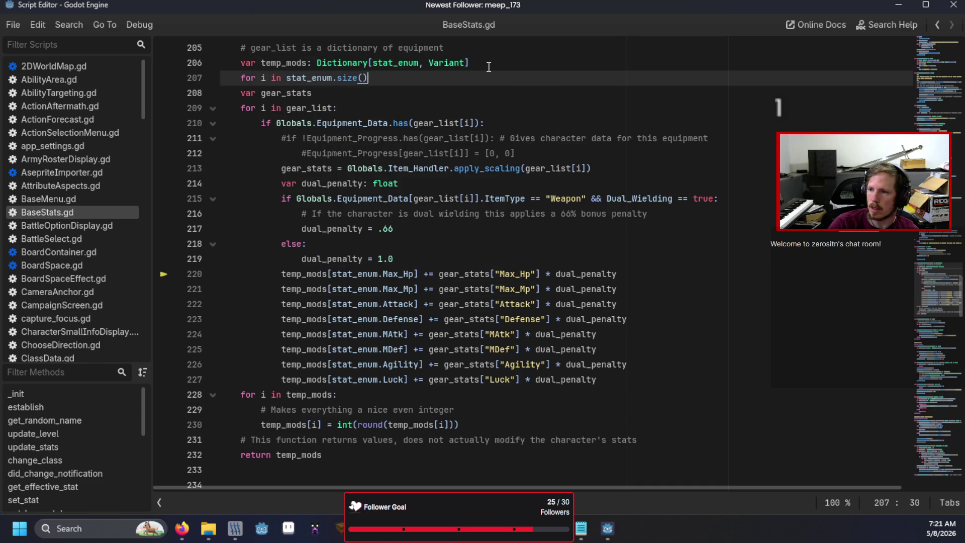
{"action": "type", "text": ":"}
{"action": "key", "text": "Return"}
{"action": "type", "text": "te"}
{"action": "key", "text": "Return"}
{"action": "type", "text": "[i"}
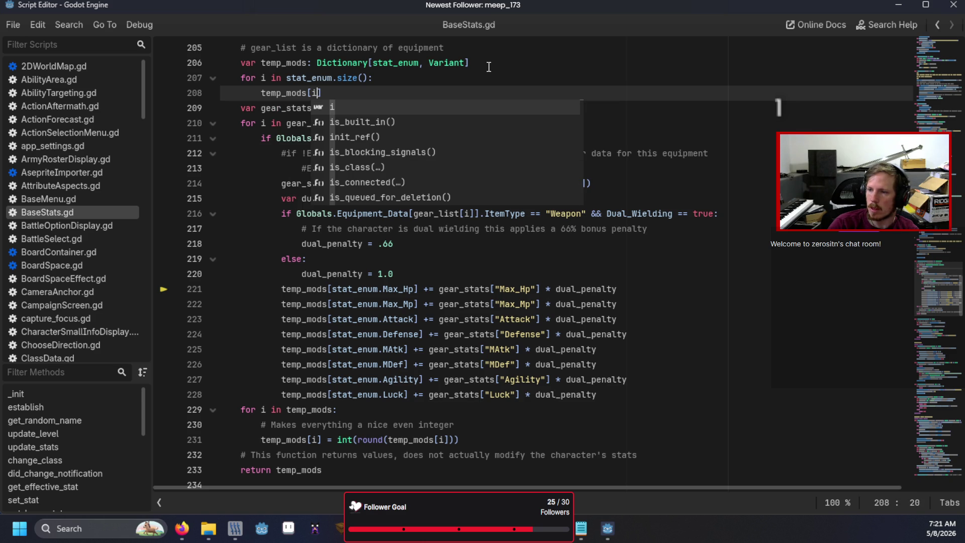
{"action": "type", "text": "] "}
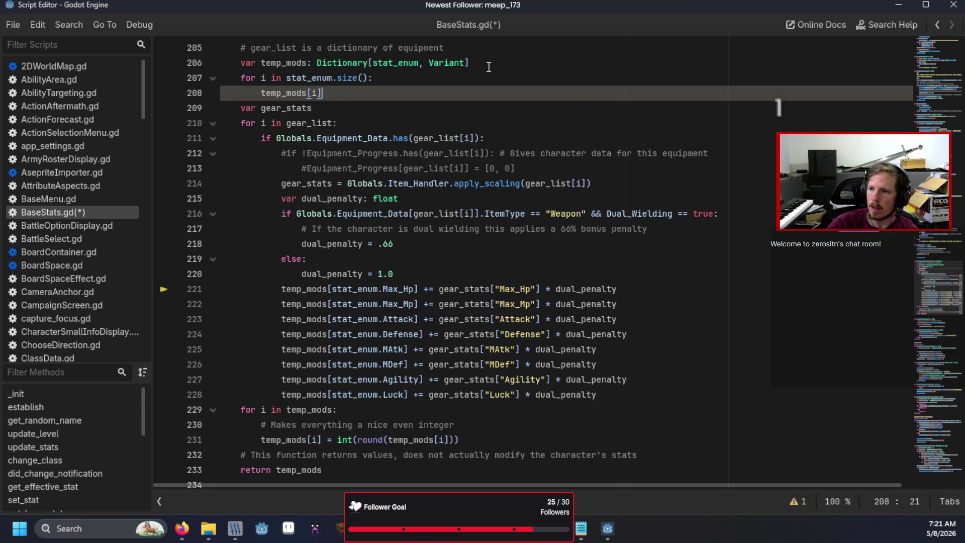
{"action": "type", "text": "= "}
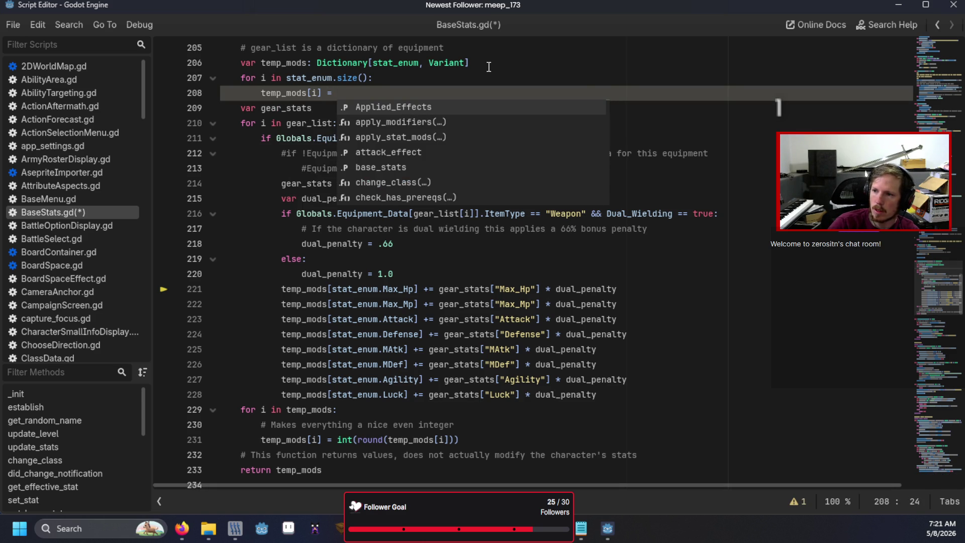
{"action": "type", "text": "0"}
- Review the update_level part of the script, then save and run the game
{"action": "left_click", "coordinate": [925, 90]}
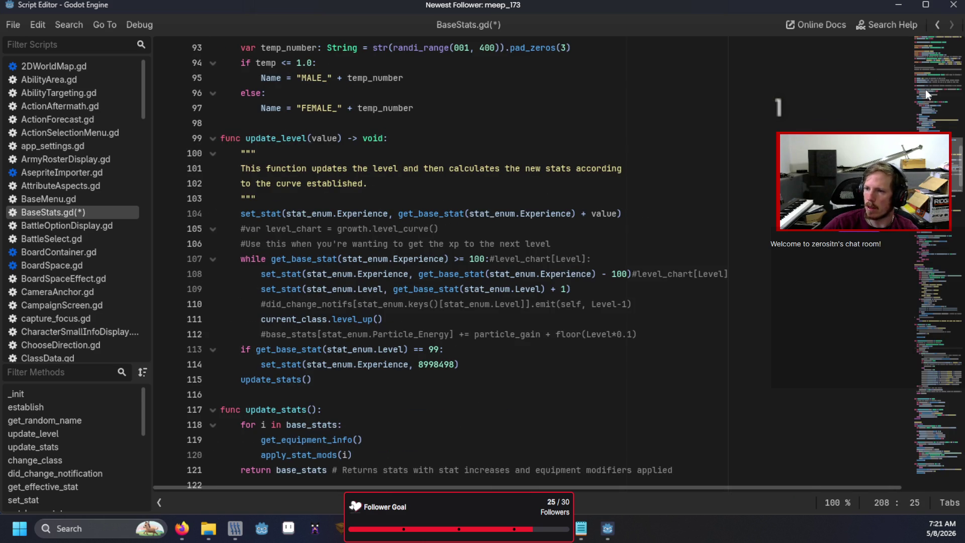
{"action": "scroll", "coordinate": [618, 314], "scroll_direction": "up", "scroll_amount": 18}
{"action": "scroll", "coordinate": [618, 314], "scroll_direction": "down", "scroll_amount": 1}
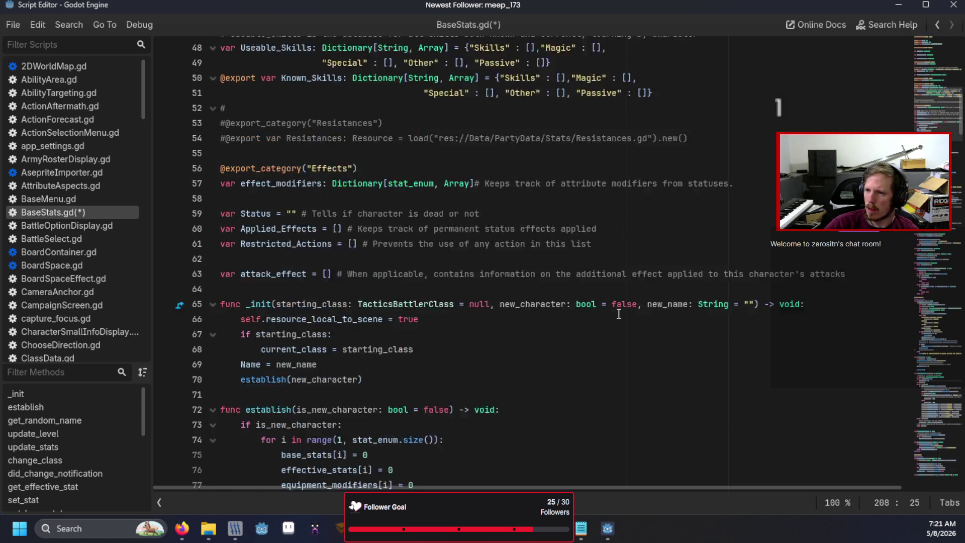
{"action": "scroll", "coordinate": [618, 314], "scroll_direction": "down", "scroll_amount": 8}
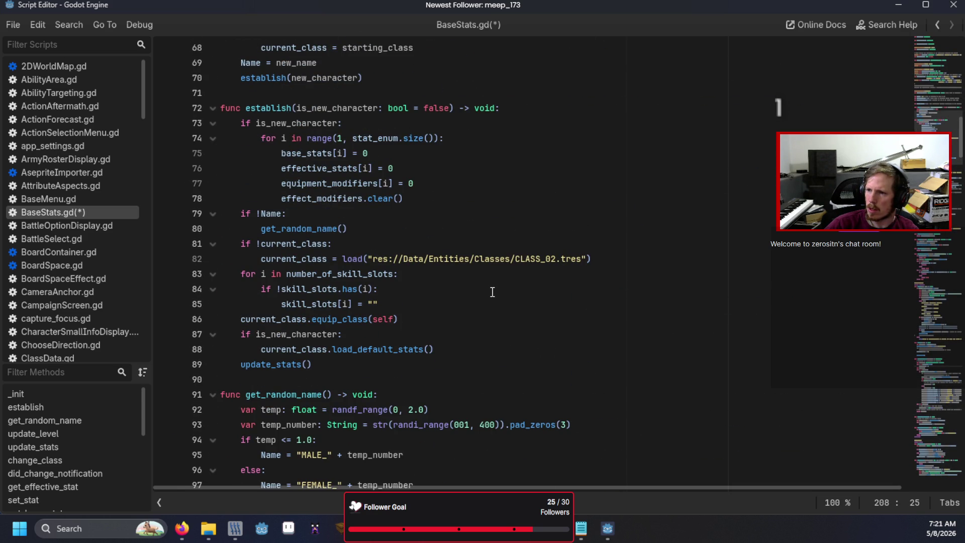
{"action": "key", "text": "F5"}
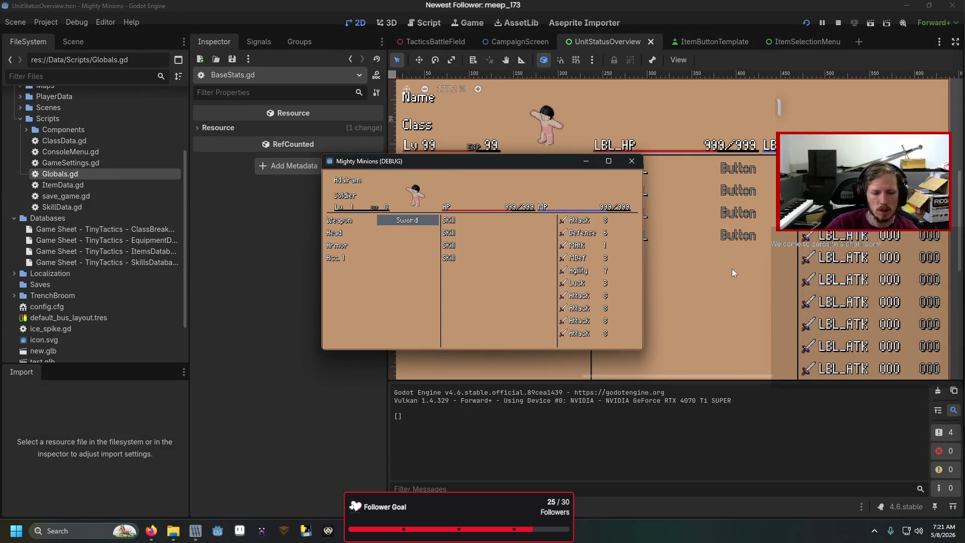
- Stop the debug game and scroll BaseStats.gd down toward apply_modifiers
{"action": "key", "text": "F8"}
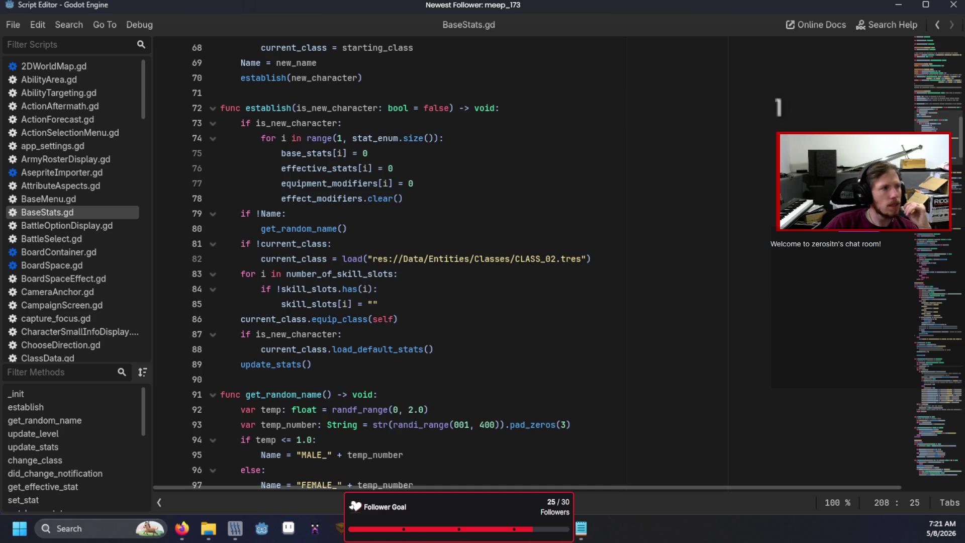
{"action": "scroll", "coordinate": [481, 325], "scroll_direction": "down", "scroll_amount": 6}
{"action": "scroll", "coordinate": [667, 319], "scroll_direction": "down", "scroll_amount": 4}
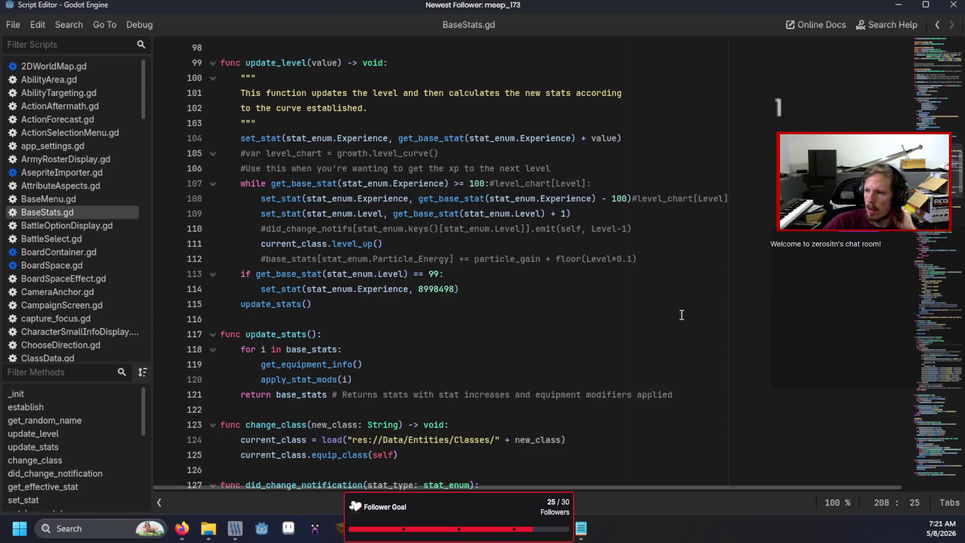
{"action": "left_click", "coordinate": [908, 295]}
{"action": "scroll", "coordinate": [470, 338], "scroll_direction": "down", "scroll_amount": 1}
{"action": "scroll", "coordinate": [470, 339], "scroll_direction": "up", "scroll_amount": 3}
{"action": "scroll", "coordinate": [470, 339], "scroll_direction": "down", "scroll_amount": 1}
{"action": "scroll", "coordinate": [470, 339], "scroll_direction": "down", "scroll_amount": 14}
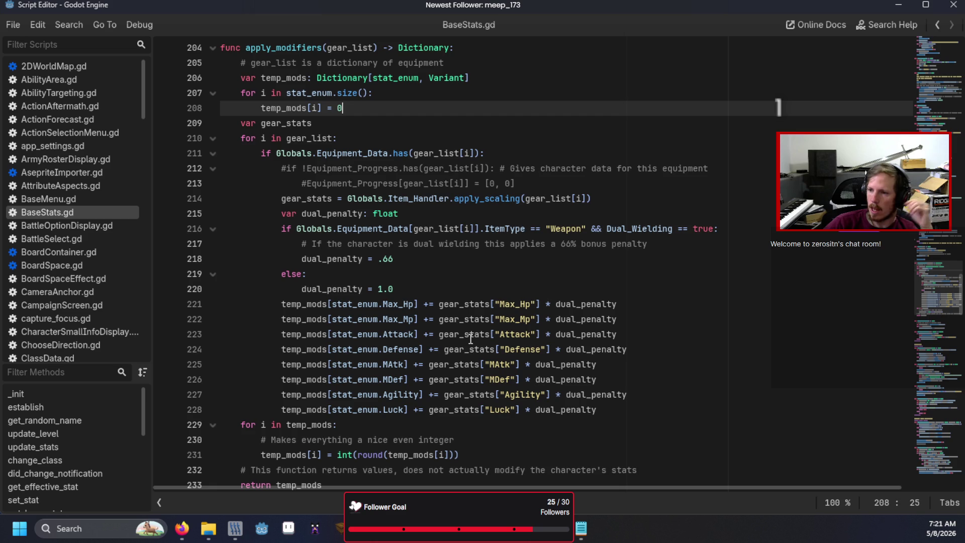
{"action": "scroll", "coordinate": [471, 338], "scroll_direction": "down", "scroll_amount": 1}
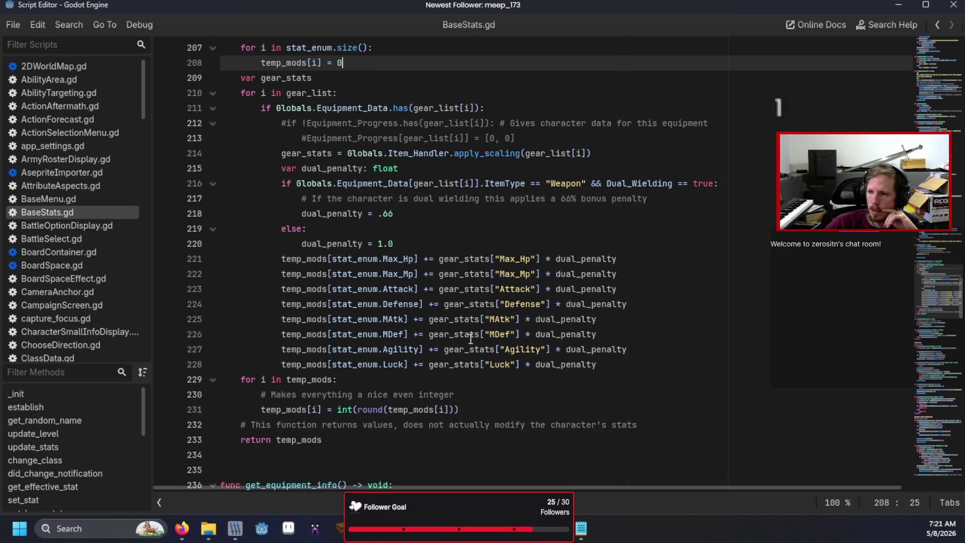
- Review the Luck and Attack through MDef modifier lines, then return to the main editor
{"action": "left_click", "coordinate": [604, 365]}
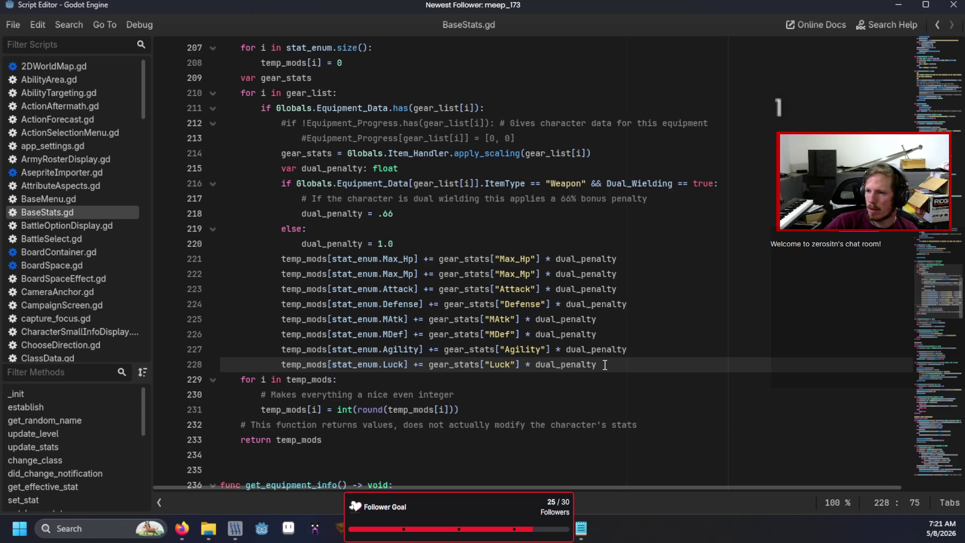
{"action": "left_click_drag", "start_coordinate": [363, 290], "coordinate": [483, 331]}
{"action": "left_click", "coordinate": [676, 333]}
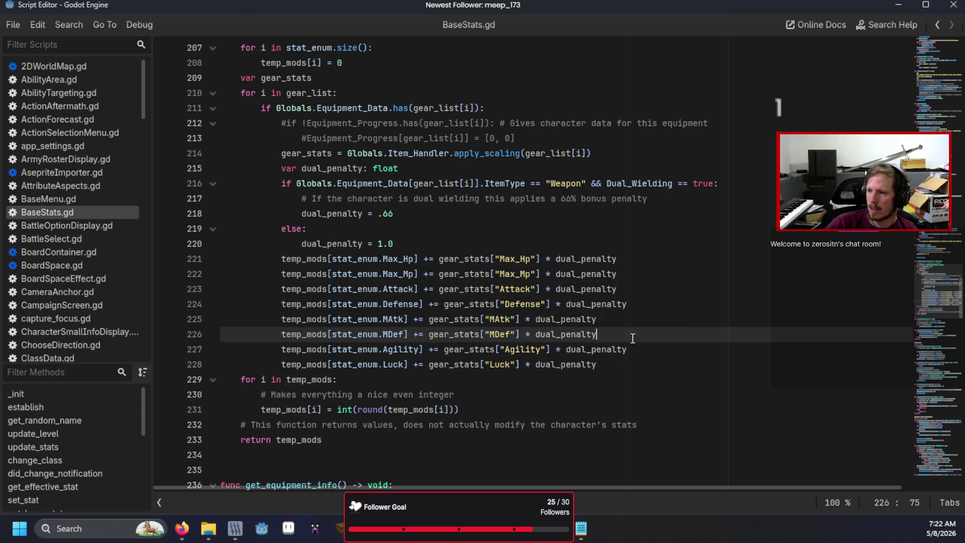
{"action": "scroll", "coordinate": [508, 332], "scroll_direction": "up", "scroll_amount": 2}
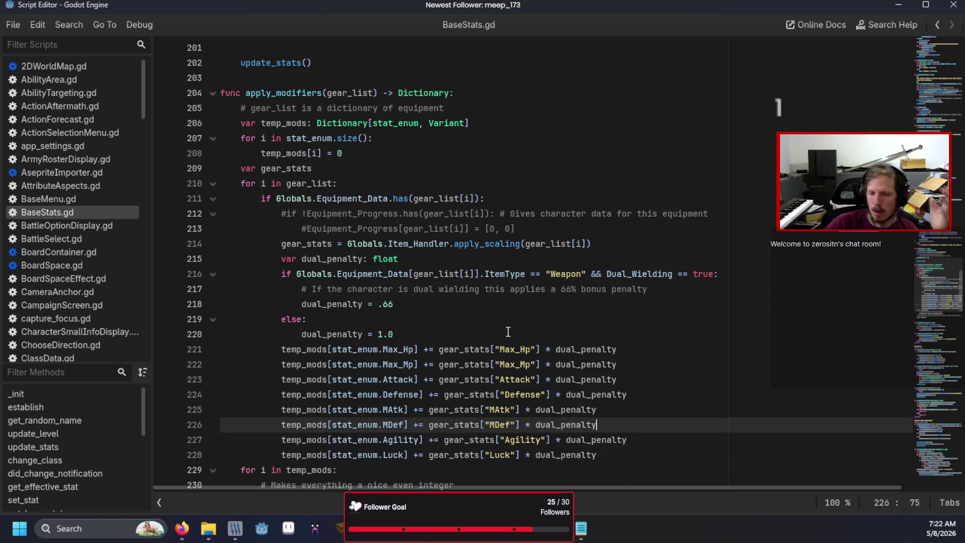
{"action": "key", "text": "alt+Tab"}
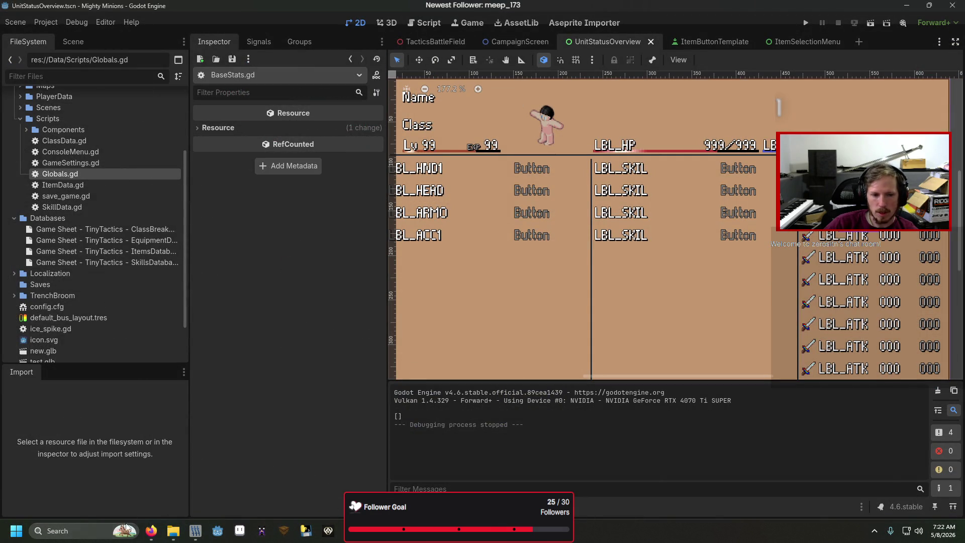
- Copy the PHY_SKILL01 skill ID from SkillsDatabase for cell N4 of ClassBreakdown
{"action": "mouse_move", "coordinate": [151, 530]}
{"action": "left_click", "coordinate": [159, 502]}
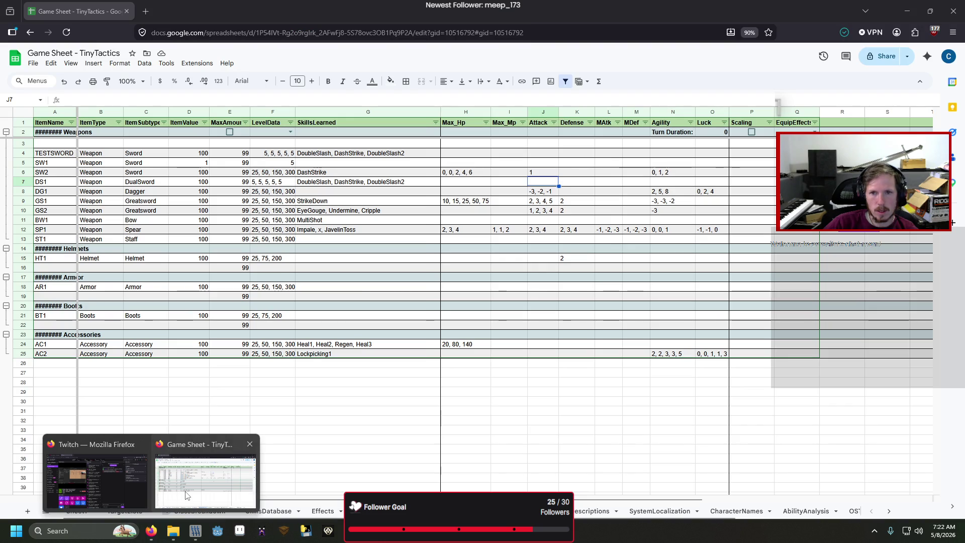
{"action": "left_click", "coordinate": [202, 511]}
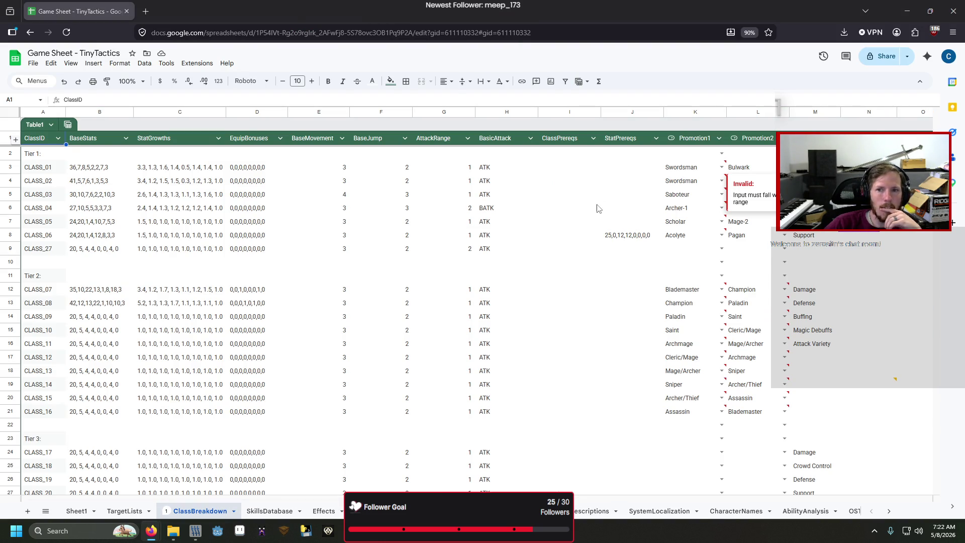
{"action": "left_click", "coordinate": [869, 181]}
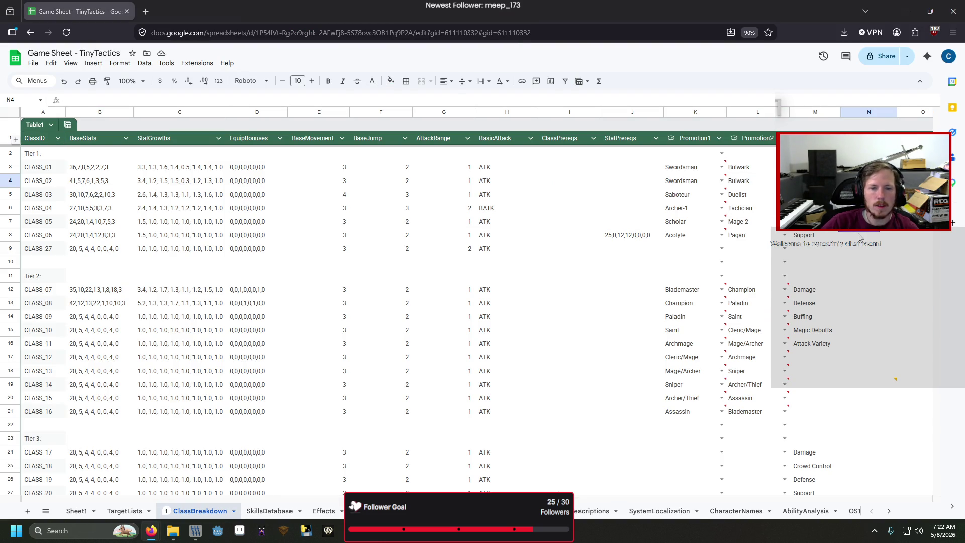
{"action": "left_click", "coordinate": [270, 511]}
{"action": "left_click", "coordinate": [55, 191]}
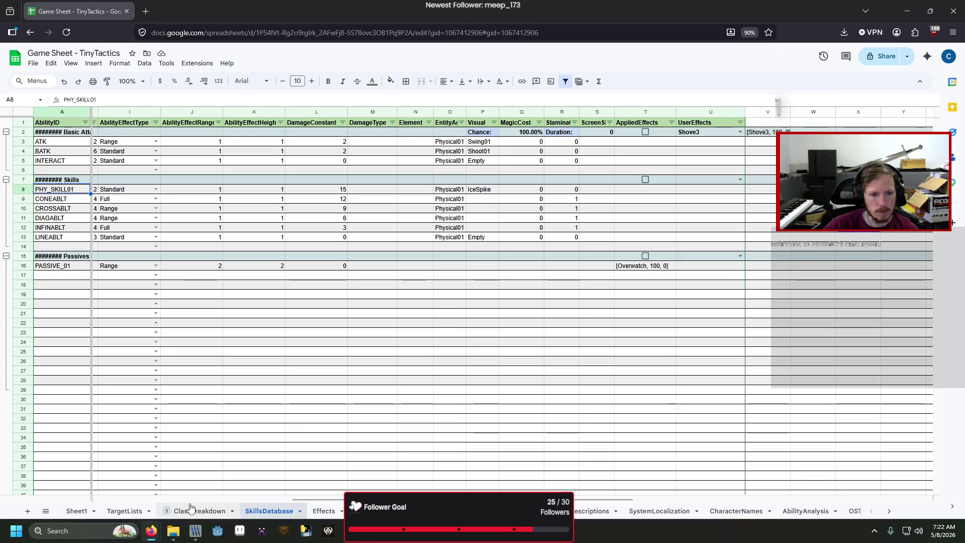
{"action": "left_click", "coordinate": [191, 511]}
- Enter PHY_SKILL01, 1 into ClassBreakdown cells N4 and N8, undoing stray pastes
{"action": "mouse_move", "coordinate": [722, 175]}
{"action": "key", "text": "ctrl+z"}
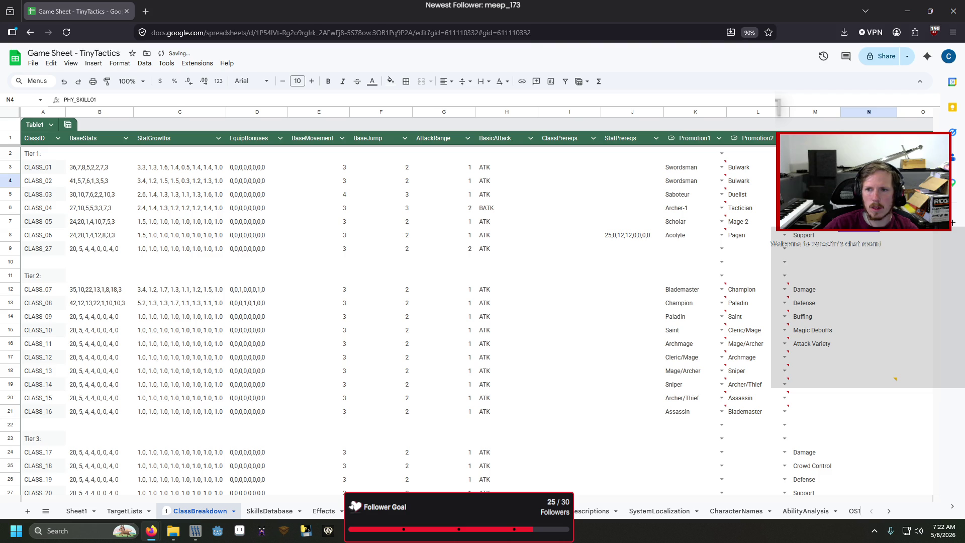
{"action": "key", "text": "Up"}
{"action": "left_click", "coordinate": [869, 194]}
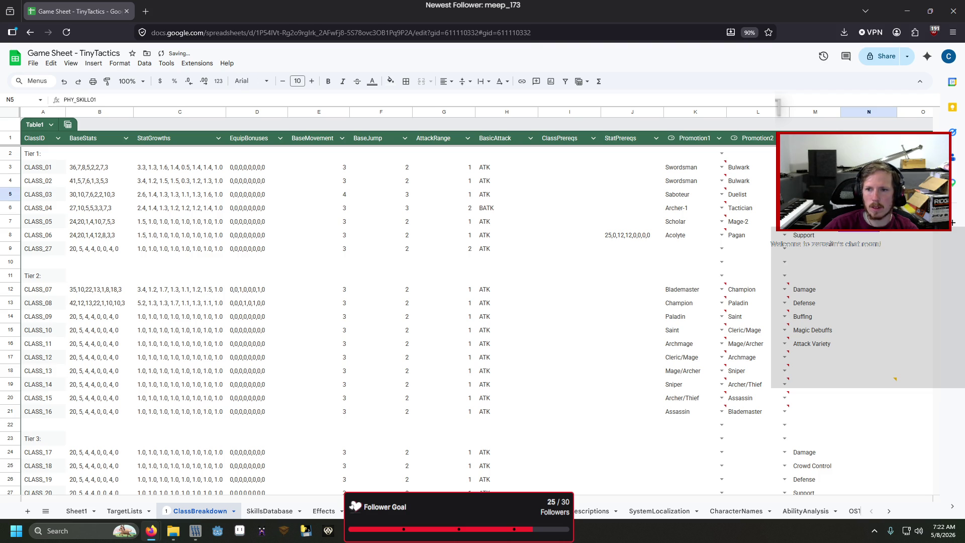
{"action": "left_click", "coordinate": [869, 207]}
{"action": "left_click", "coordinate": [869, 221]}
{"action": "type", "text": "PHY_SKILL01"}
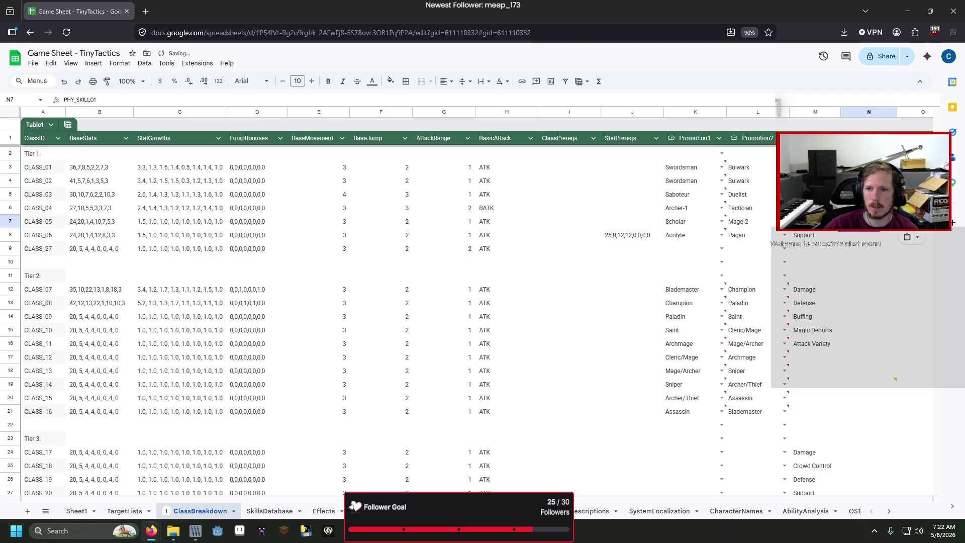
{"action": "left_click", "coordinate": [869, 167]}
{"action": "key", "text": "ctrl+z"}
{"action": "key", "text": "Up"}
{"action": "key", "text": "Up"}
{"action": "key", "text": "Up"}
{"action": "left_click", "coordinate": [284, 101]}
{"action": "type", "text": "PHY_SKILL01, 1"}
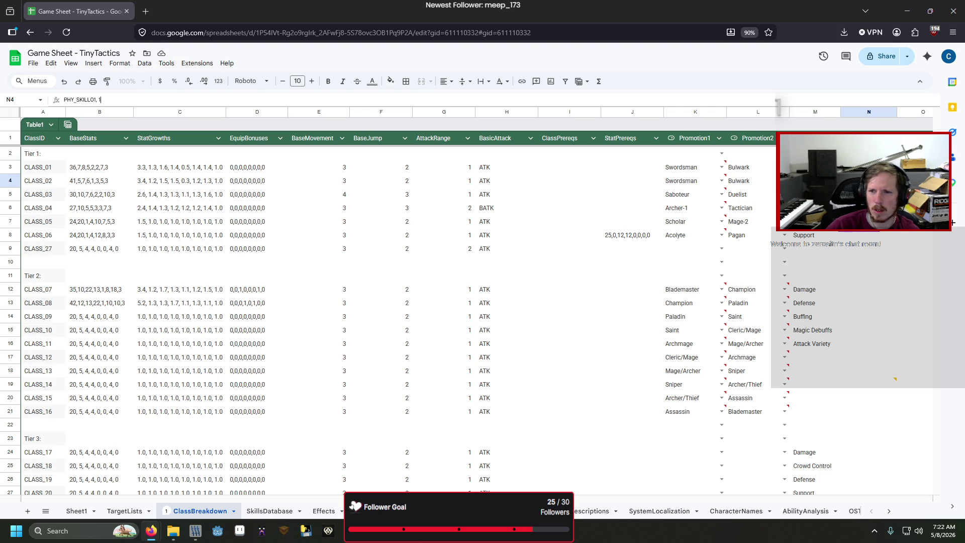
{"action": "key", "text": "Return"}
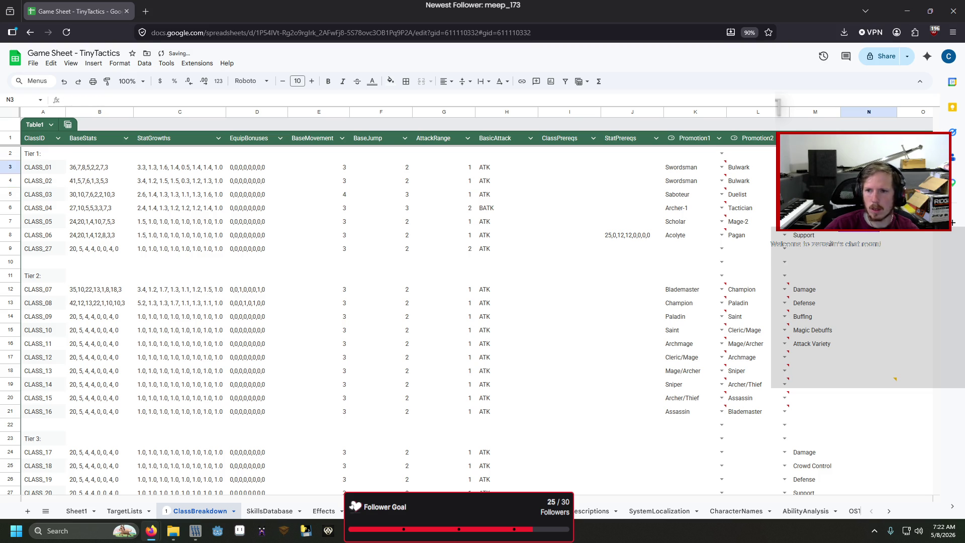
{"action": "key", "text": "Down"}
{"action": "key", "text": "Down"}
{"action": "key", "text": "Down"}
{"action": "type", "text": "PHY_SKILL01, 1"}
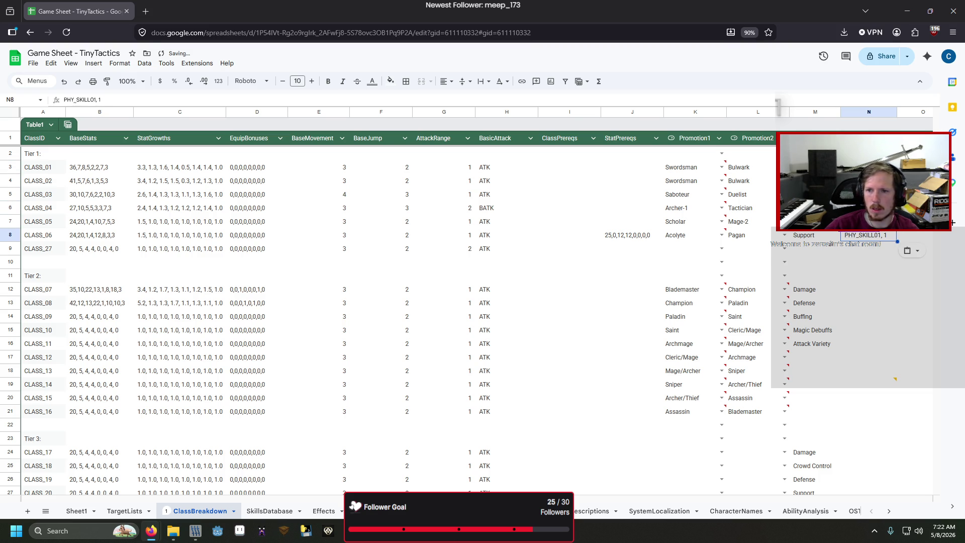
{"action": "left_click", "coordinate": [783, 262]}
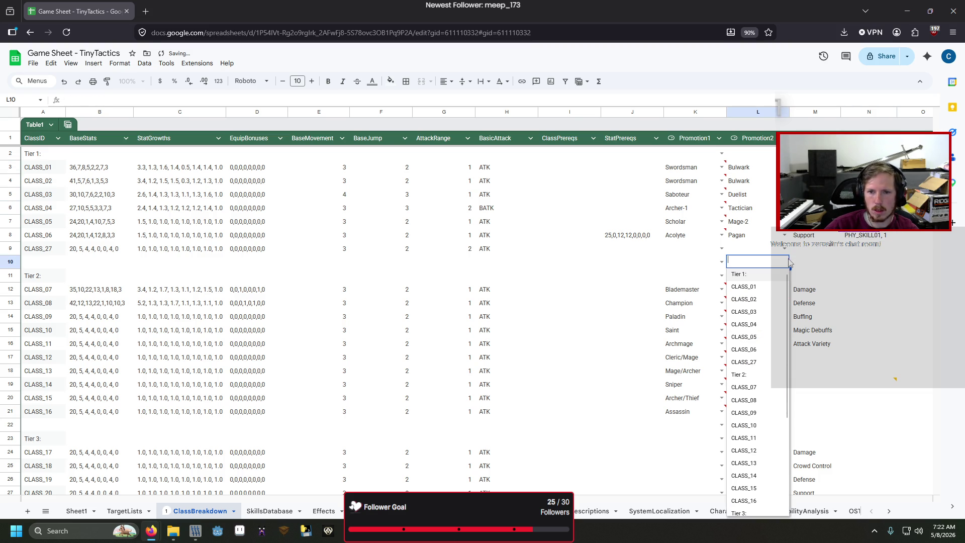
- Download the ClassBreakdown sheet as a CSV file
{"action": "left_click", "coordinate": [46, 64]}
{"action": "mouse_move", "coordinate": [34, 64]}
{"action": "mouse_move", "coordinate": [150, 173]}
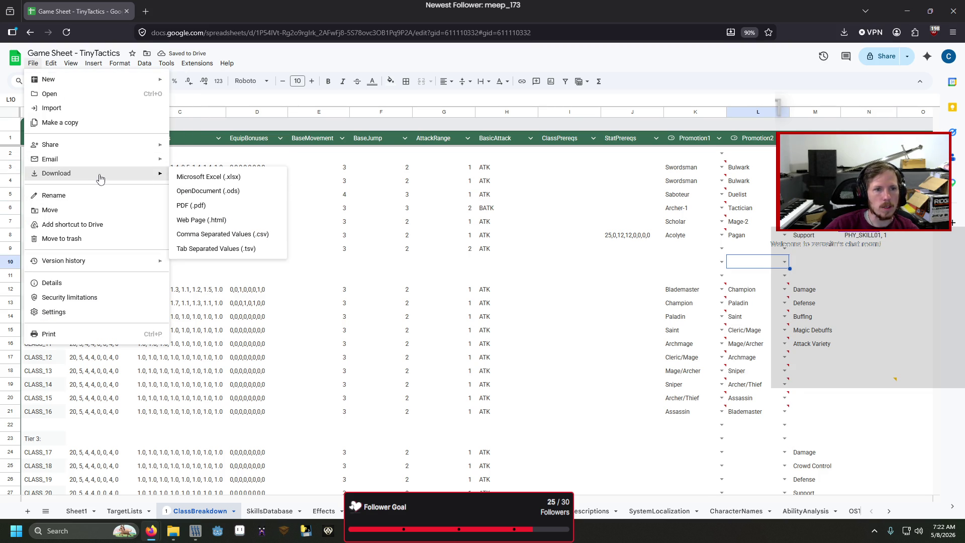
{"action": "left_click", "coordinate": [221, 238]}
- Rerun the CSV-to-JSON converter to regenerate ClassBreakdown.json, then run the Godot project
{"action": "key", "text": "alt+Tab"}
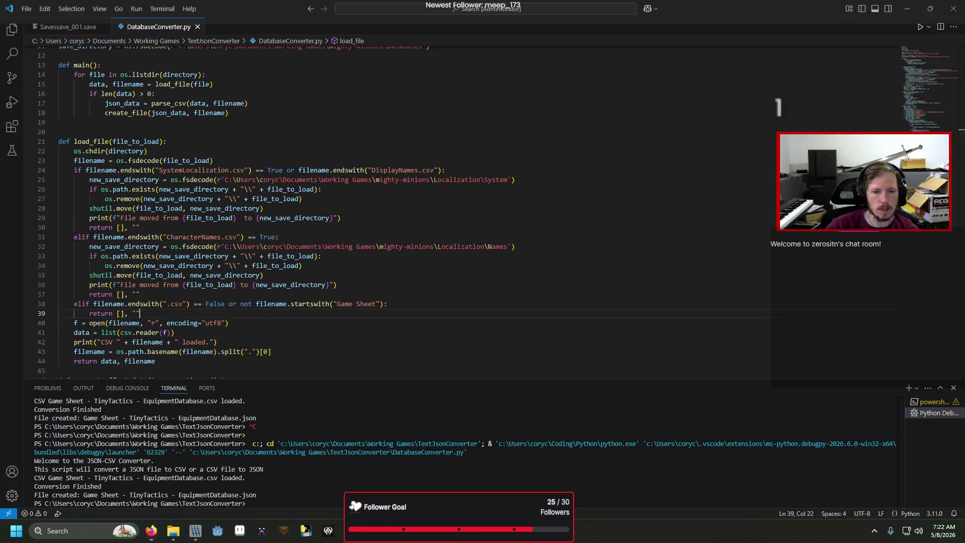
{"action": "key", "text": "F5"}
{"action": "mouse_move", "coordinate": [461, 530]}
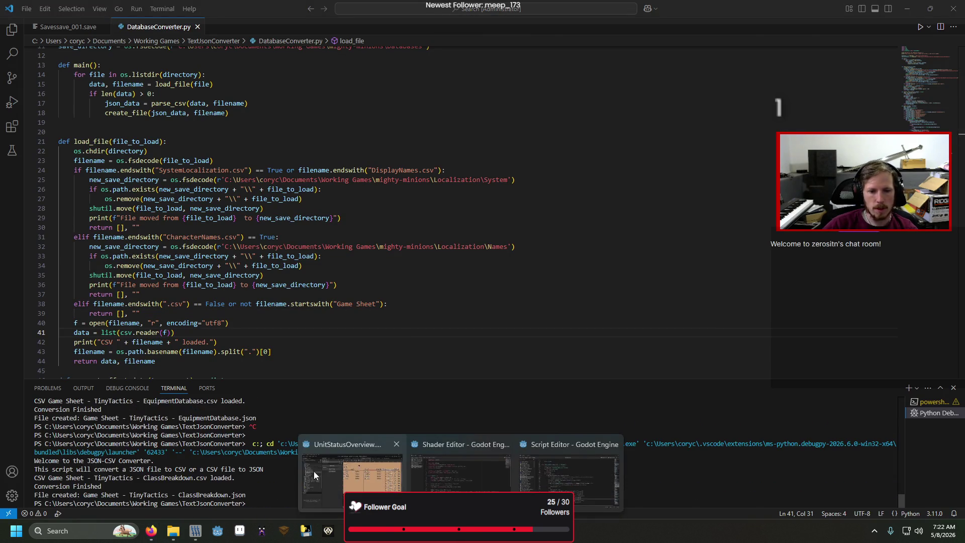
{"action": "left_click", "coordinate": [314, 471]}
{"action": "key", "text": "F5"}
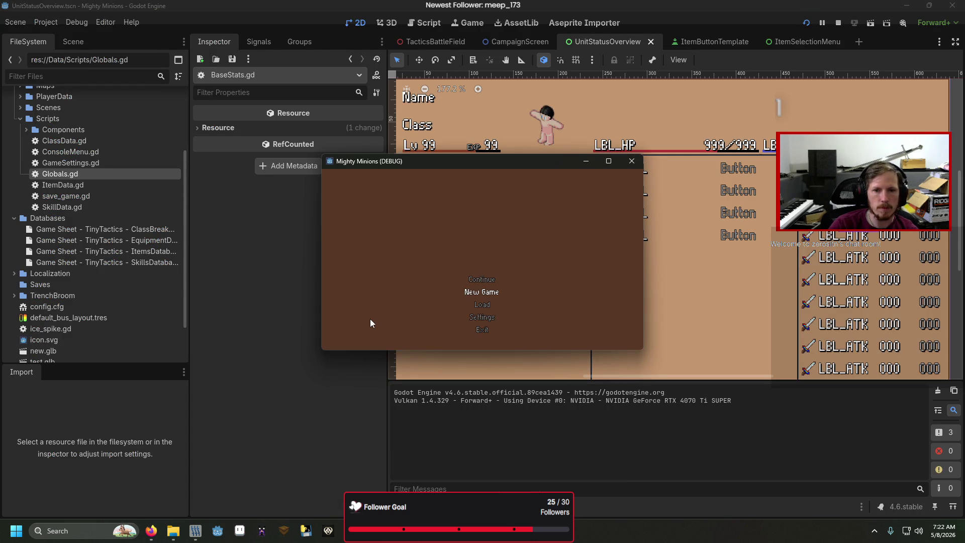
- Start a new game, confirm the name, and add item SW2 through the debug console
{"action": "key", "text": "Return"}
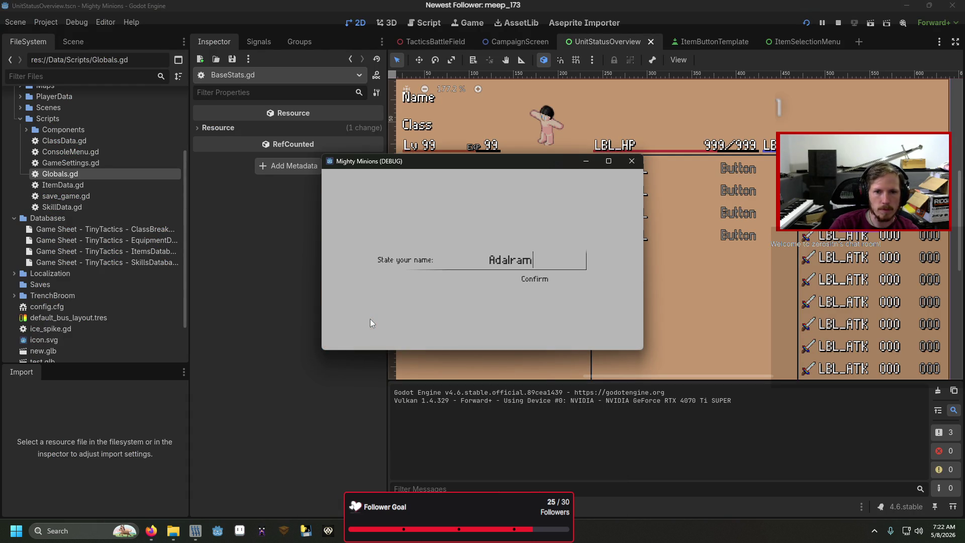
{"action": "key", "text": "Return"}
{"action": "key", "text": "Down"}
{"action": "key", "text": "Left"}
{"action": "key", "text": "grave"}
{"action": "type", "text": "add_"}
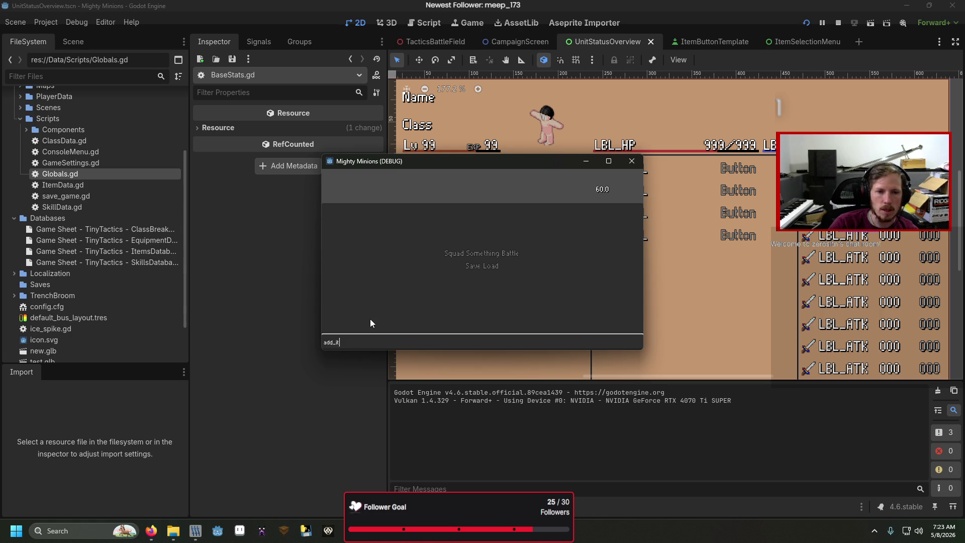
{"action": "type", "text": "1"}
{"action": "key", "text": "Return"}
{"action": "key", "text": "grave"}
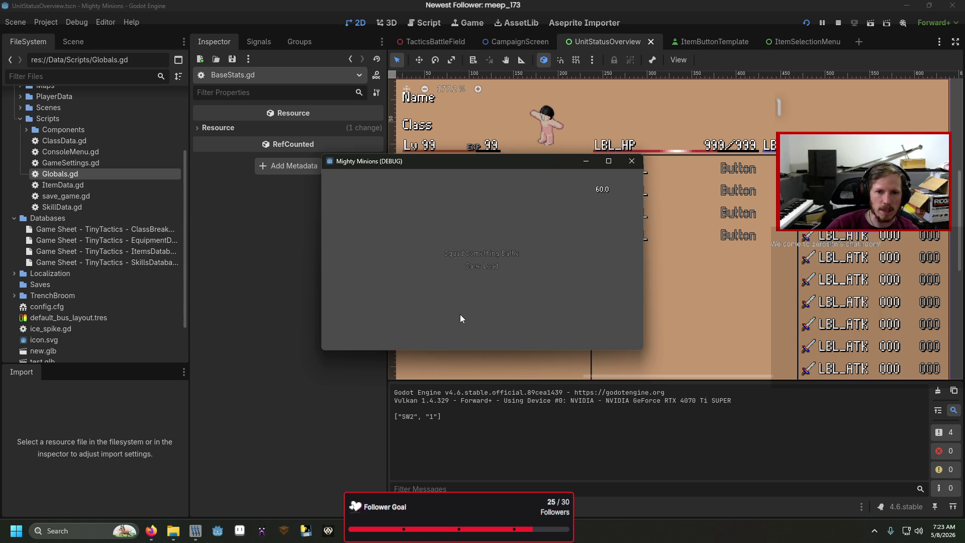
- Open Squad and a unit's skill selection, triggering the error at BaseMenu.gd line 127
{"action": "key", "text": "Left"}
{"action": "key", "text": "Return"}
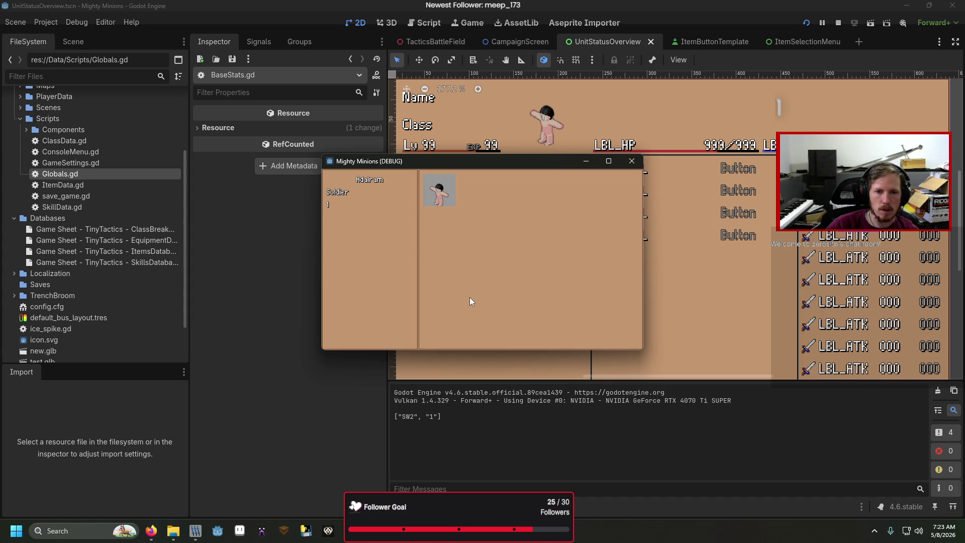
{"action": "key", "text": "Return"}
{"action": "key", "text": "Right"}
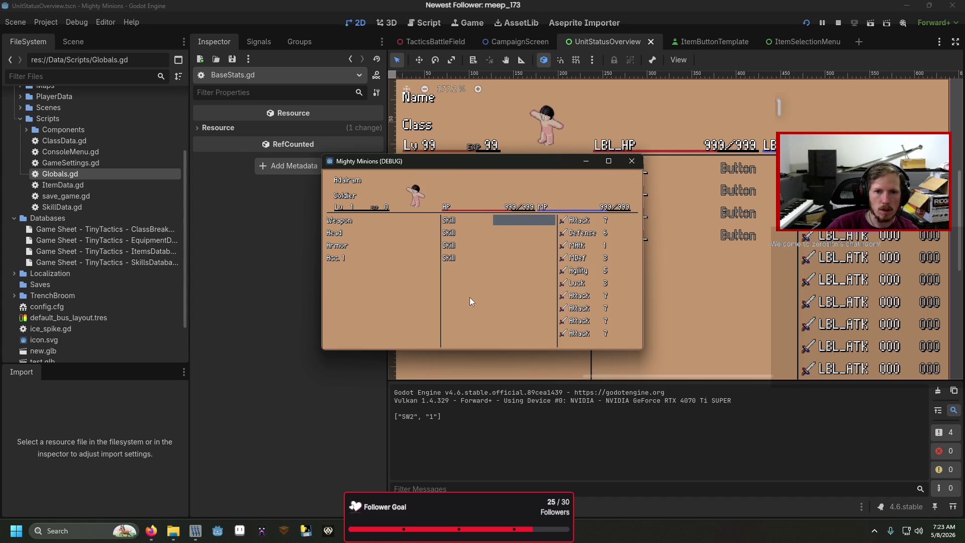
{"action": "key", "text": "Return"}
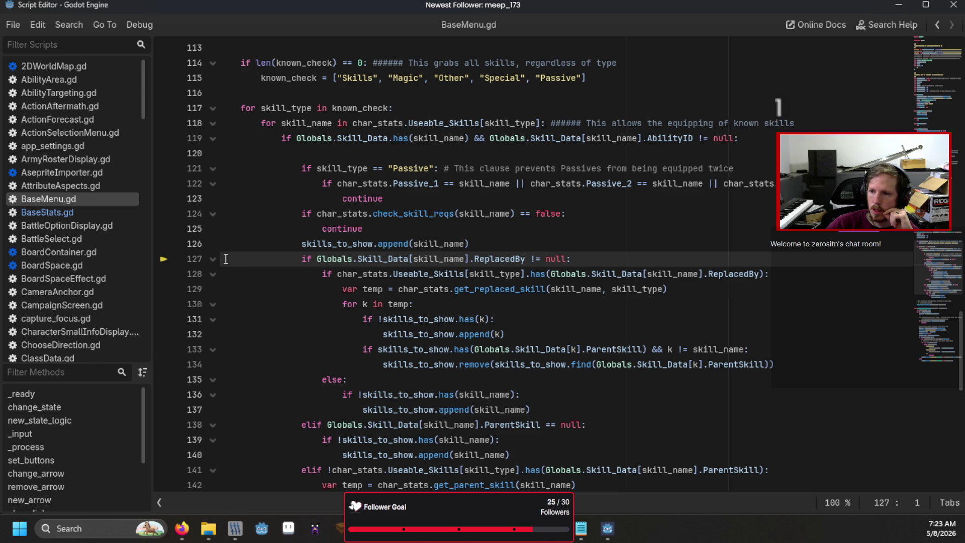
{"action": "left_click", "coordinate": [213, 258]}
- Comment out the ReplacedBy check on BaseMenu.gd lines 127–137
{"action": "left_click", "coordinate": [213, 259]}
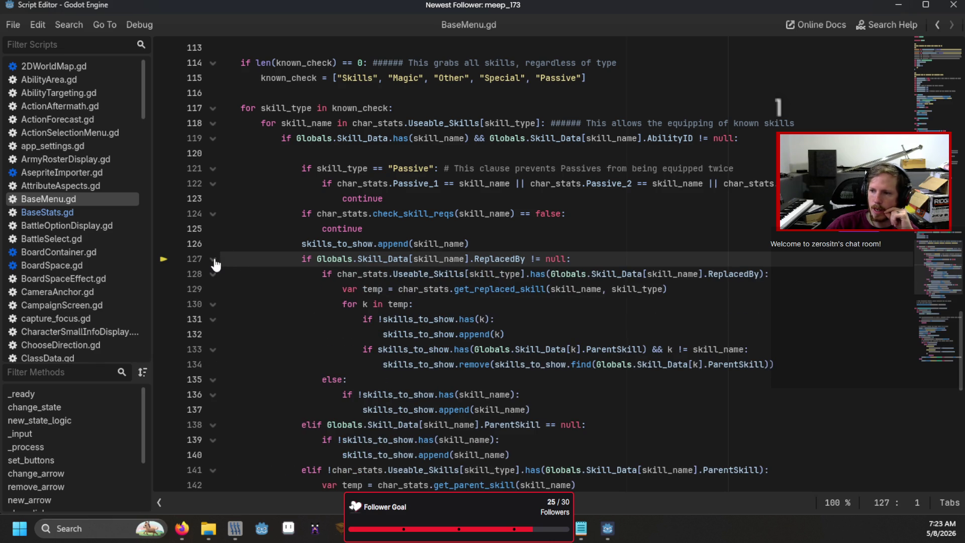
{"action": "left_click", "coordinate": [213, 259]}
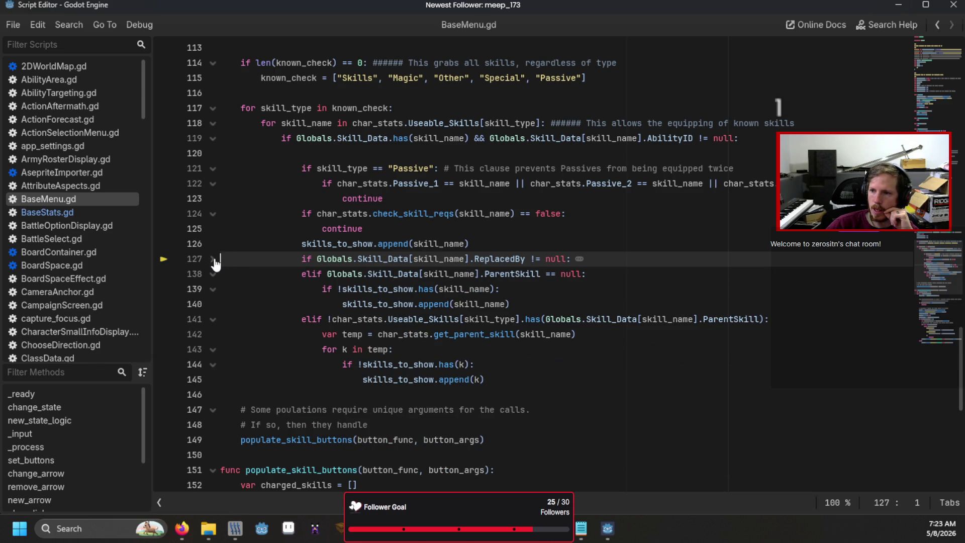
{"action": "left_click", "coordinate": [213, 258]}
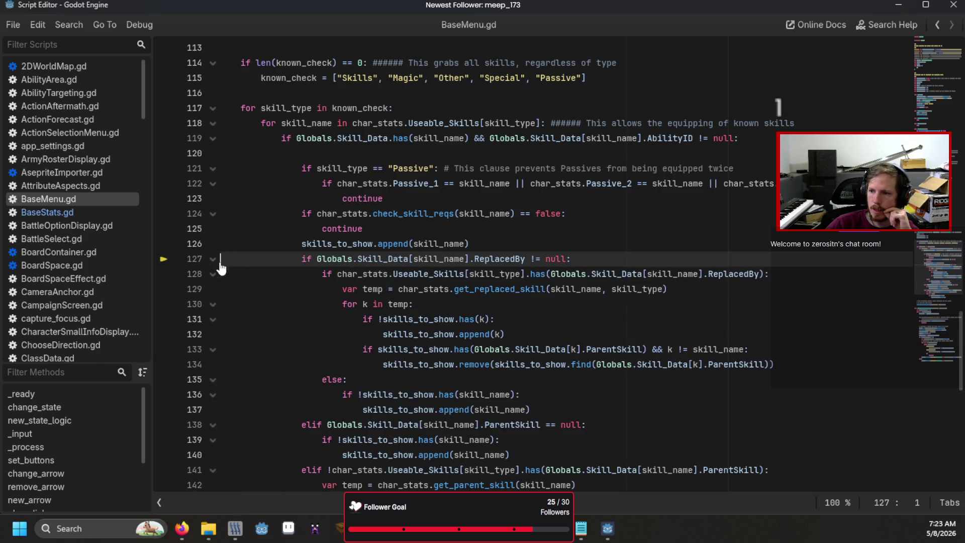
{"action": "left_click", "coordinate": [301, 259]}
{"action": "mouse_move", "coordinate": [311, 285]}
{"action": "left_mouse_down"}
{"action": "mouse_move", "coordinate": [548, 374]}
{"action": "mouse_move", "coordinate": [576, 403]}
{"action": "left_mouse_up"}
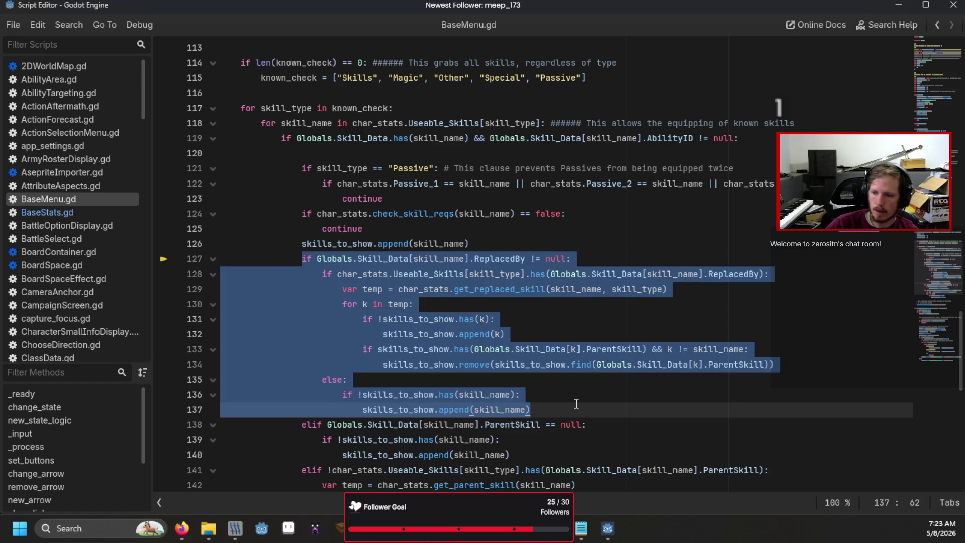
{"action": "key", "text": "ctrl+k"}
- Comment out the ParentSkill branch on lines 138–145
{"action": "scroll", "coordinate": [502, 351], "scroll_direction": "down", "scroll_amount": 2}
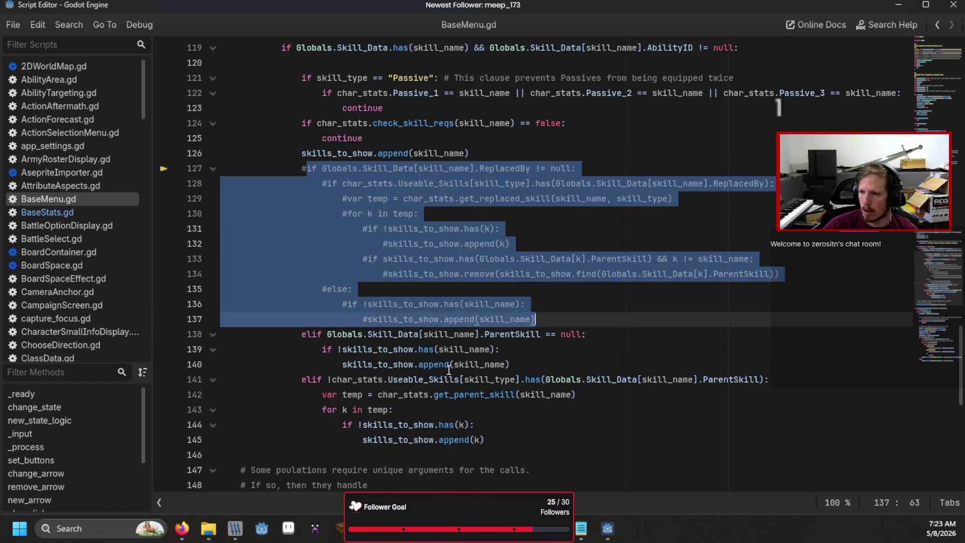
{"action": "left_click_drag", "start_coordinate": [299, 334], "coordinate": [554, 371]}
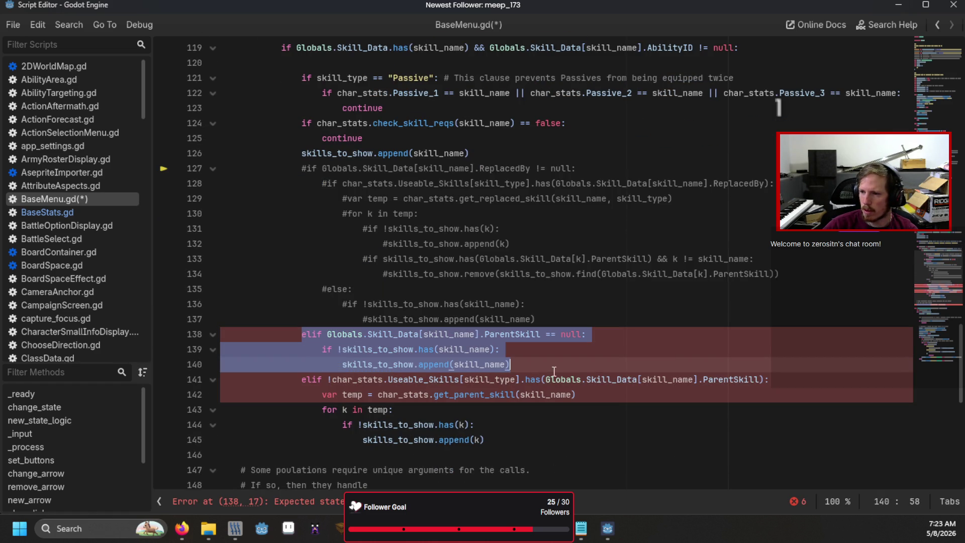
{"action": "left_click", "coordinate": [561, 371]}
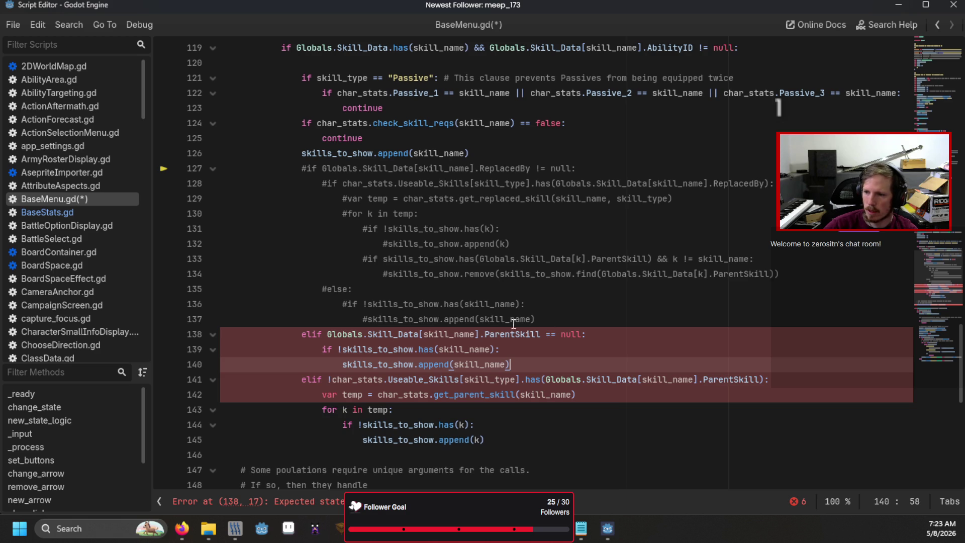
{"action": "left_click_drag", "start_coordinate": [295, 334], "coordinate": [715, 398]}
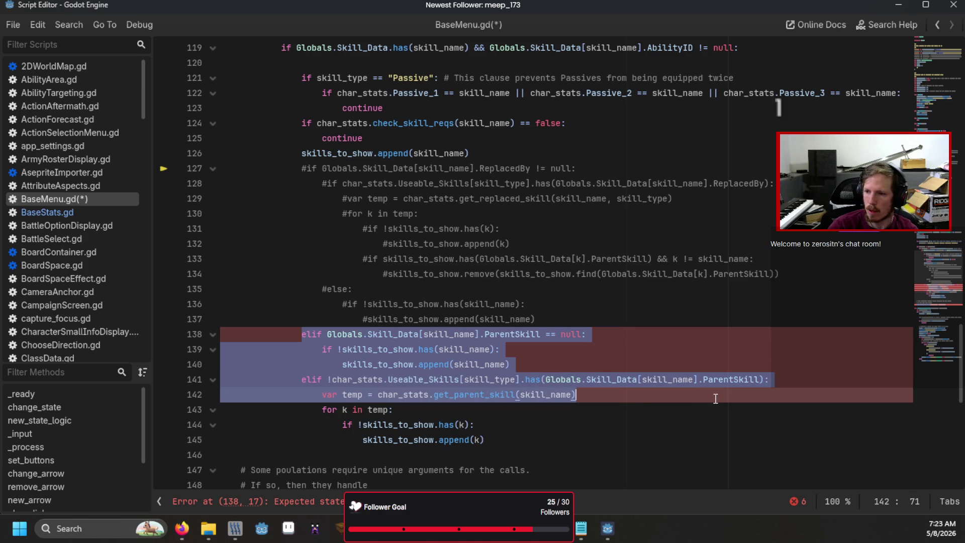
{"action": "mouse_move", "coordinate": [542, 444]}
{"action": "left_mouse_down"}
{"action": "mouse_move", "coordinate": [301, 379]}
{"action": "mouse_move", "coordinate": [196, 337]}
{"action": "left_mouse_up"}
{"action": "key", "text": "ctrl+k"}
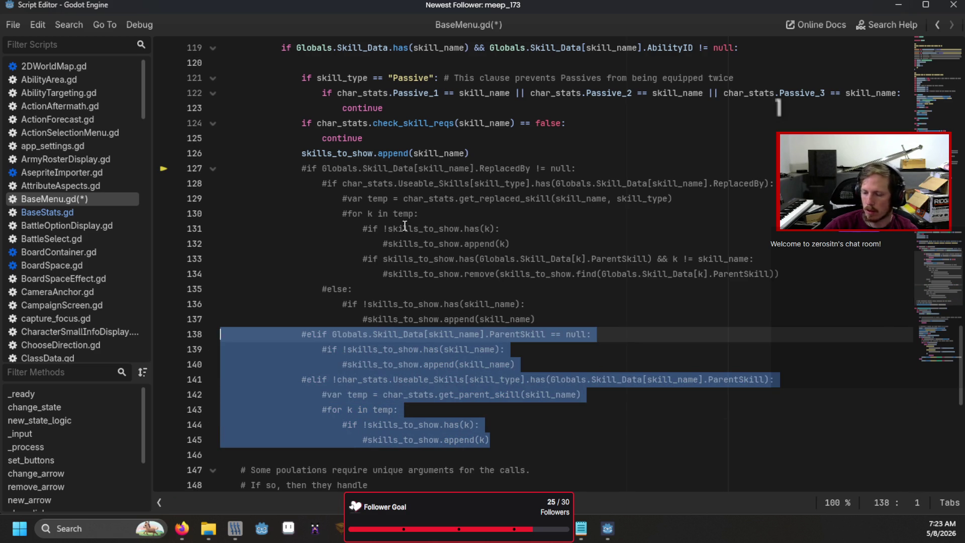
{"action": "key", "text": "alt+Tab"}
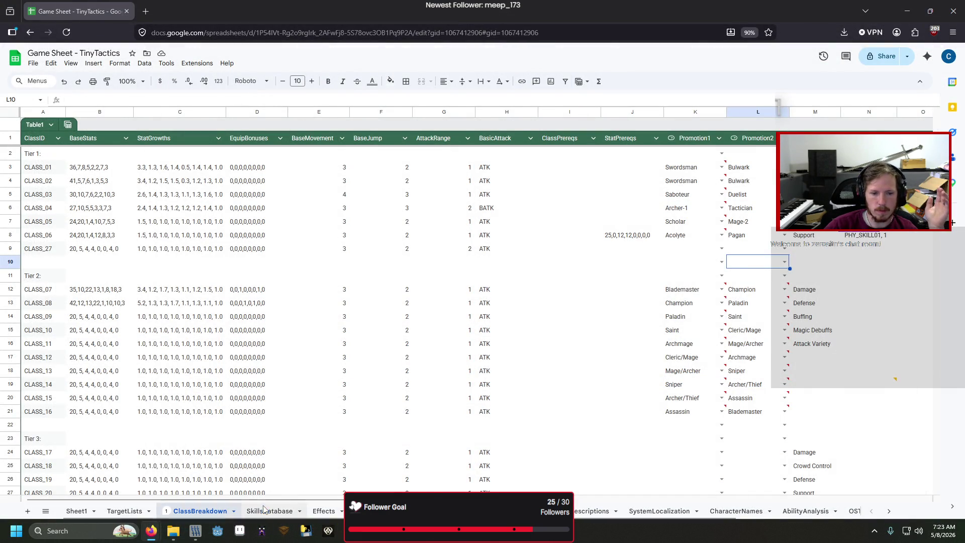
- View the SkillsDatabase sheet, then return to Godot at BaseMenu.gd line 163
{"action": "left_click", "coordinate": [276, 510]}
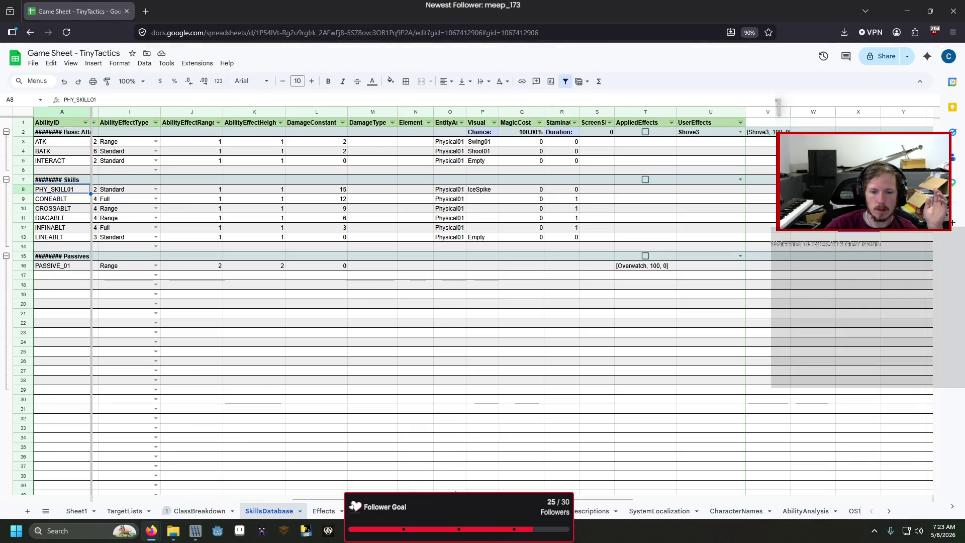
{"action": "left_click", "coordinate": [375, 481]}
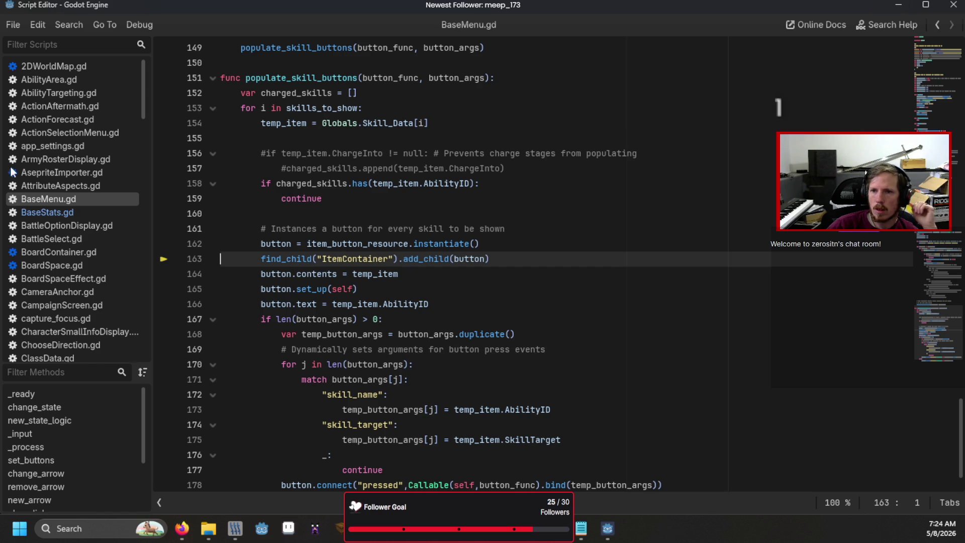
- Change line 163 to find_child("ItemSelectionMenu").find_child("ItemContainer") and rerun the game
{"action": "double_click", "coordinate": [361, 260]}
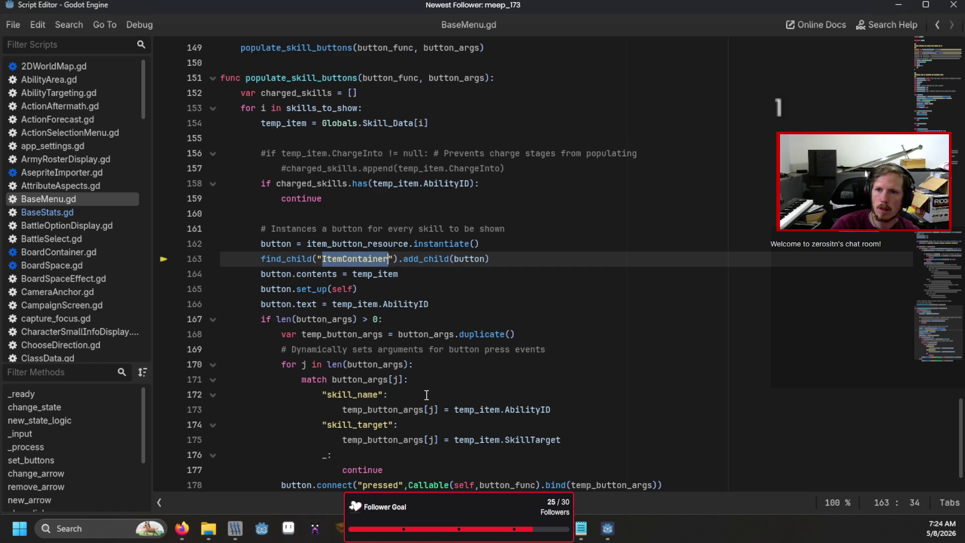
{"action": "type", "text": "ItemSelectionMenu"}
{"action": "key", "text": "Right"}
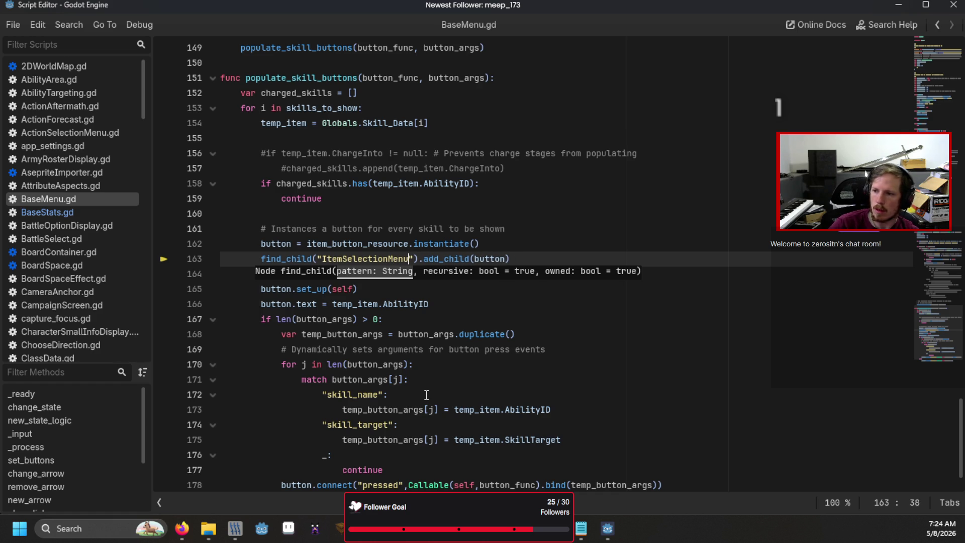
{"action": "type", "text": ".find_child(\""}
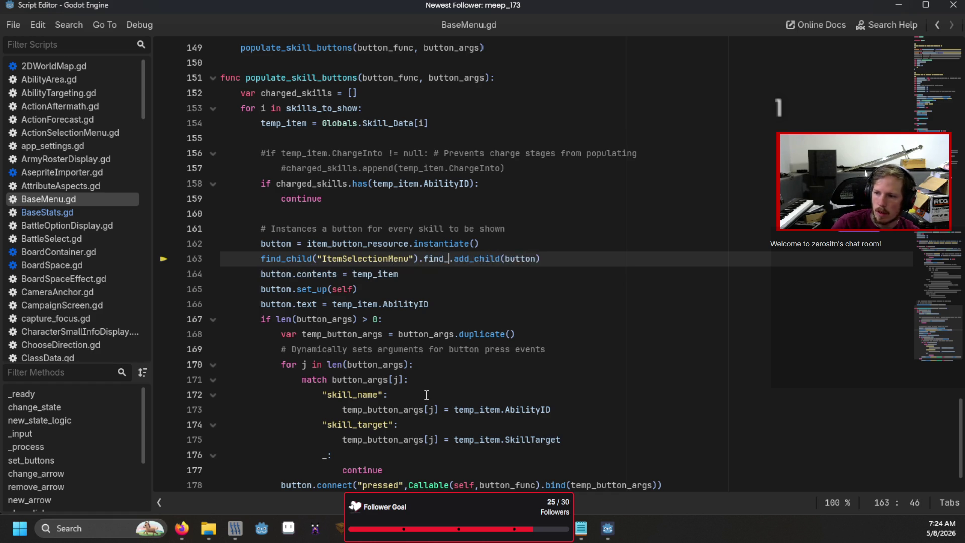
{"action": "type", "text": "emContai"}
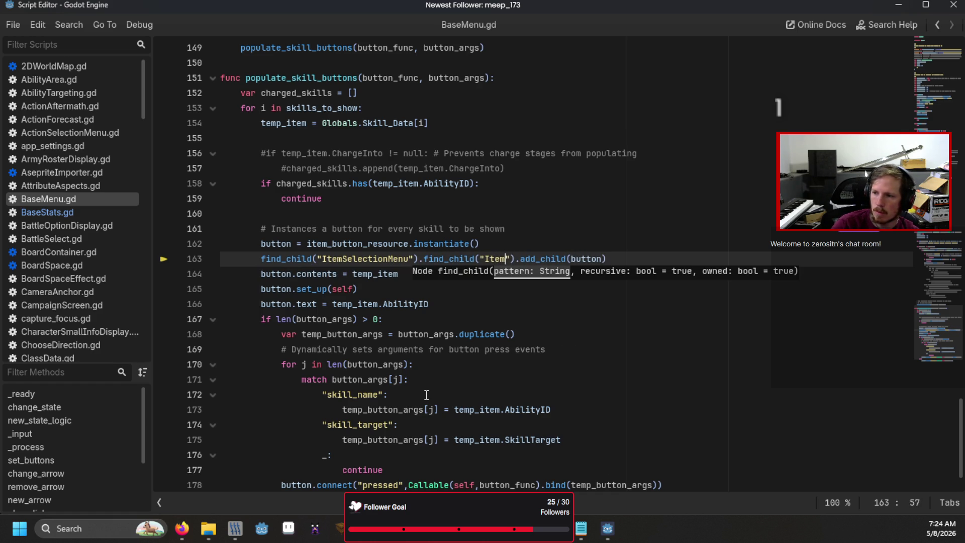
{"action": "type", "text": "ner"}
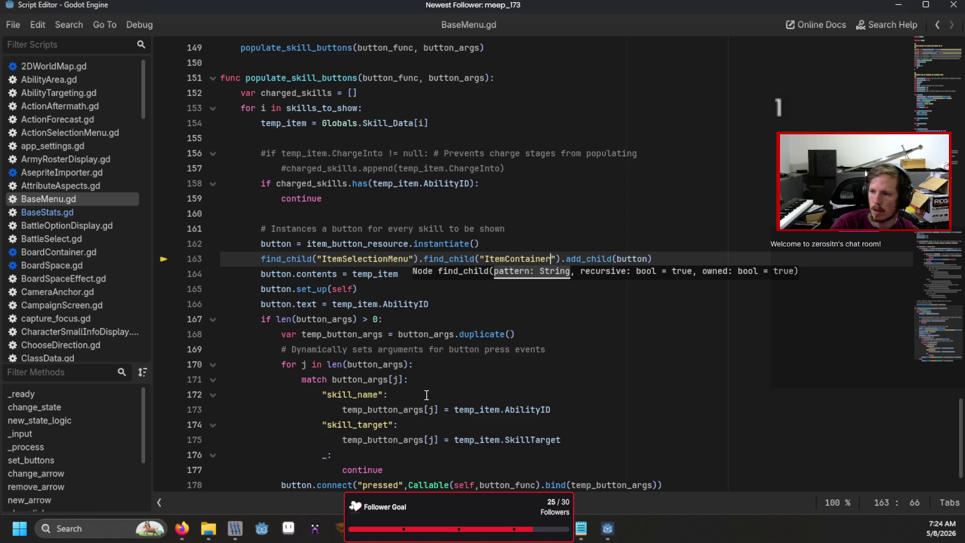
{"action": "key", "text": "Return"}
{"action": "key", "text": "BackSpace"}
{"action": "key", "text": "BackSpace"}
{"action": "key", "text": "BackSpace"}
{"action": "key", "text": "F5"}
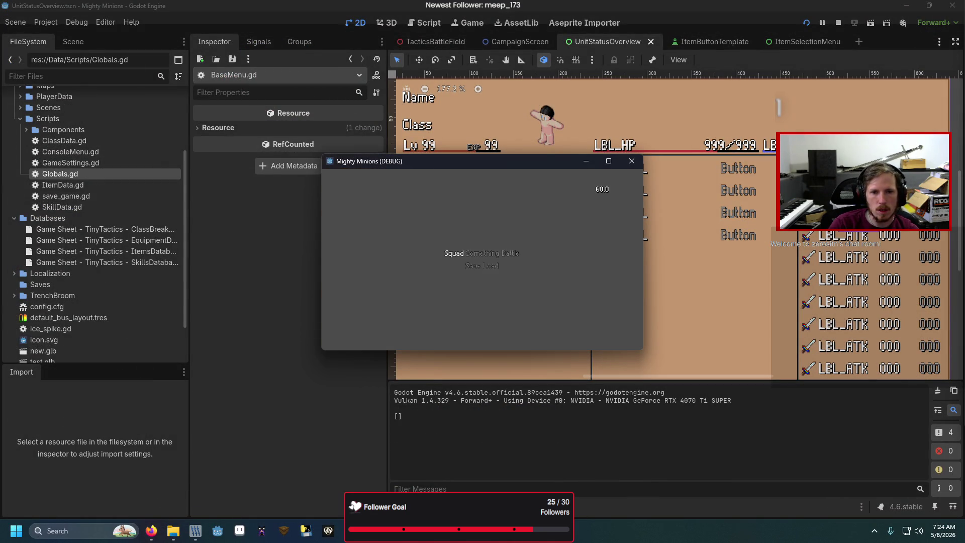
- Move the game focus to the Skill slot and inspect the null find_child error at line 163
{"action": "key", "text": "Right"}
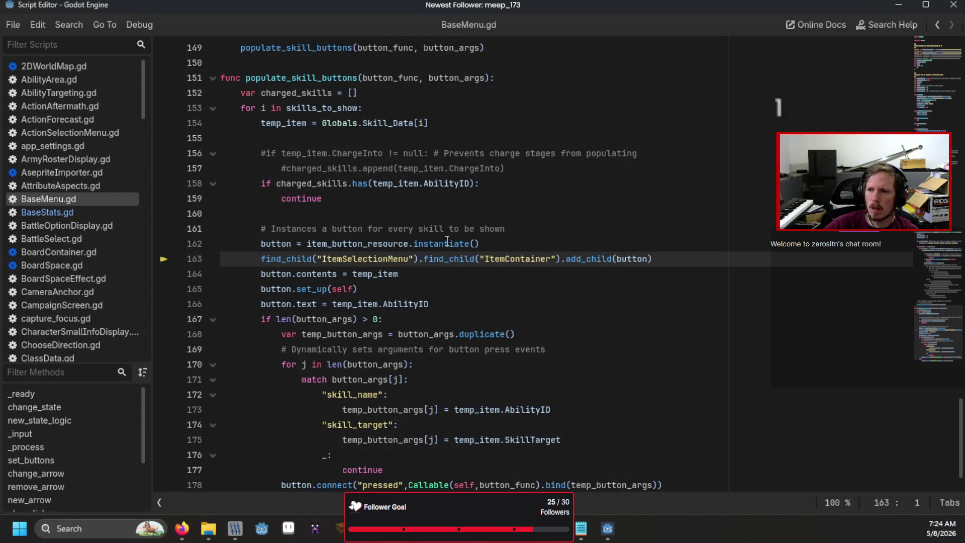
{"action": "left_click", "coordinate": [419, 258]}
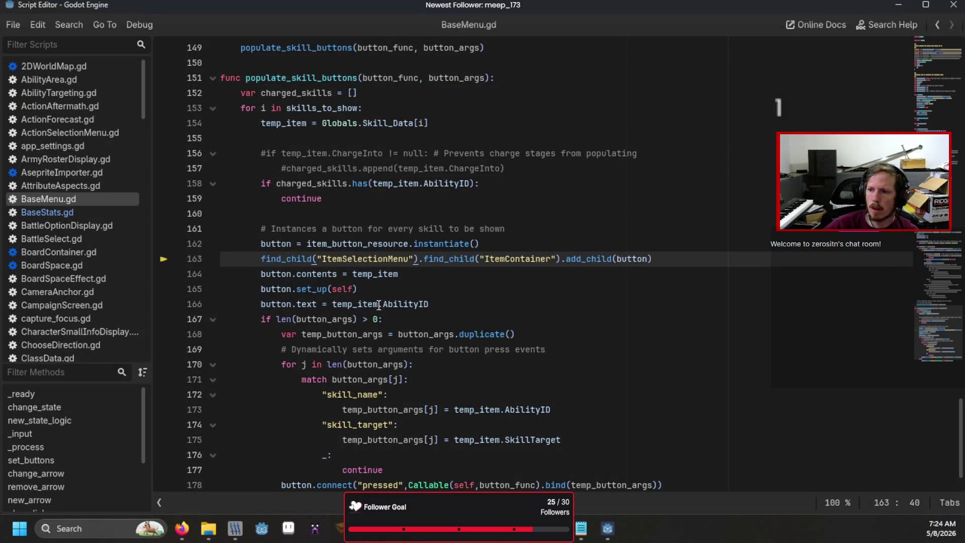
{"action": "scroll", "coordinate": [885, 119], "scroll_direction": "up", "scroll_amount": 20}
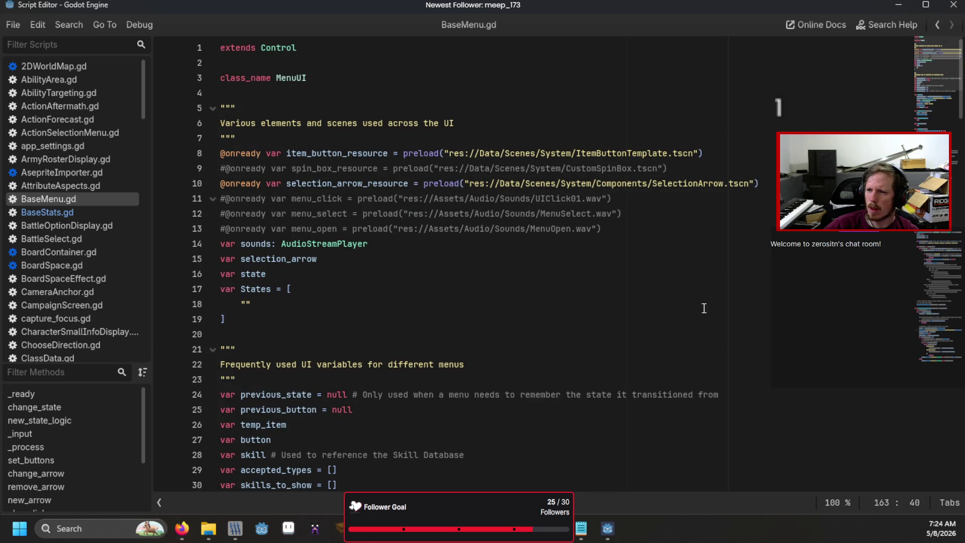
{"action": "scroll", "coordinate": [693, 308], "scroll_direction": "down", "scroll_amount": 19}
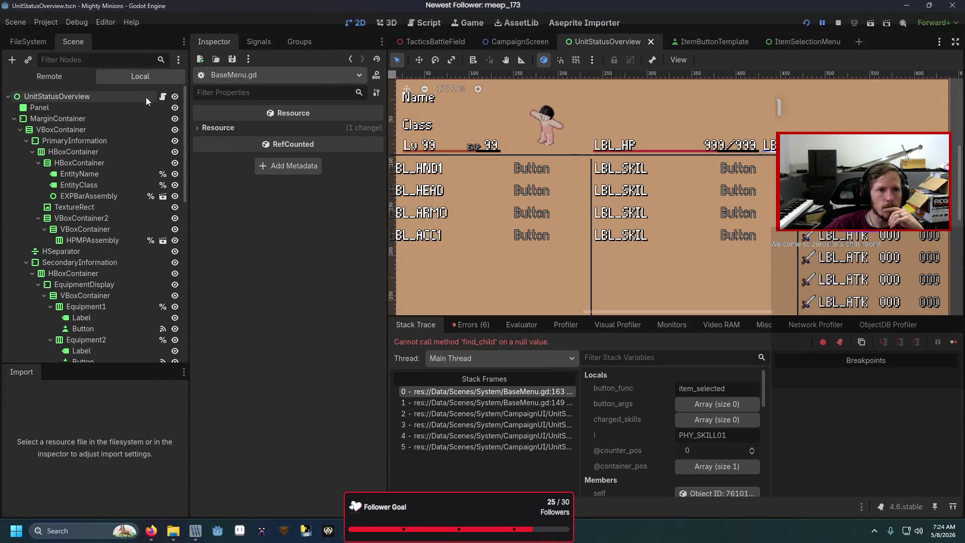
{"action": "scroll", "coordinate": [575, 196], "scroll_direction": "up", "scroll_amount": 6}
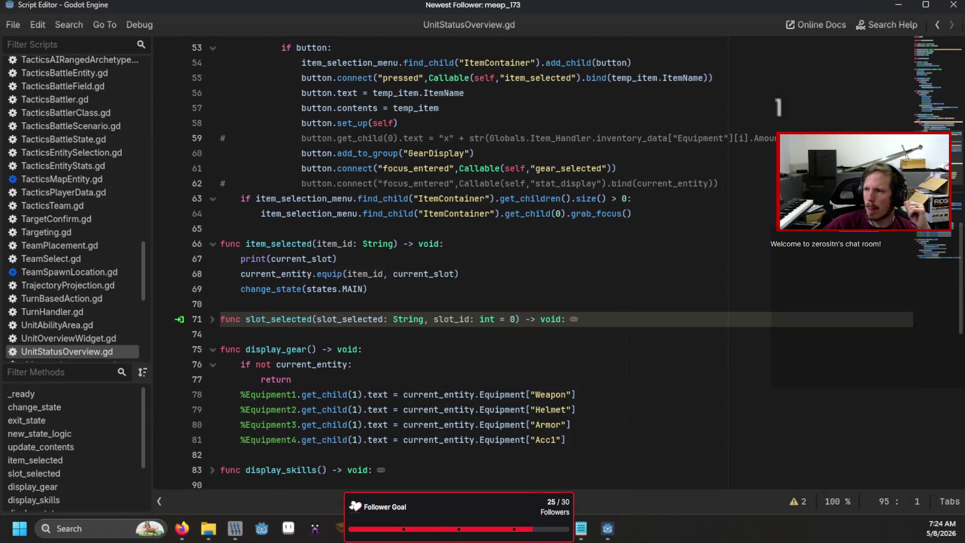
- Paste the item_selection_menu declaration into BaseMenu.gd after selection_arrow and save
{"action": "scroll", "coordinate": [919, 53], "scroll_direction": "up", "scroll_amount": 17}
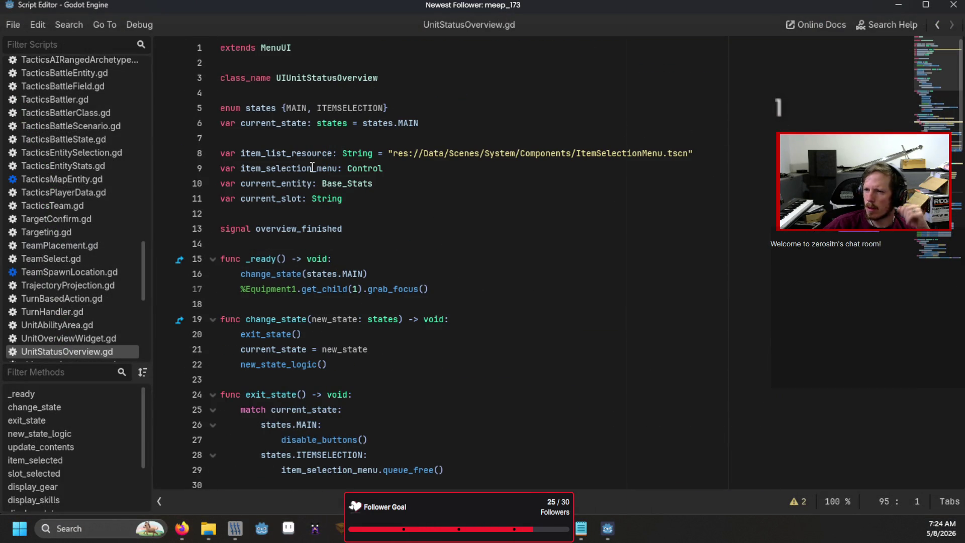
{"action": "double_click", "coordinate": [312, 168]}
{"action": "left_click_drag", "start_coordinate": [398, 169], "coordinate": [221, 168]}
{"action": "key", "text": "ctrl+c"}
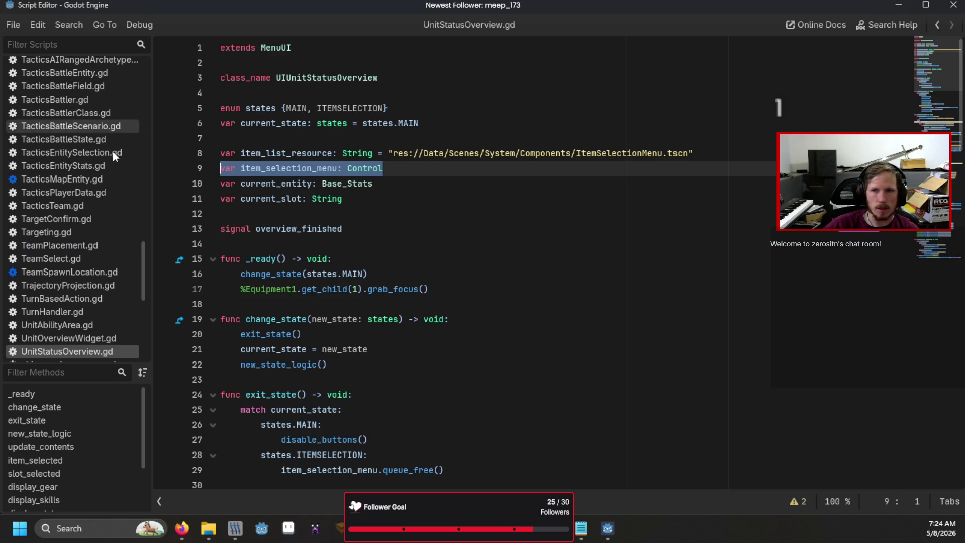
{"action": "left_click", "coordinate": [275, 48], "text": "ctrl"}
{"action": "scroll", "coordinate": [593, 156], "scroll_direction": "up", "scroll_amount": 15}
{"action": "scroll", "coordinate": [608, 114], "scroll_direction": "up", "scroll_amount": 1}
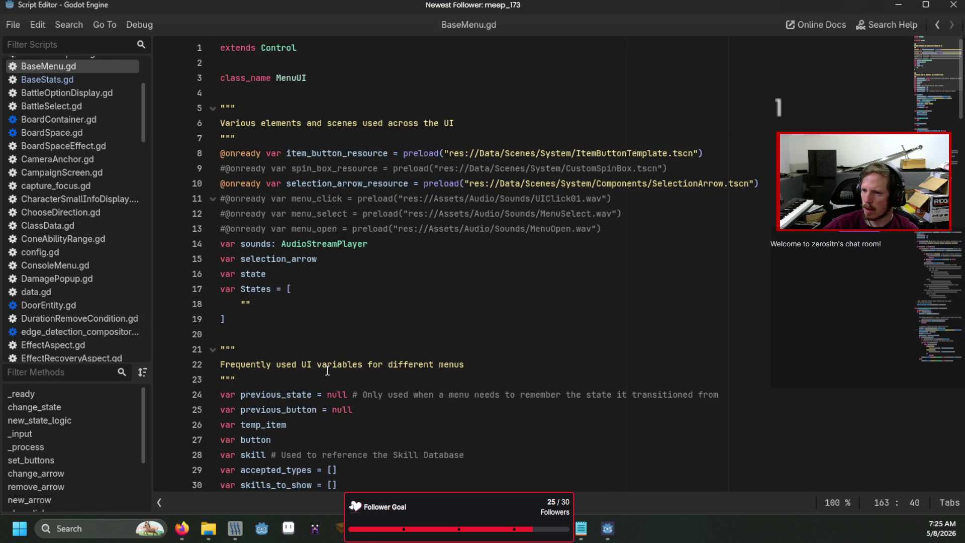
{"action": "scroll", "coordinate": [323, 371], "scroll_direction": "down", "scroll_amount": 5}
{"action": "scroll", "coordinate": [410, 218], "scroll_direction": "up", "scroll_amount": 2}
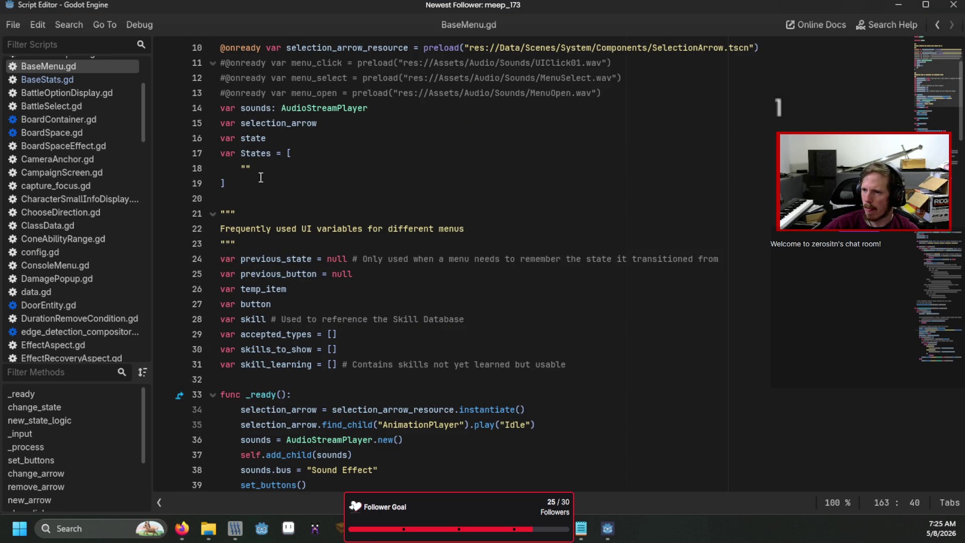
{"action": "left_click", "coordinate": [329, 140]}
{"action": "key", "text": "Up"}
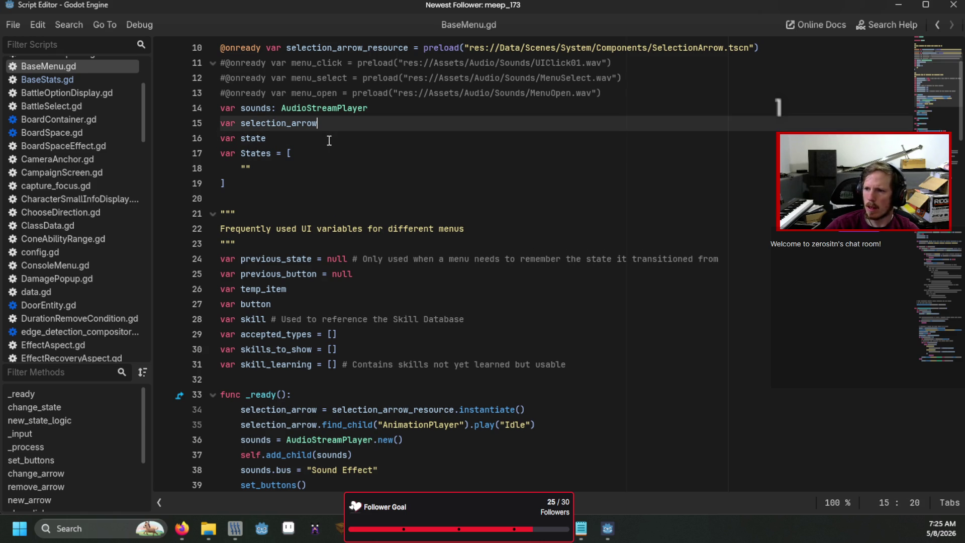
{"action": "key", "text": "Return"}
{"action": "key", "text": "ctrl+v"}
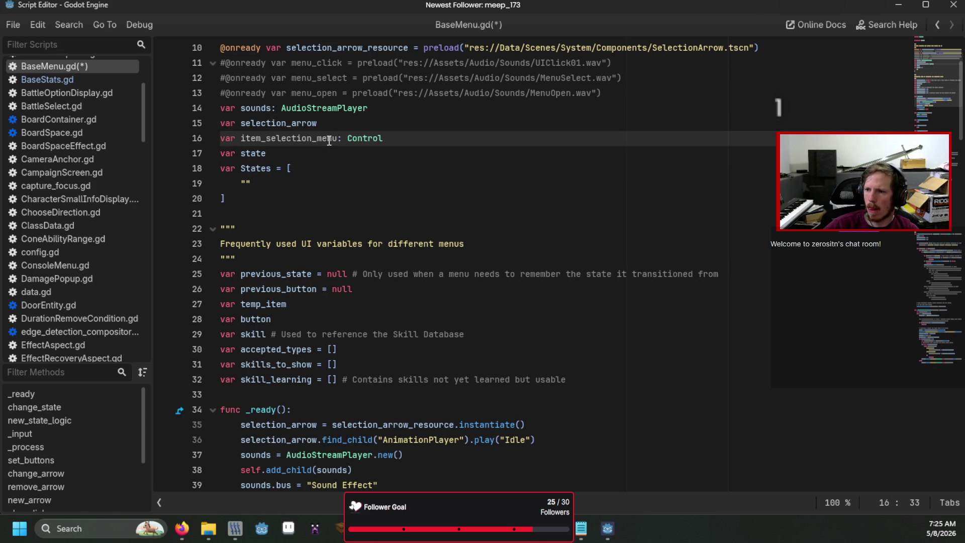
{"action": "key", "text": "ctrl+s"}
- Delete the duplicate item_selection_menu declaration from line 9 of UnitStatusOverview.gd
{"action": "key", "text": "alt+Left"}
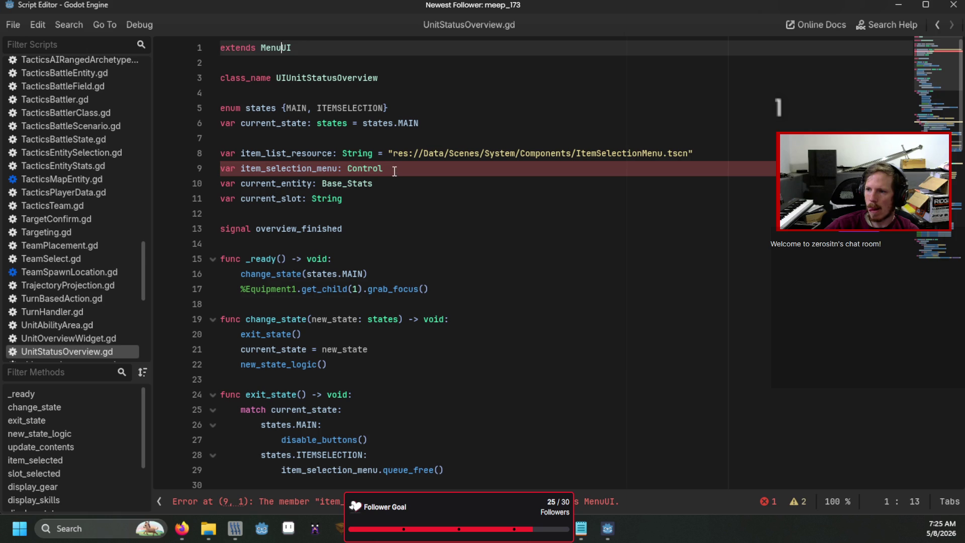
{"action": "left_click_drag", "start_coordinate": [392, 169], "coordinate": [209, 166]}
{"action": "key", "text": "BackSpace"}
{"action": "key", "text": "BackSpace"}
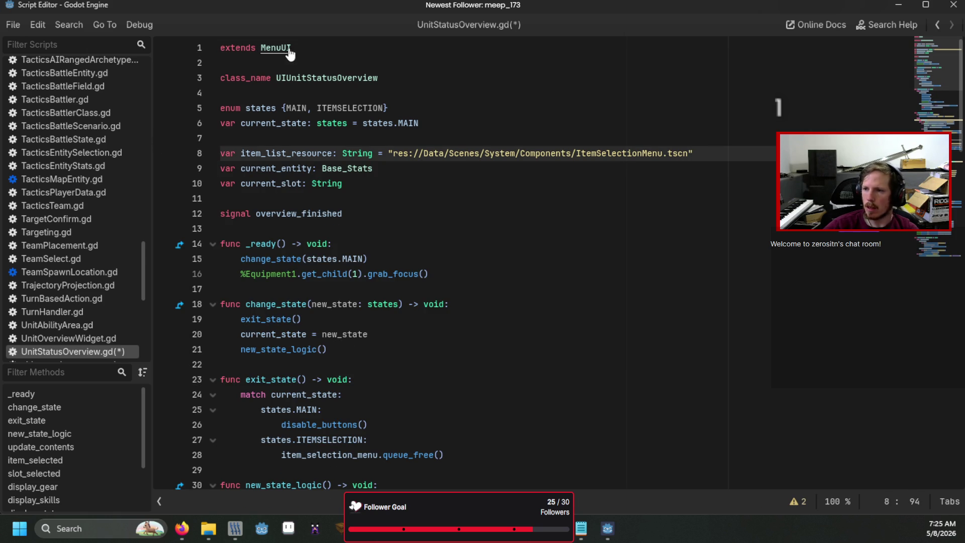
- Replace find_child("ItemSelectionMenu") on line 164 with item_selection_menu and rerun the game
{"action": "left_click", "coordinate": [275, 48], "text": "ctrl"}
{"action": "scroll", "coordinate": [858, 325], "scroll_direction": "down", "scroll_amount": 5}
{"action": "left_click", "coordinate": [932, 300]}
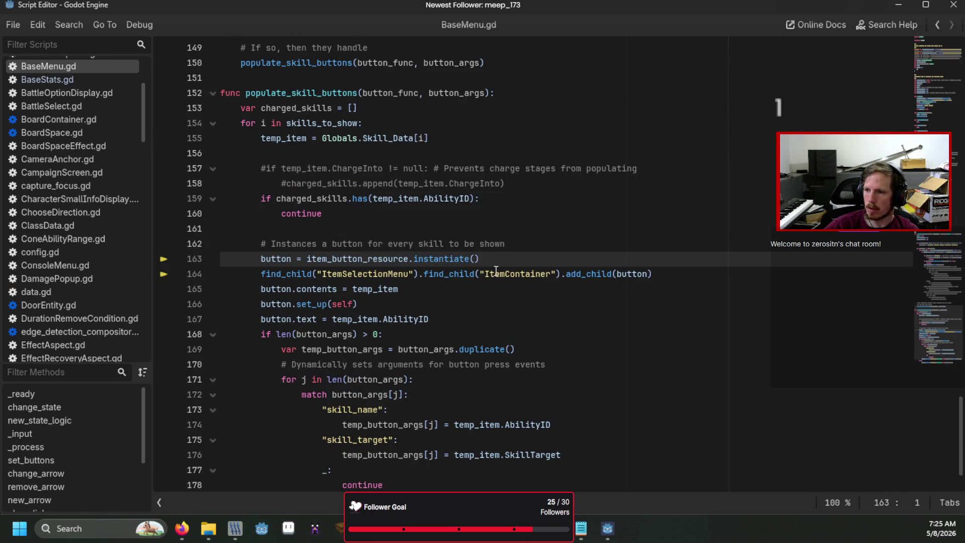
{"action": "left_click", "coordinate": [416, 275]}
{"action": "mouse_move", "coordinate": [417, 275]}
{"action": "left_mouse_down"}
{"action": "mouse_move", "coordinate": [262, 274]}
{"action": "mouse_move", "coordinate": [258, 284]}
{"action": "left_mouse_up"}
{"action": "left_click", "coordinate": [259, 275]}
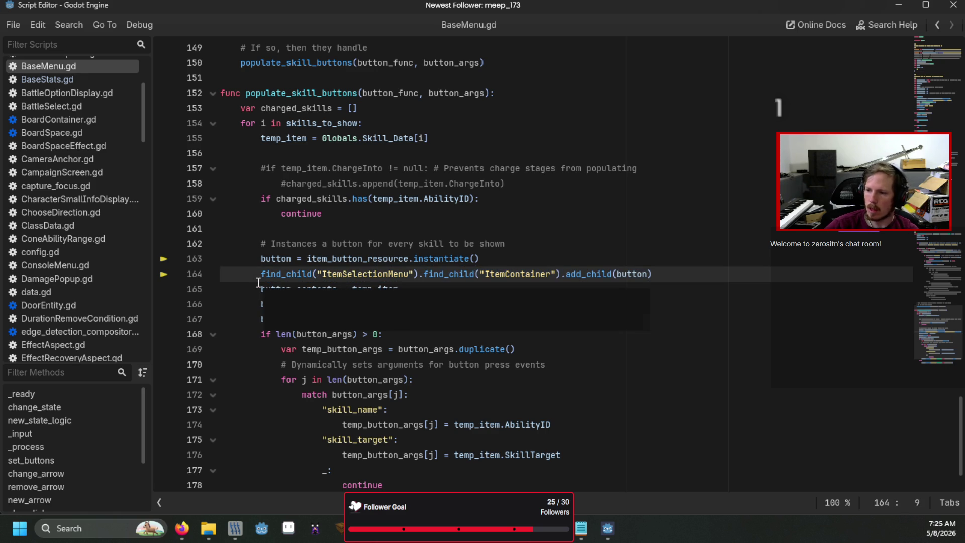
{"action": "left_click_drag", "start_coordinate": [268, 273], "coordinate": [422, 269]}
{"action": "type", "text": "it"}
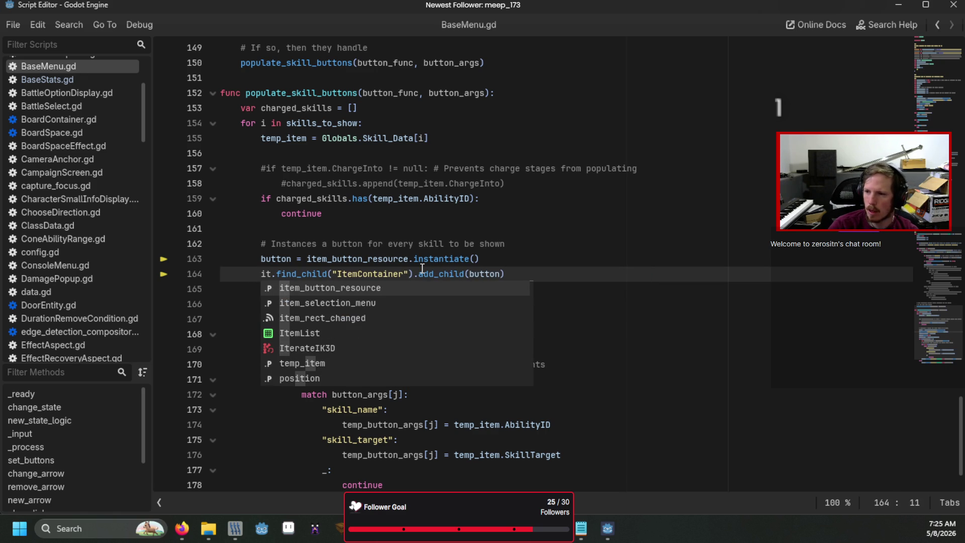
{"action": "key", "text": "Down"}
{"action": "key", "text": "Return"}
{"action": "key", "text": "F5"}
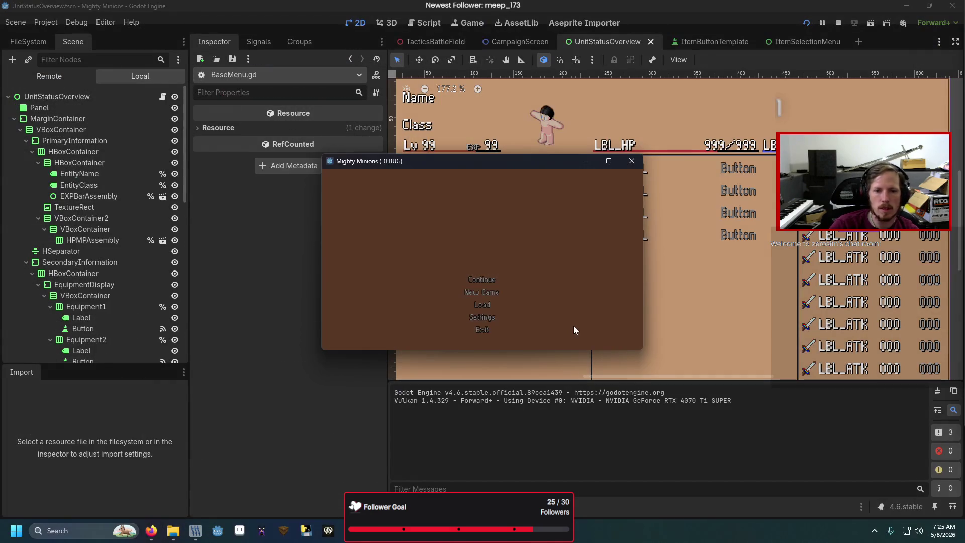
- Open the unit's Skill slot to see the Strike skill list, then close the game
{"action": "key", "text": "Return"}
{"action": "key", "text": "Return"}
{"action": "key", "text": "Right"}
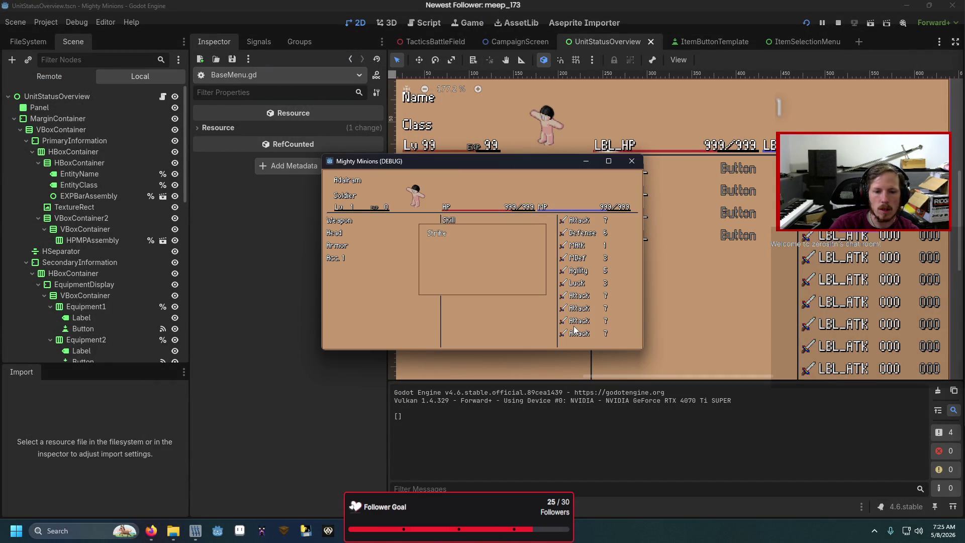
{"action": "left_click", "coordinate": [631, 161]}
{"action": "left_click", "coordinate": [470, 324]}
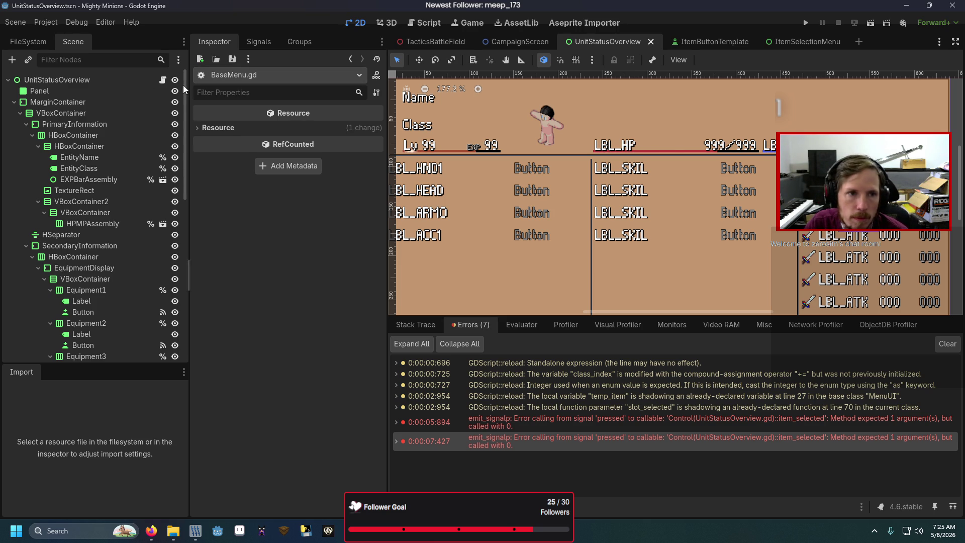
- Check UnitStatusOverview.gd and the Errors list showing item_selected argument-count failures
{"action": "left_click", "coordinate": [163, 79]}
{"action": "scroll", "coordinate": [411, 316], "scroll_direction": "down", "scroll_amount": 6}
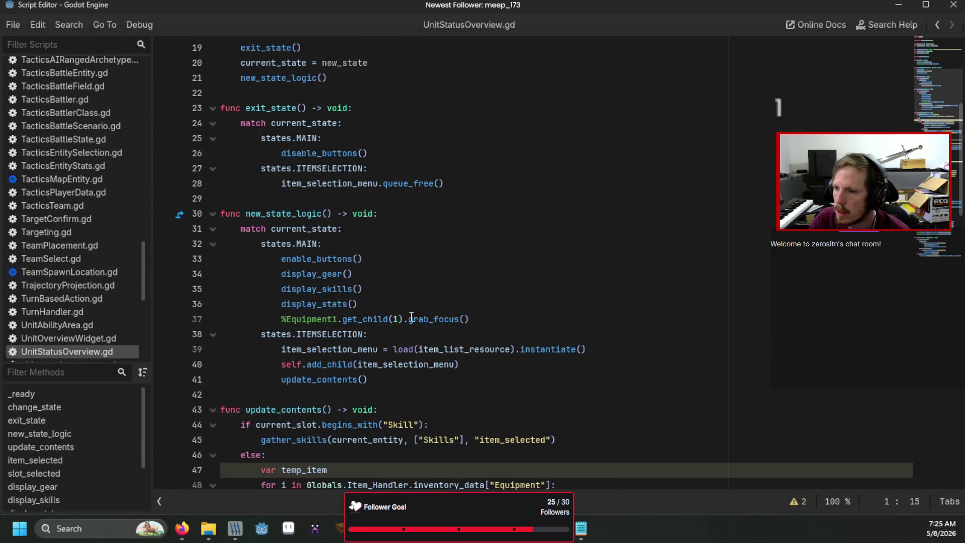
{"action": "scroll", "coordinate": [410, 316], "scroll_direction": "down", "scroll_amount": 10}
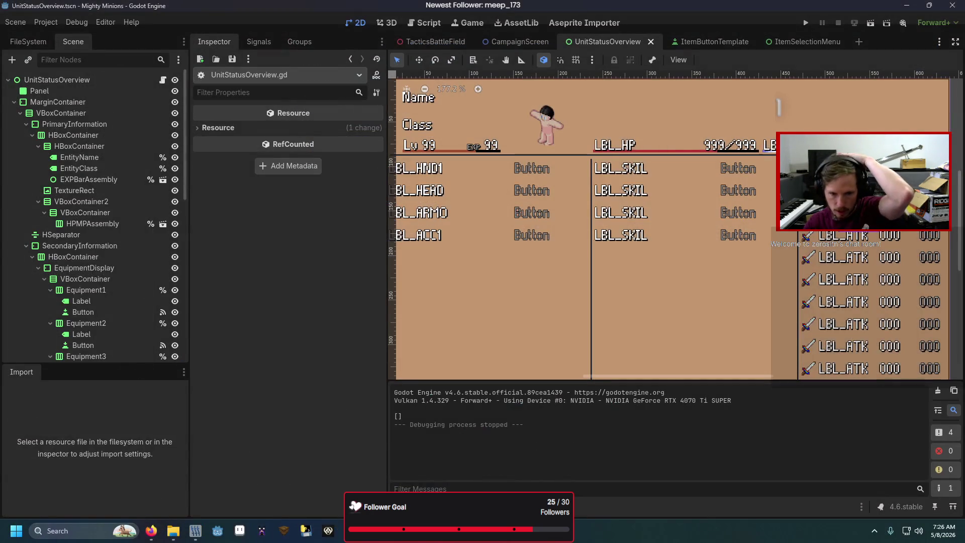
{"action": "key", "text": "alt+d"}
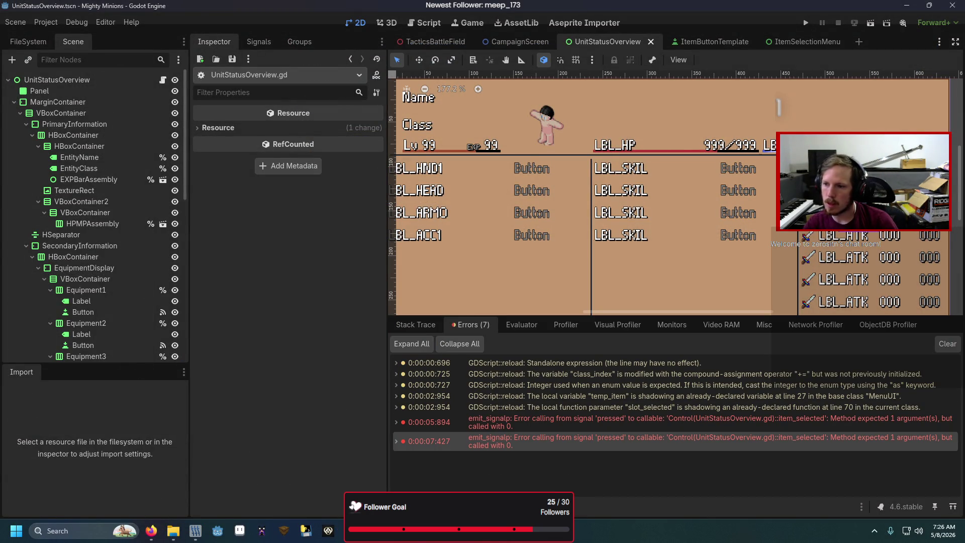
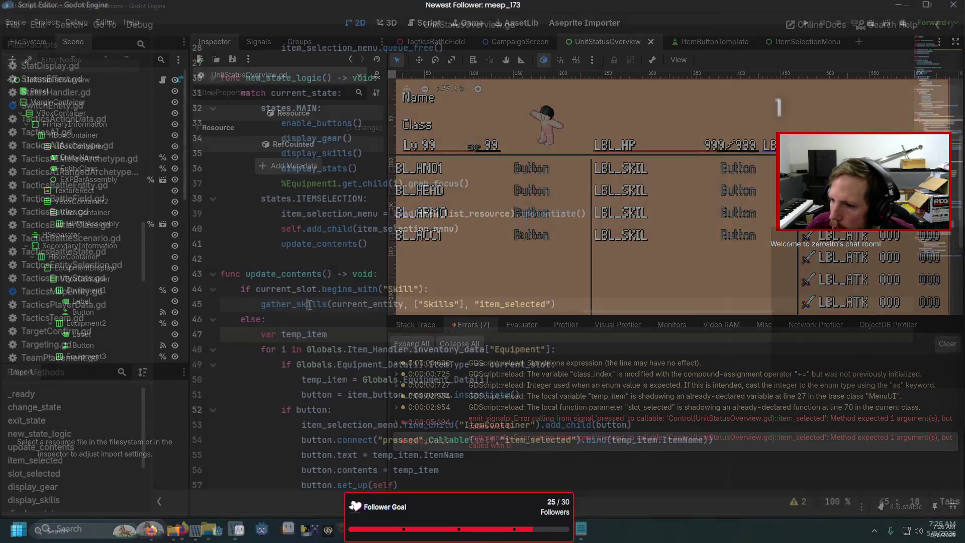
- Jump to gather_skills in BaseMenu.gd, review populate_skill_buttons, then return to UnitStatusOverview.gd line 45
{"action": "left_click", "coordinate": [309, 305]}
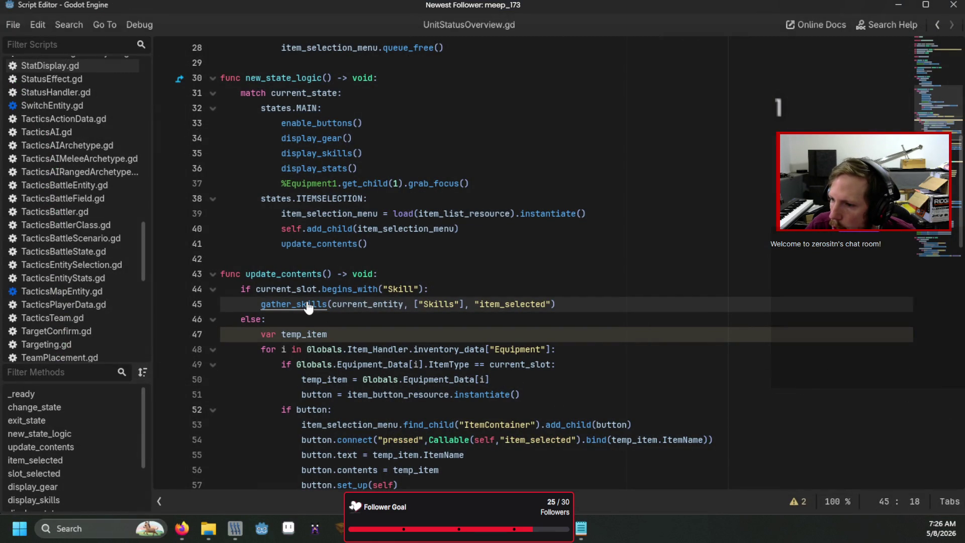
{"action": "left_click", "coordinate": [308, 305], "text": "ctrl"}
{"action": "scroll", "coordinate": [308, 300], "scroll_direction": "down", "scroll_amount": 9}
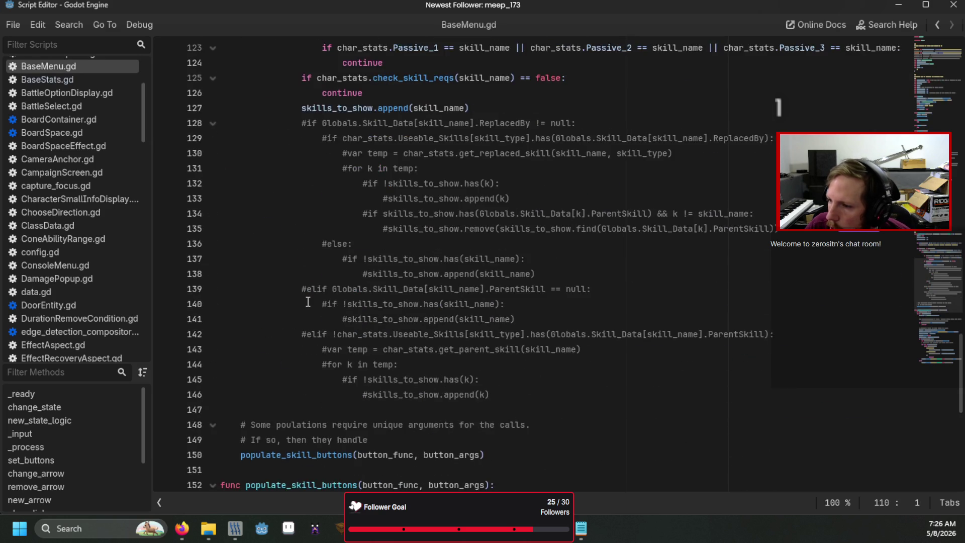
{"action": "scroll", "coordinate": [308, 300], "scroll_direction": "down", "scroll_amount": 4}
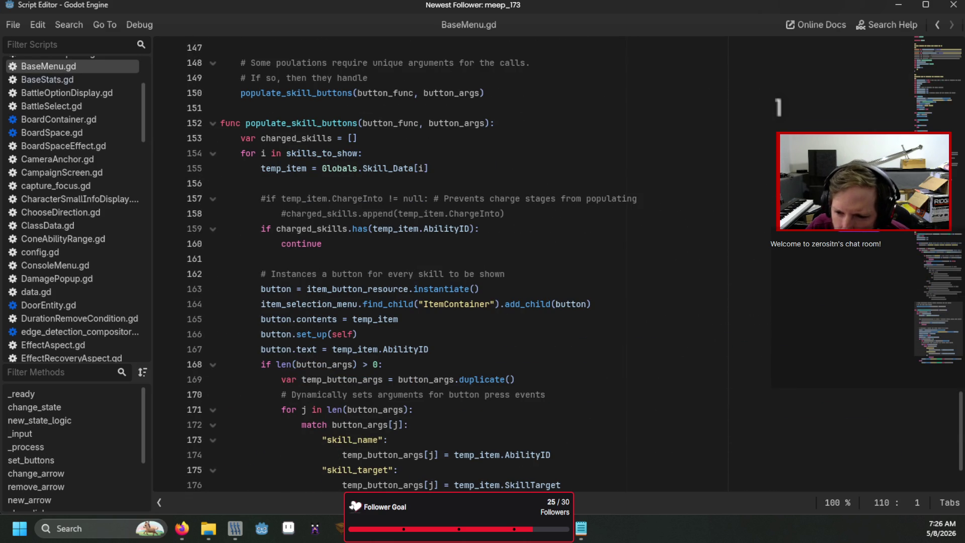
{"action": "scroll", "coordinate": [592, 407], "scroll_direction": "down", "scroll_amount": 2}
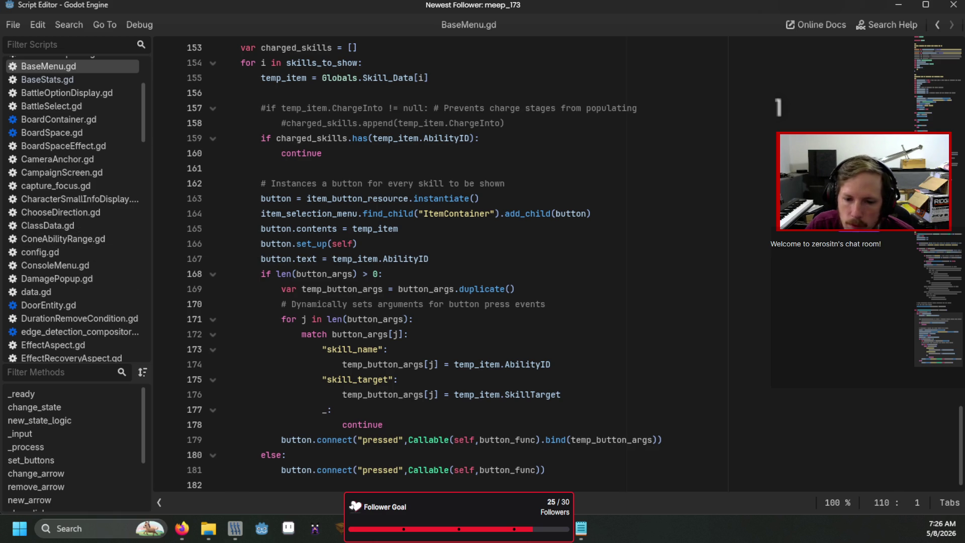
{"action": "scroll", "coordinate": [73, 226], "scroll_direction": "up", "scroll_amount": 4}
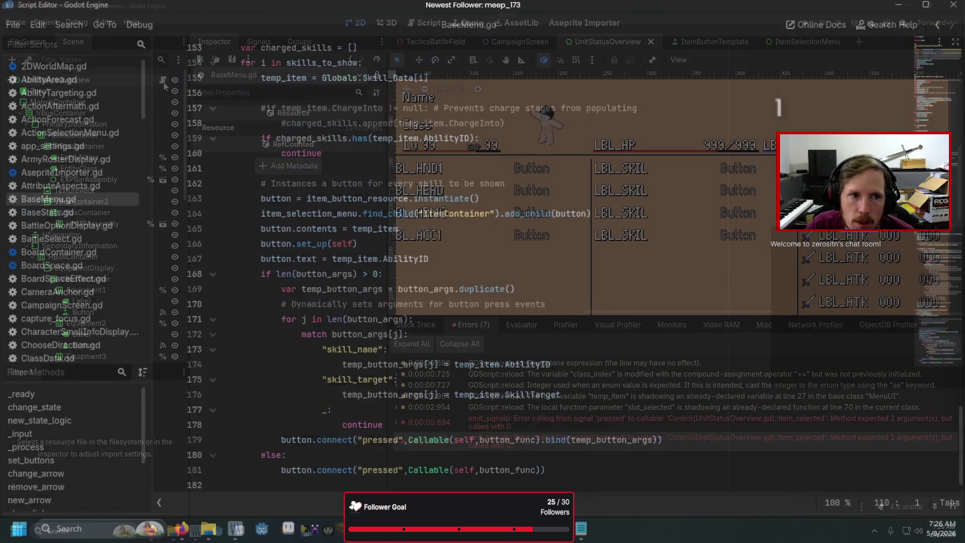
{"action": "key", "text": "alt+Left"}
{"action": "left_click", "coordinate": [552, 304]}
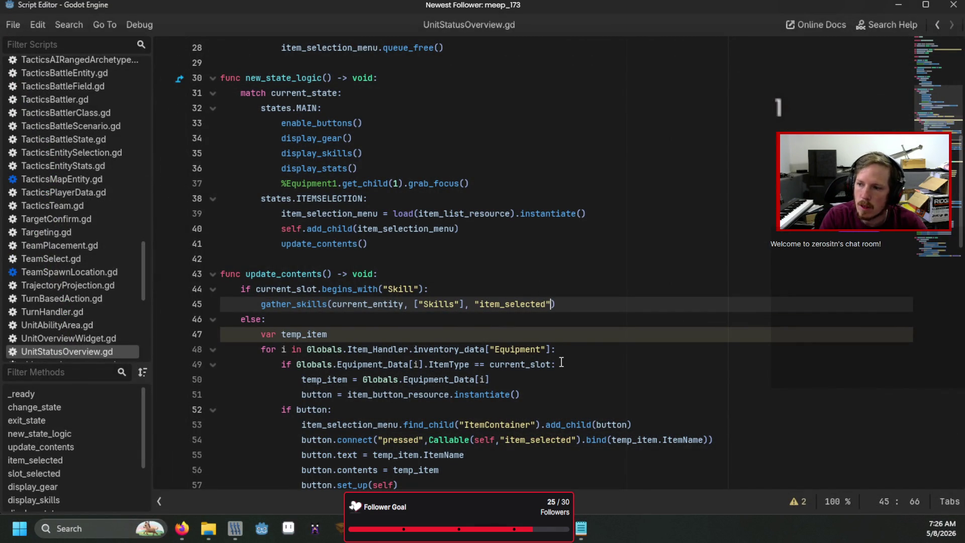
- Expand the latest emit_signal error in the debugger's Errors tab to see its details
{"action": "scroll", "coordinate": [555, 354], "scroll_direction": "down", "scroll_amount": 6}
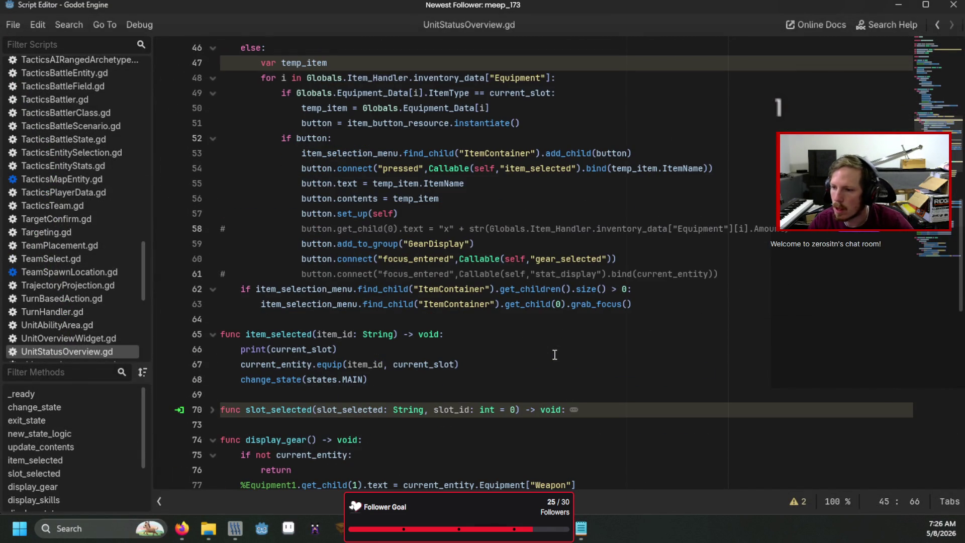
{"action": "scroll", "coordinate": [680, 276], "scroll_direction": "up", "scroll_amount": 2}
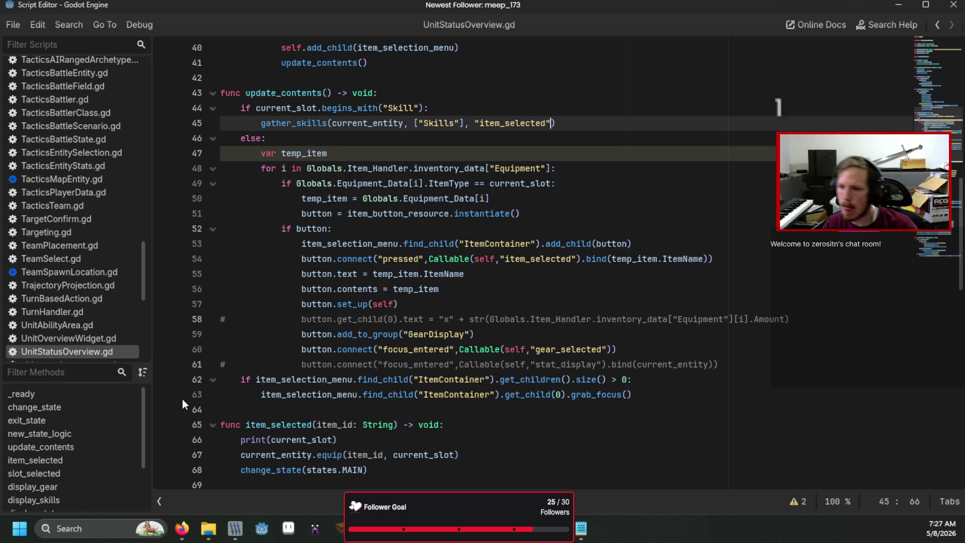
{"action": "key", "text": "alt+Tab"}
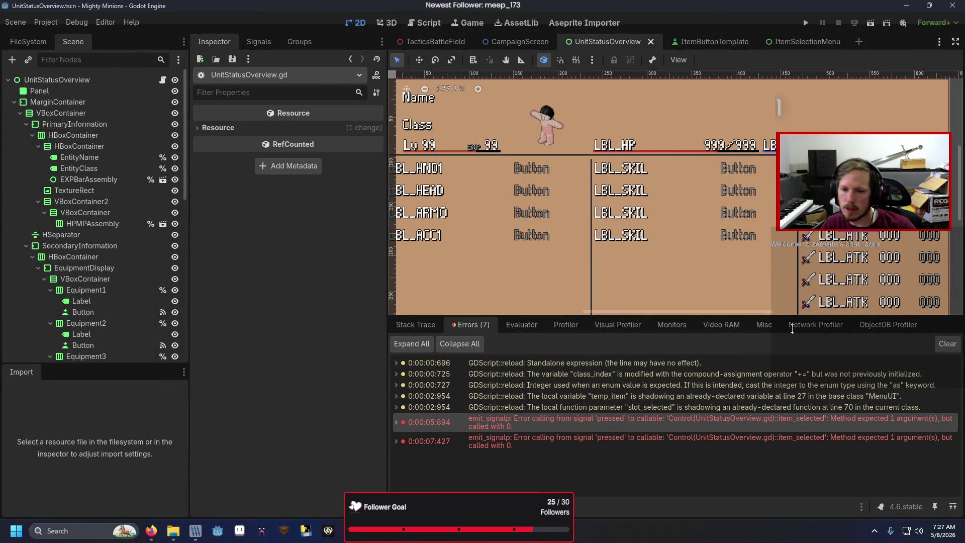
{"action": "double_click", "coordinate": [716, 439]}
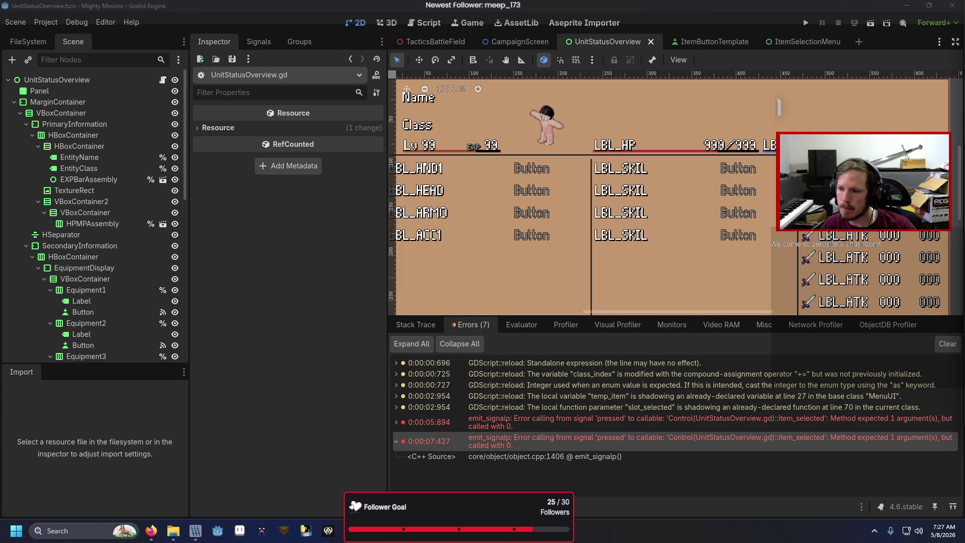
{"action": "key", "text": "alt+Tab"}
- Check the parent MenuUI script BaseMenu.gd, then reopen UnitStatusOverview.gd
{"action": "left_click", "coordinate": [282, 49], "text": "ctrl"}
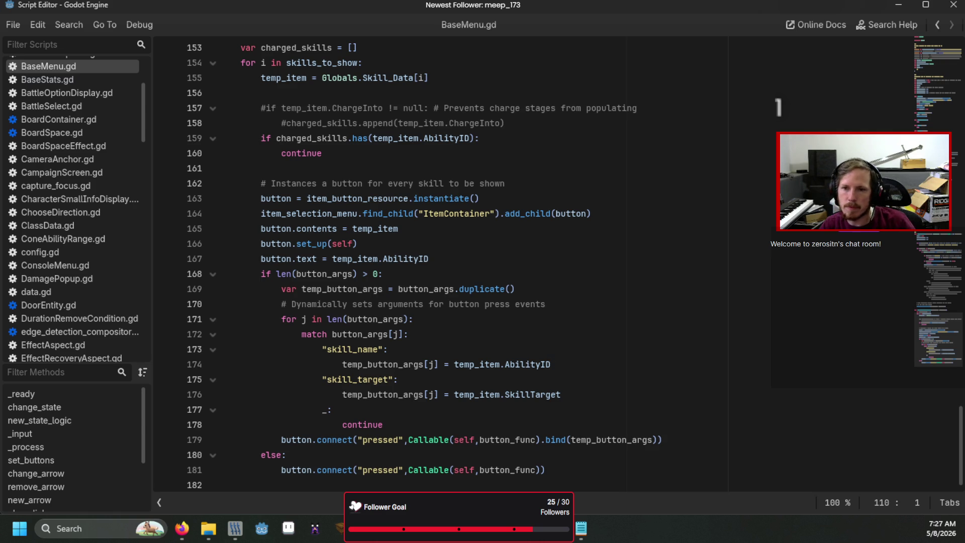
{"action": "key", "text": "alt+Tab"}
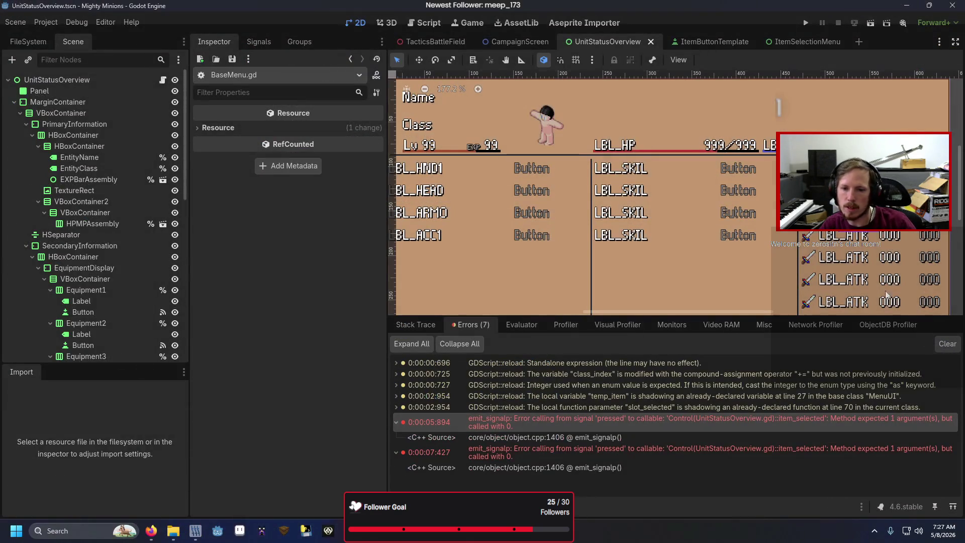
{"action": "left_click", "coordinate": [163, 79]}
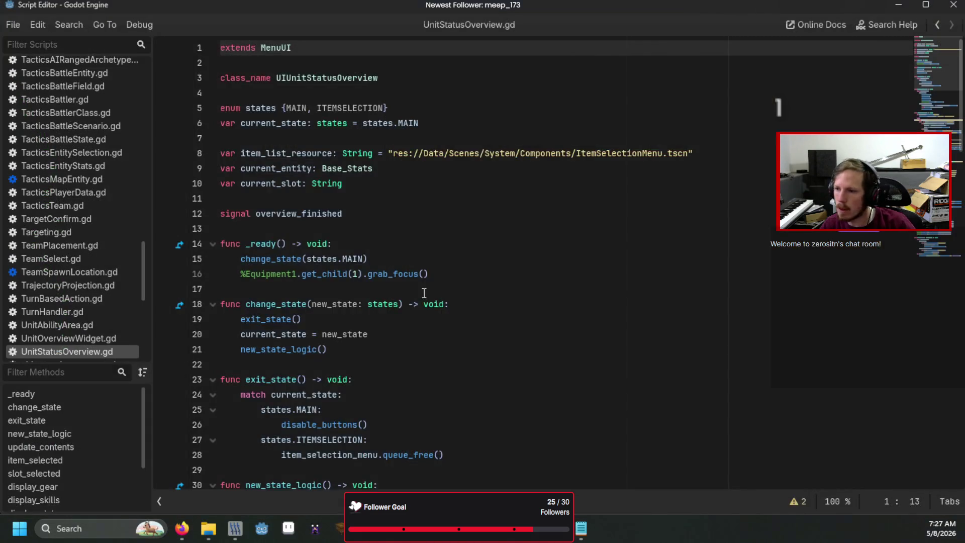
- Append ["skill_name"] as a fourth gather_skills argument on line 45 and run the project
{"action": "scroll", "coordinate": [351, 251], "scroll_direction": "down", "scroll_amount": 5}
{"action": "scroll", "coordinate": [533, 294], "scroll_direction": "down", "scroll_amount": 6}
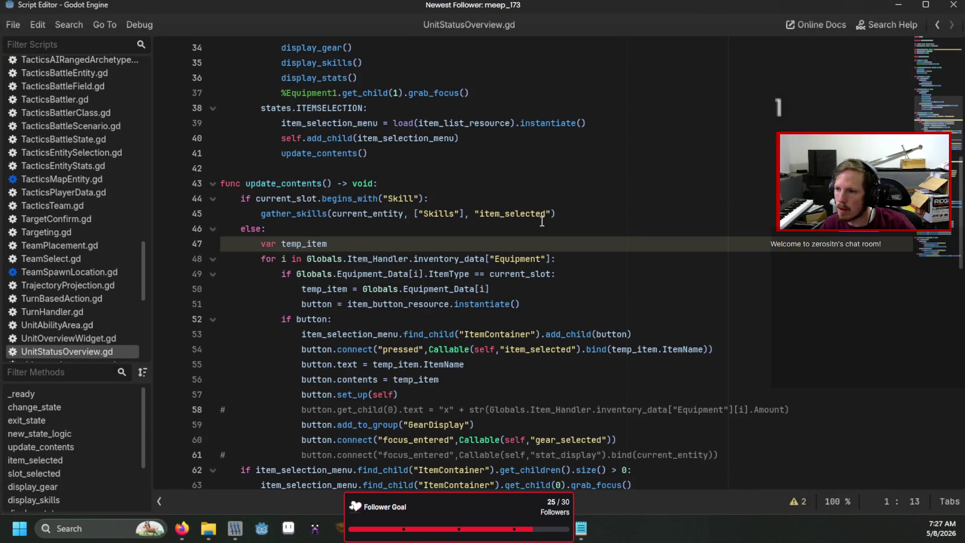
{"action": "left_click", "coordinate": [557, 215]}
{"action": "type", "text": ", "}
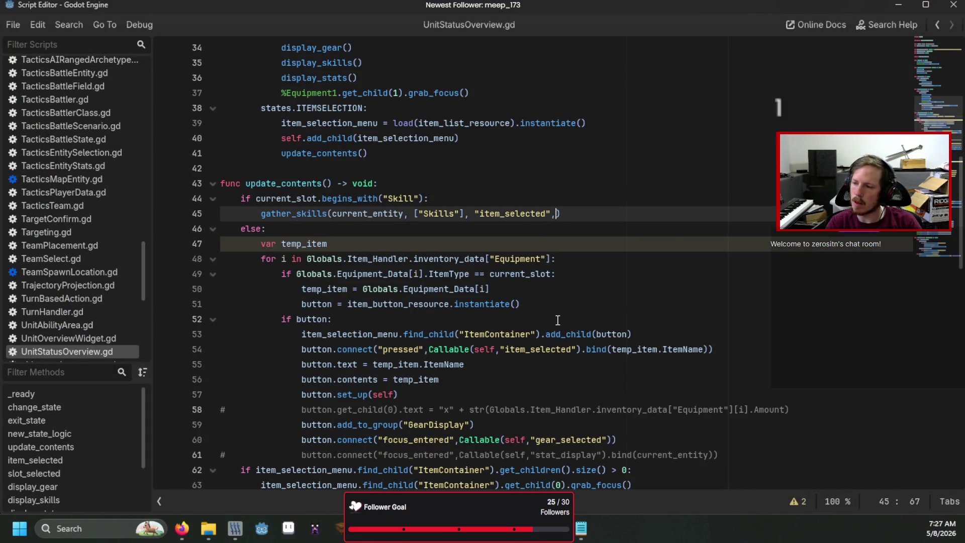
{"action": "type", "text": "[\""}
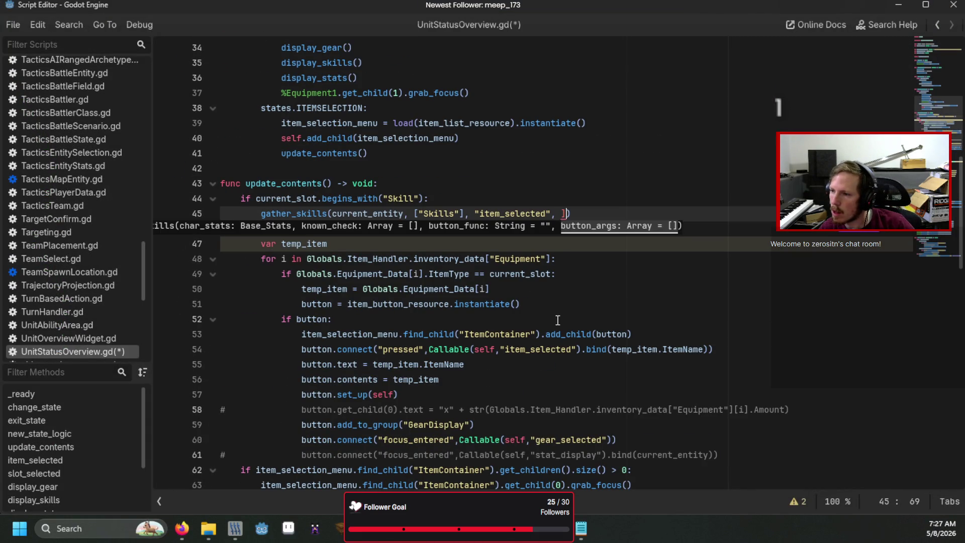
{"action": "type", "text": "skill_na"}
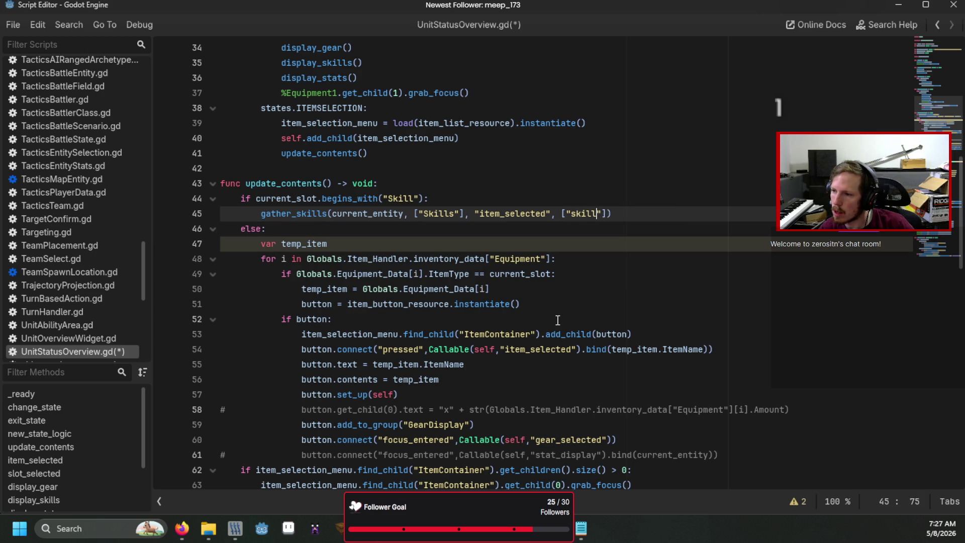
{"action": "type", "text": "me"}
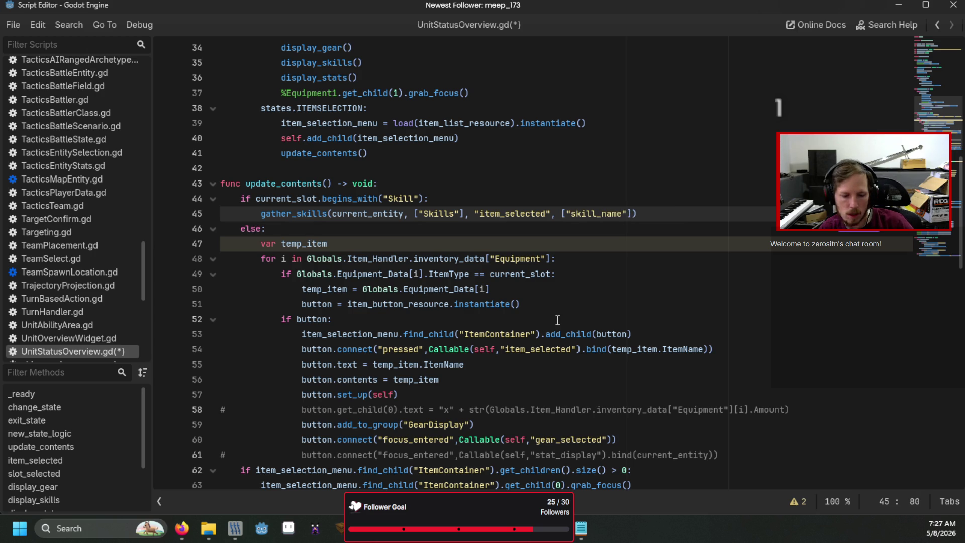
{"action": "key", "text": "F5"}
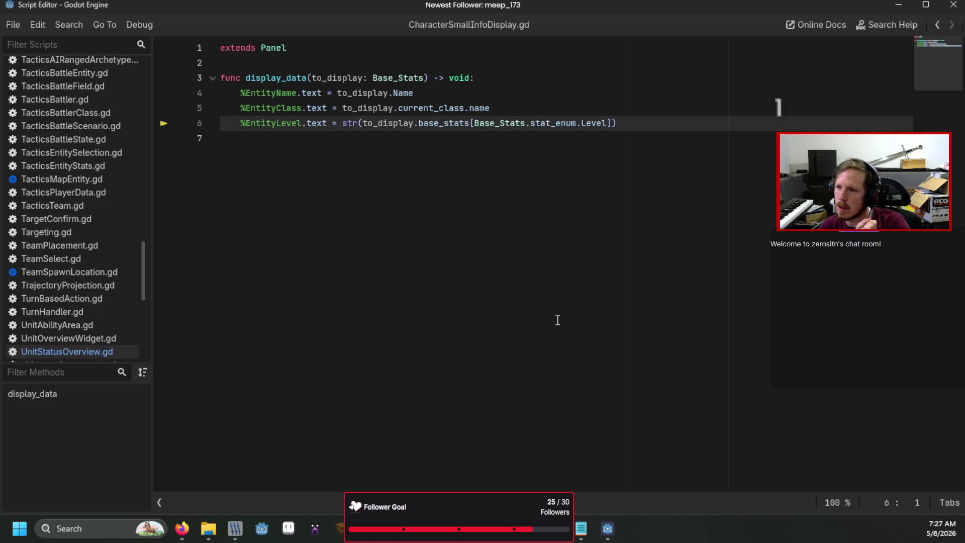
- Resume past the breakpoint and navigate the game through Squad to the unit's status overview
{"action": "key", "text": "F12"}
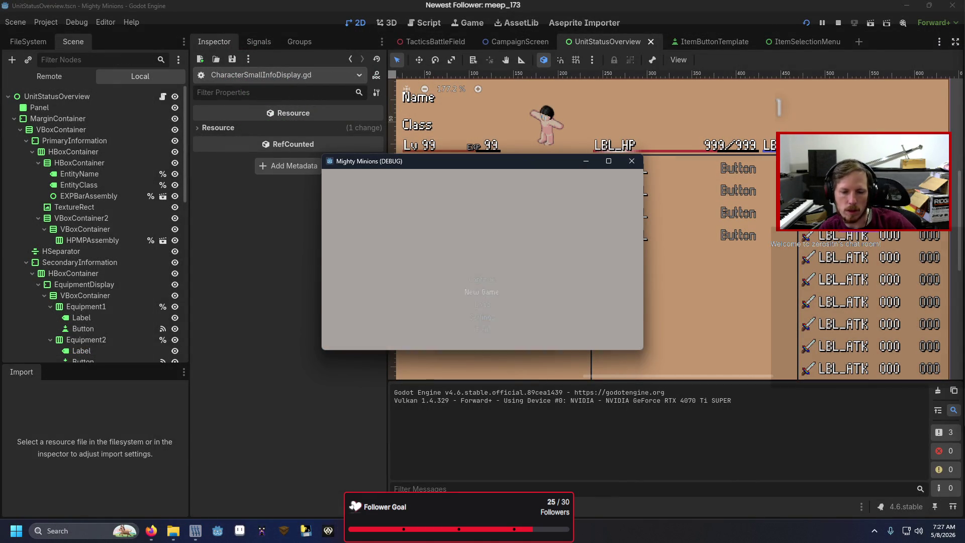
{"action": "key", "text": "Return"}
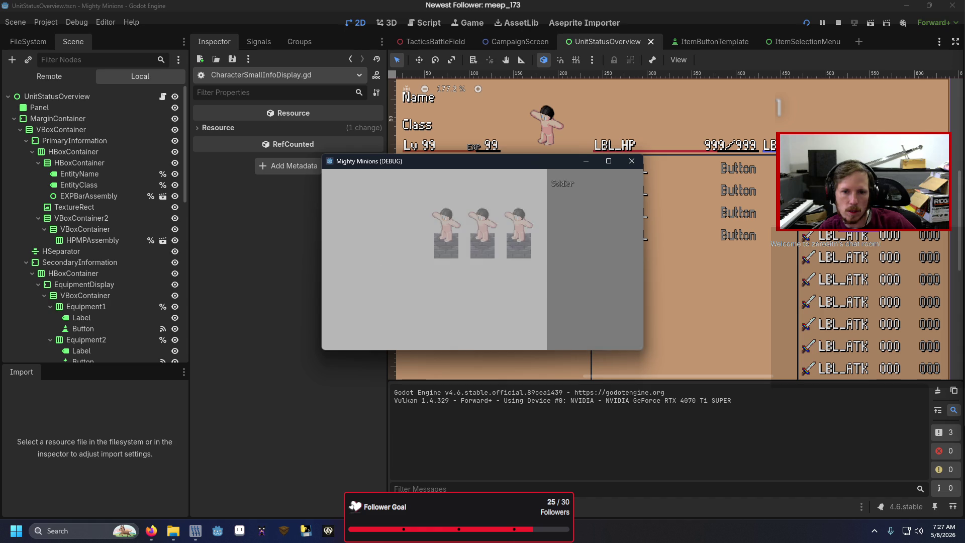
{"action": "key", "text": "Left"}
{"action": "key", "text": "Return"}
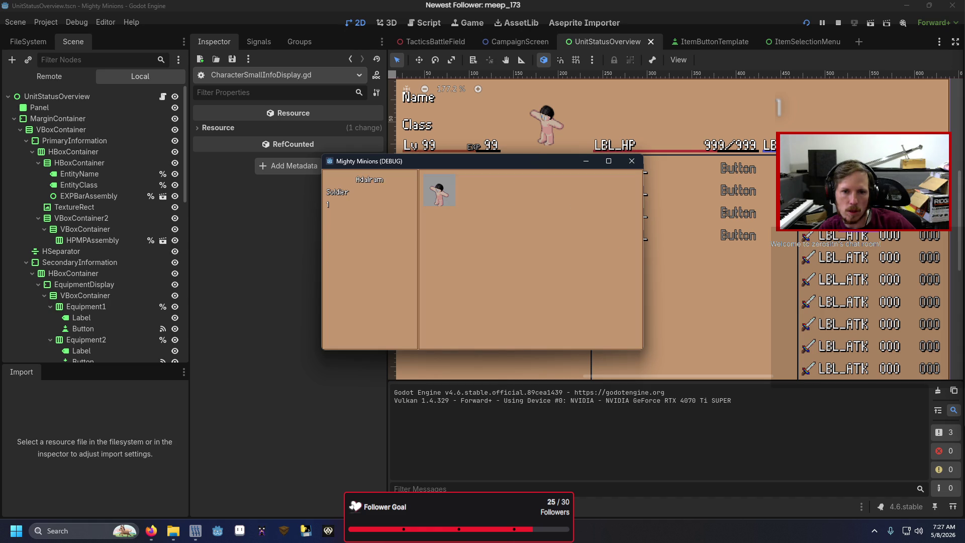
{"action": "key", "text": "Return"}
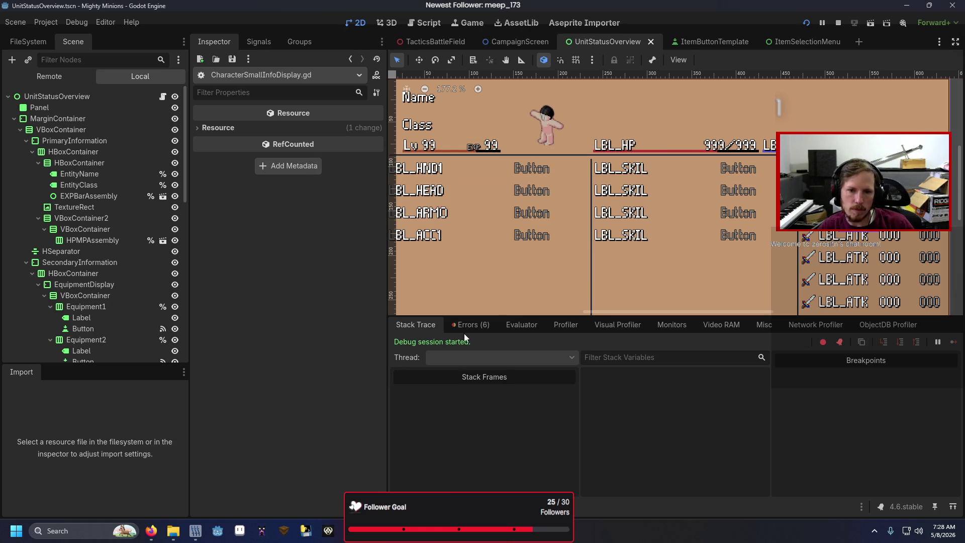
- Read the new emit_signal Array-to-String error in the Errors tab and reopen UnitStatusOverview.gd
{"action": "left_click", "coordinate": [468, 325]}
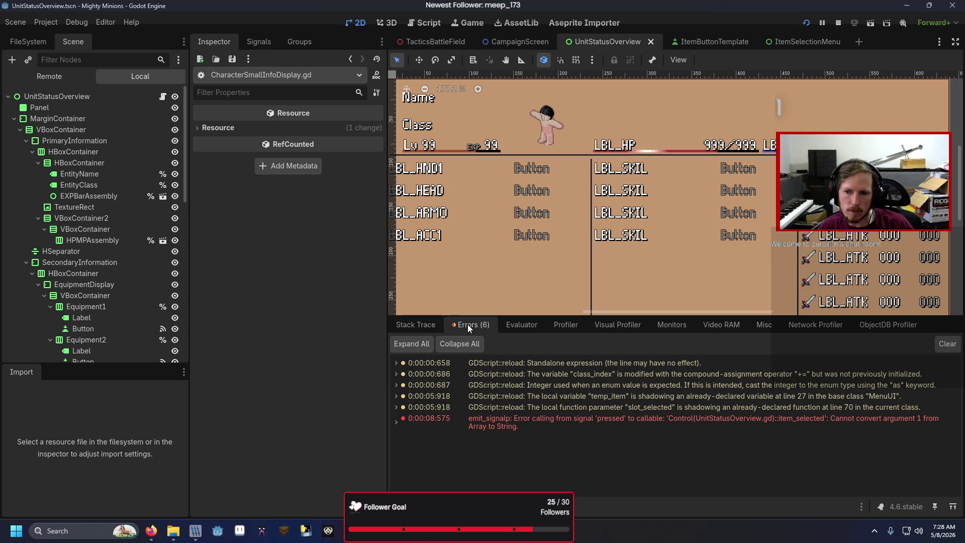
{"action": "left_click", "coordinate": [502, 427]}
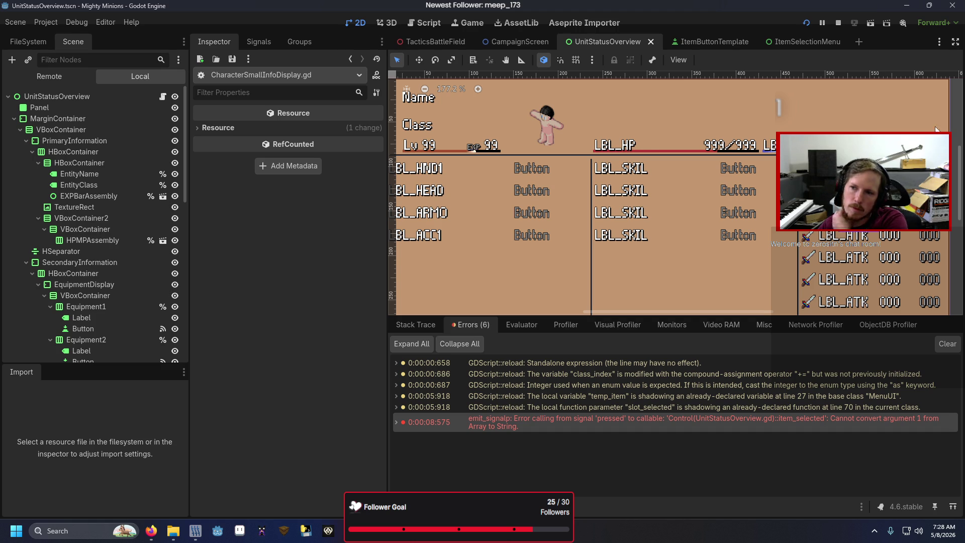
{"action": "left_click", "coordinate": [163, 98]}
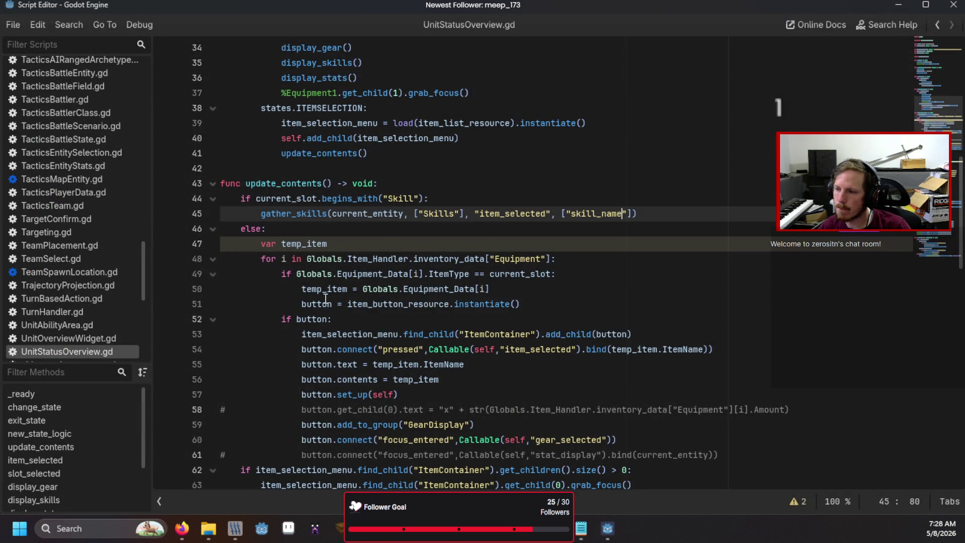
{"action": "scroll", "coordinate": [364, 294], "scroll_direction": "down", "scroll_amount": 8}
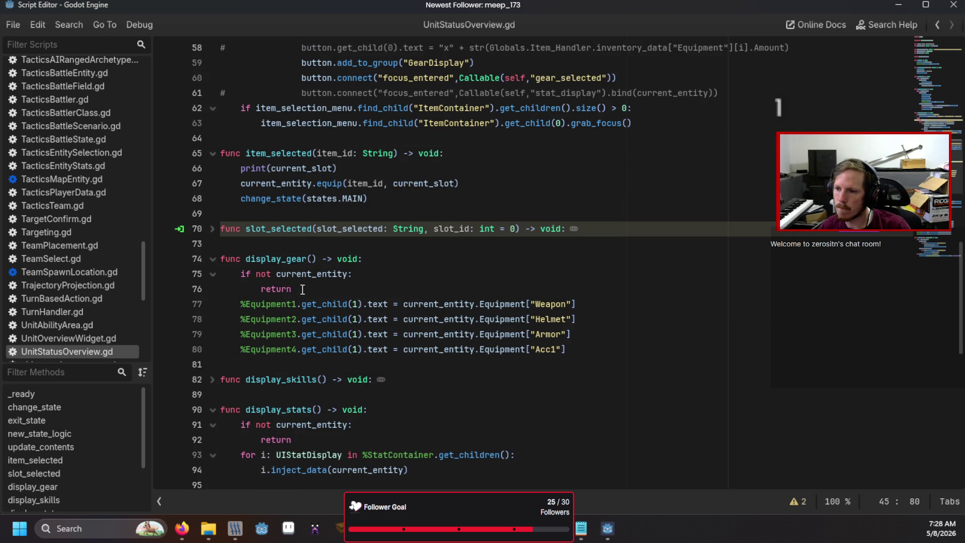
{"action": "left_click", "coordinate": [317, 153]}
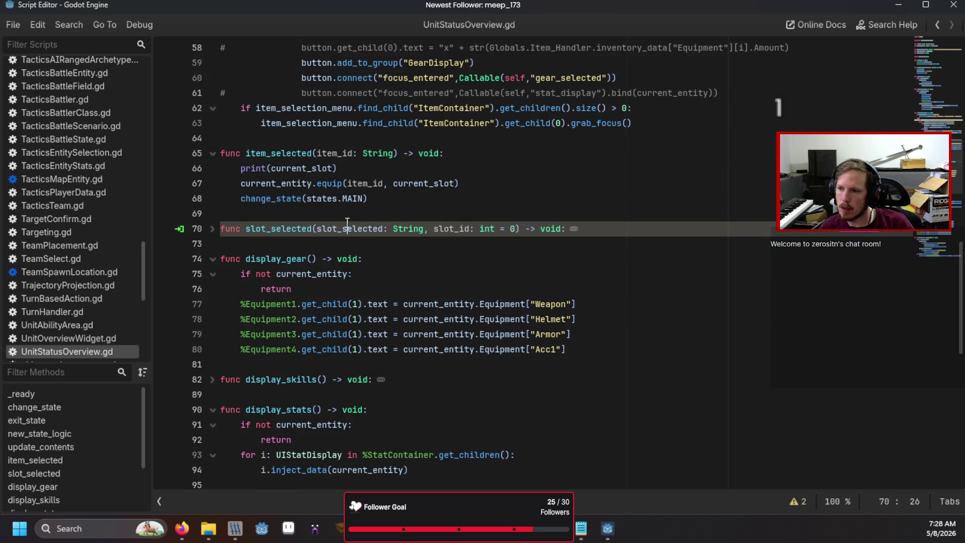
{"action": "left_click", "coordinate": [346, 201]}
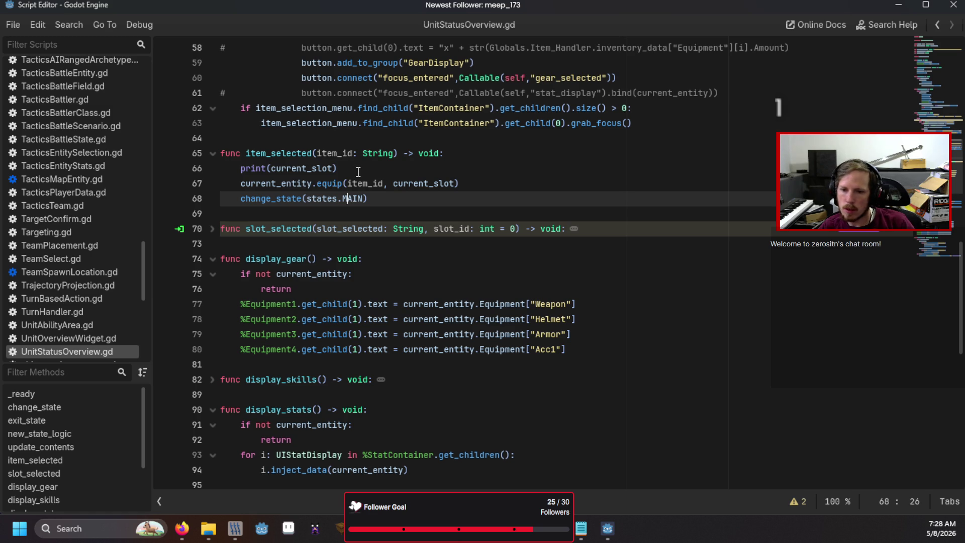
{"action": "scroll", "coordinate": [173, 194], "scroll_direction": "up", "scroll_amount": 15}
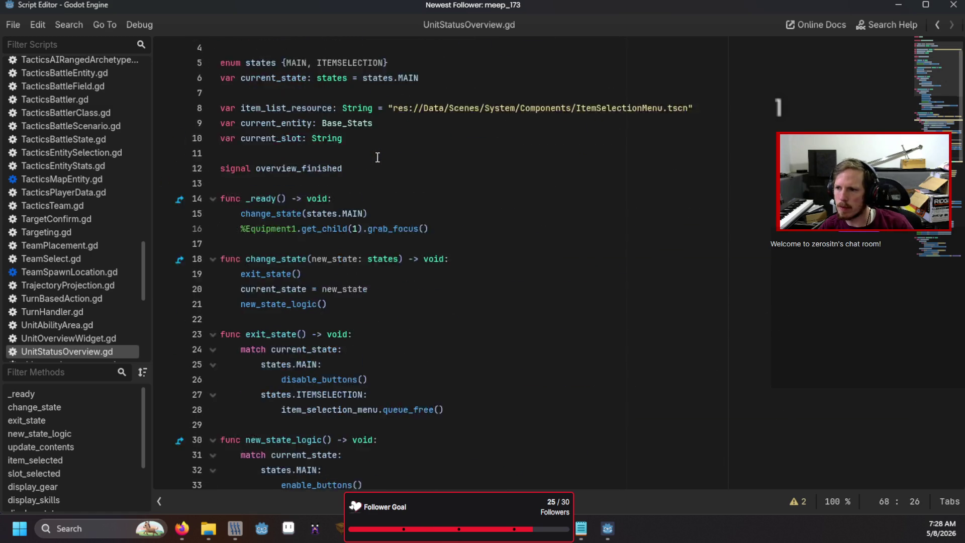
{"action": "left_click", "coordinate": [276, 47], "text": "ctrl"}
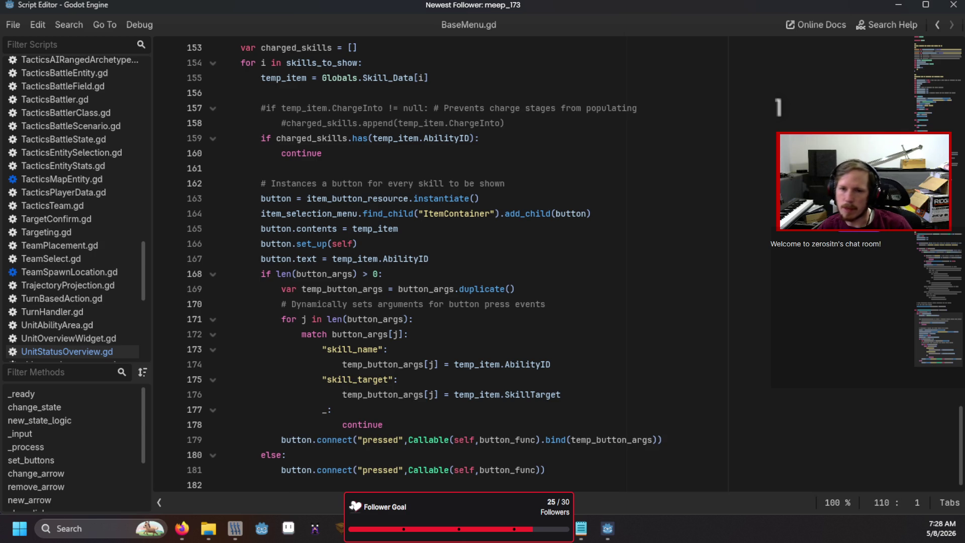
{"action": "key", "text": "alt+Left"}
{"action": "scroll", "coordinate": [319, 233], "scroll_direction": "down", "scroll_amount": 13}
{"action": "scroll", "coordinate": [319, 233], "scroll_direction": "down", "scroll_amount": 7}
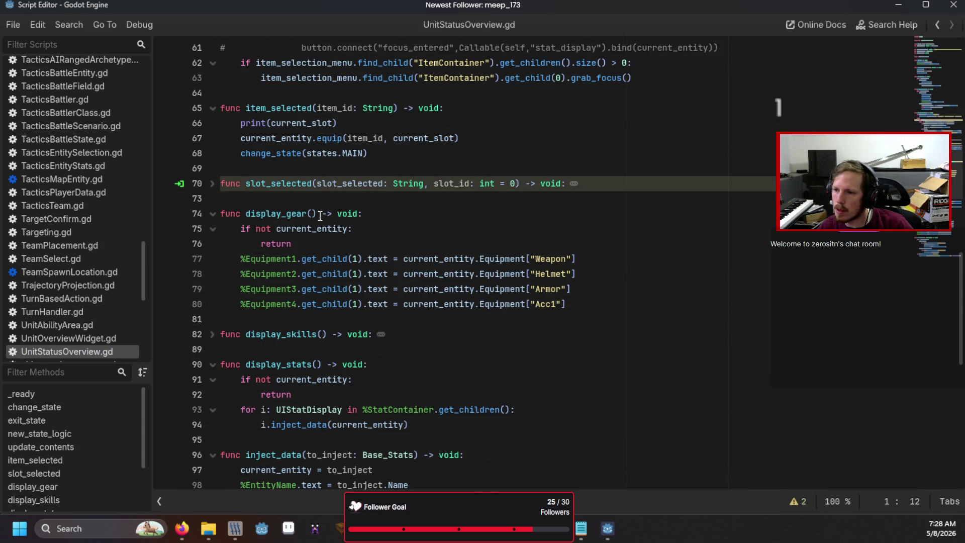
- Change the item_selected parameter from item_id: String to button_data: Array
{"action": "left_click", "coordinate": [317, 107]}
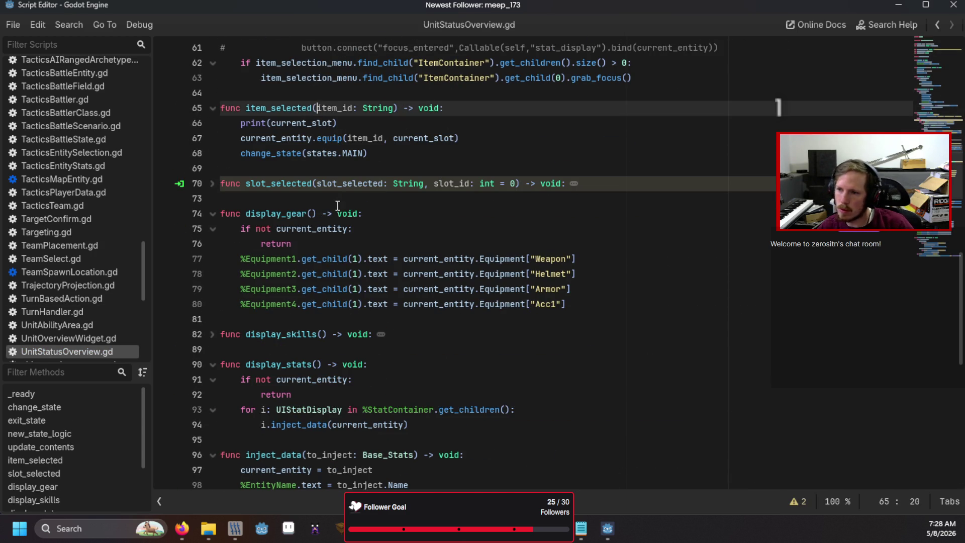
{"action": "key", "text": "Right"}
{"action": "key", "text": "Right"}
{"action": "key", "text": "Right"}
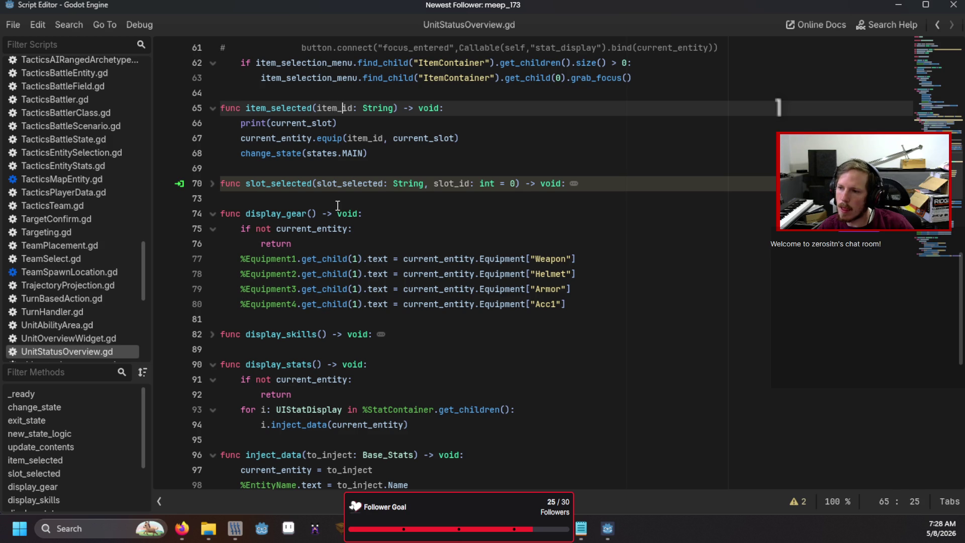
{"action": "key", "text": "BackSpace"}
{"action": "key", "text": "BackSpace"}
{"action": "key", "text": "BackSpace"}
{"action": "key", "text": "Delete"}
{"action": "key", "text": "Delete"}
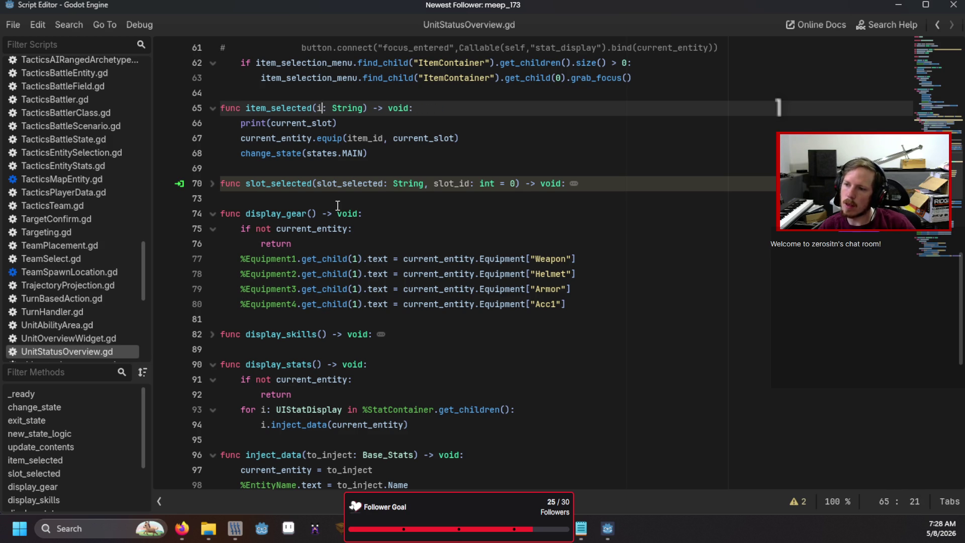
{"action": "type", "text": "button_data"}
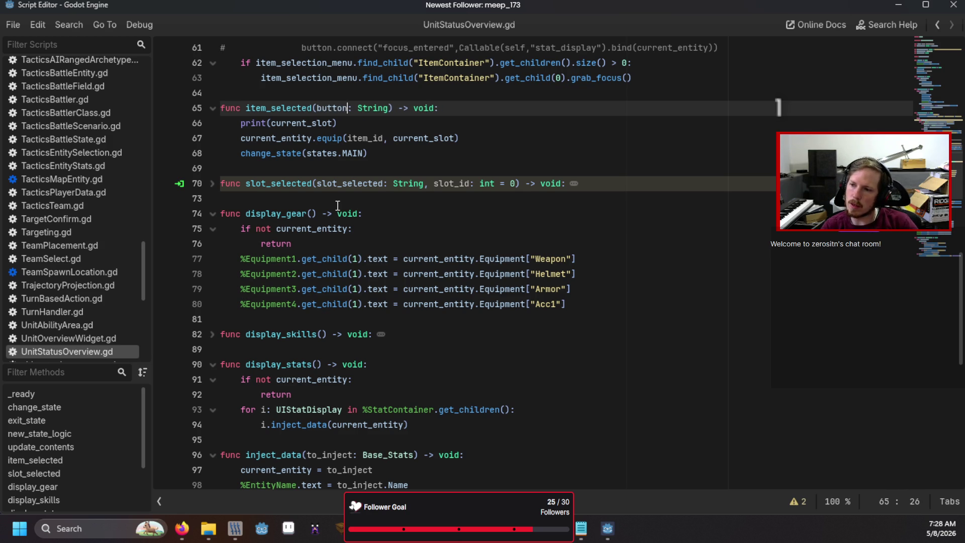
{"action": "key", "text": "Right"}
{"action": "key", "text": "Right"}
{"action": "key", "text": "ctrl+shift+Right"}
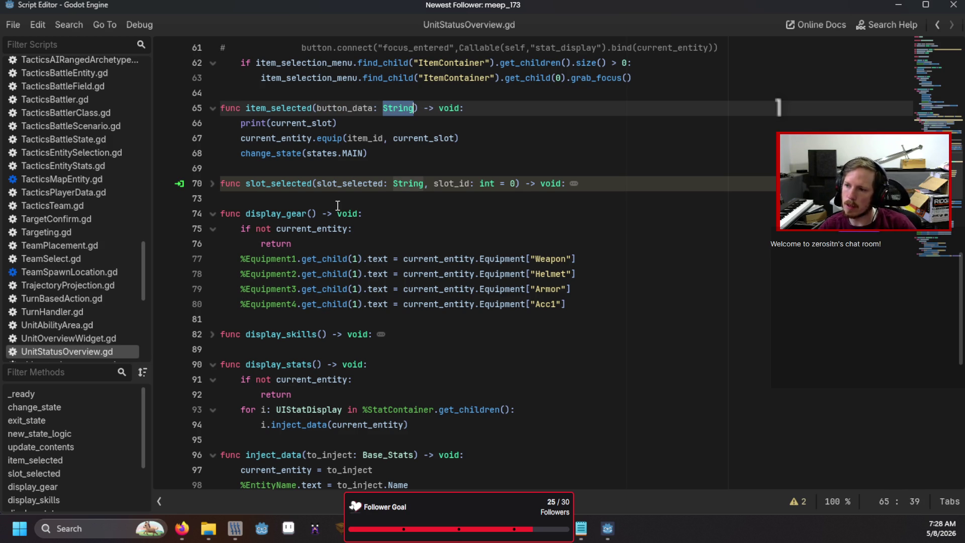
{"action": "key", "text": "BackSpace"}
{"action": "type", "text": "Array"}
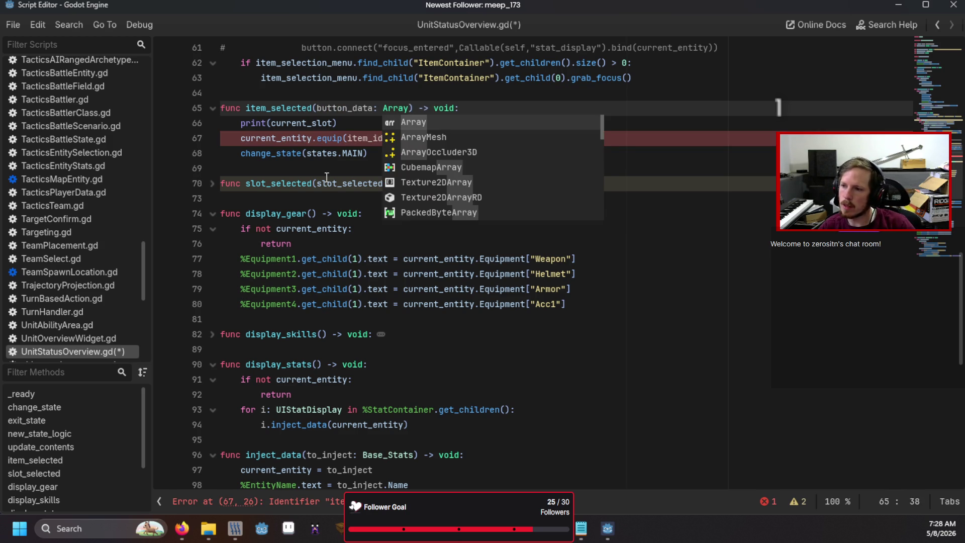
{"action": "left_click", "coordinate": [327, 182]}
{"action": "scroll", "coordinate": [357, 160], "scroll_direction": "up", "scroll_amount": 2}
- Pass button_data[0] to the equip call instead of item_id, then save and run
{"action": "double_click", "coordinate": [376, 229]}
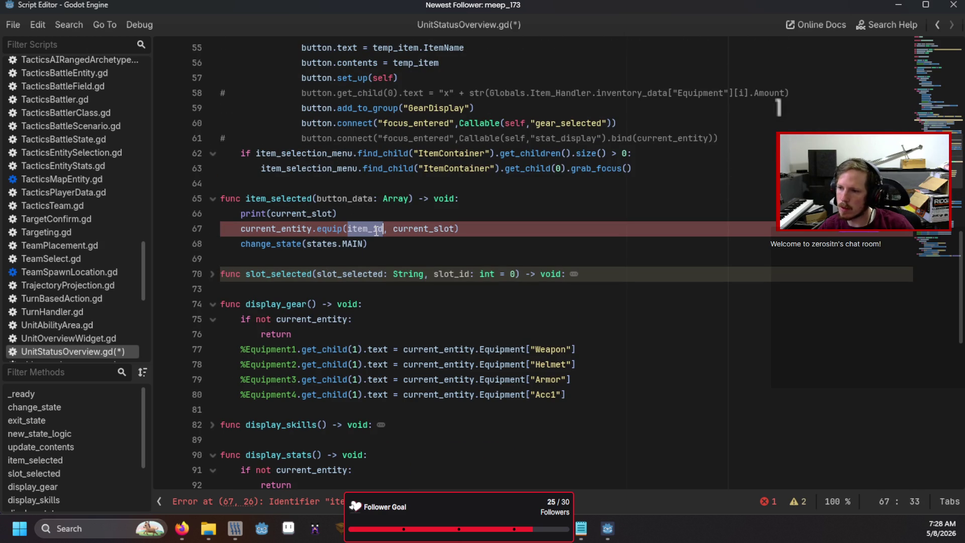
{"action": "type", "text": "button_data"}
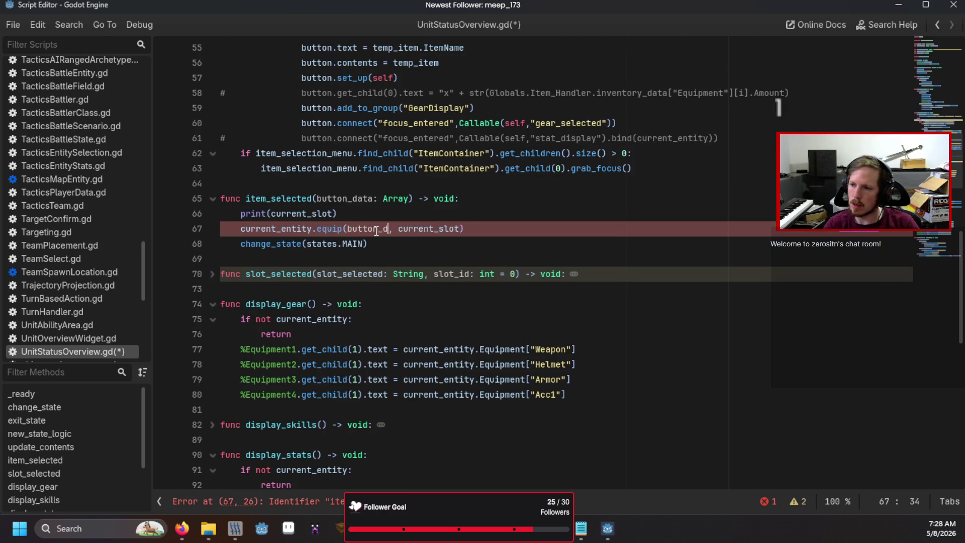
{"action": "type", "text": "[0"}
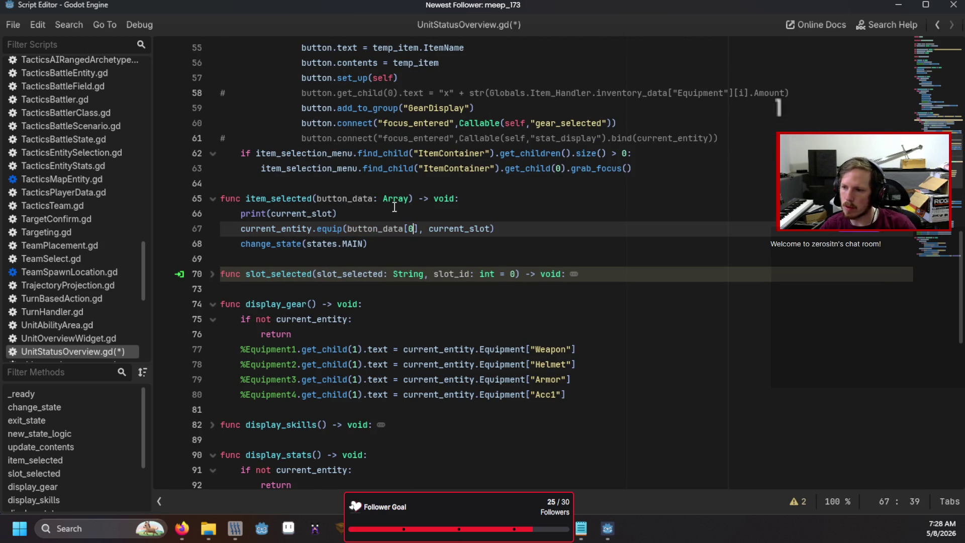
{"action": "key", "text": "F5"}
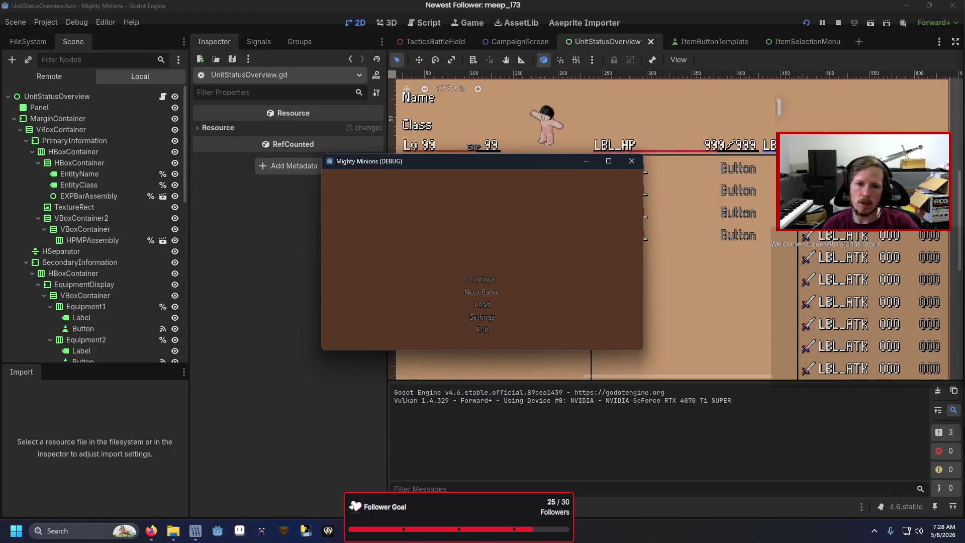
- In the game, open Squad's unit status screen, try picking a skill for the Skill slot, then close the game
{"action": "key", "text": "Return"}
{"action": "key", "text": "Down"}
{"action": "key", "text": "Up"}
{"action": "key", "text": "Left"}
{"action": "key", "text": "Return"}
{"action": "key", "text": "Right"}
{"action": "key", "text": "Return"}
{"action": "key", "text": "Return"}
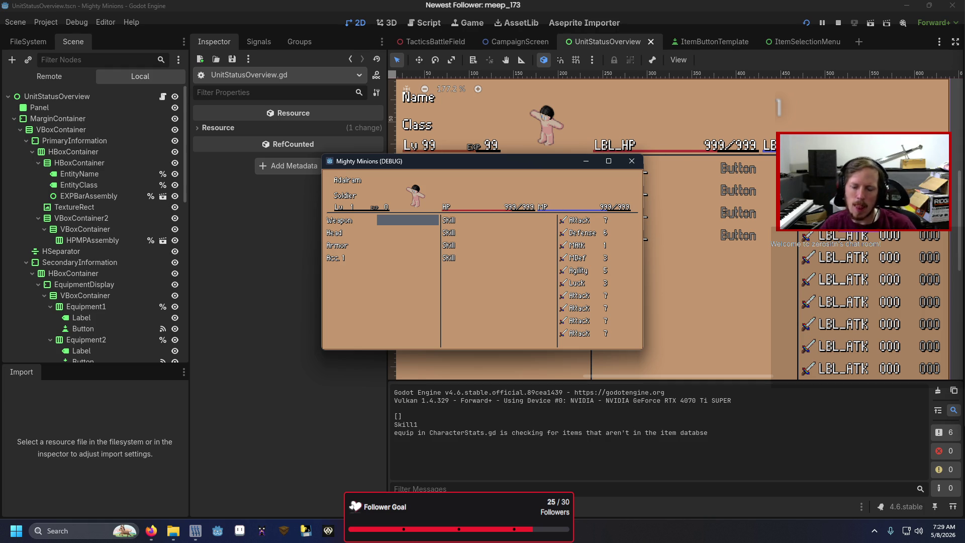
{"action": "key", "text": "alt+F4"}
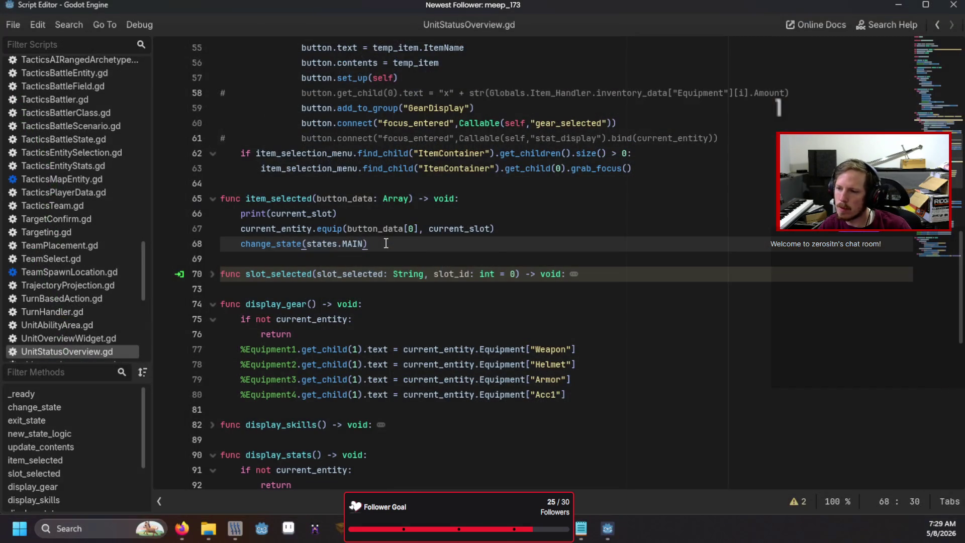
- Add a line after print(current_slot) reading if current_slot.begins_with("Skill"):
{"action": "left_click", "coordinate": [395, 213]}
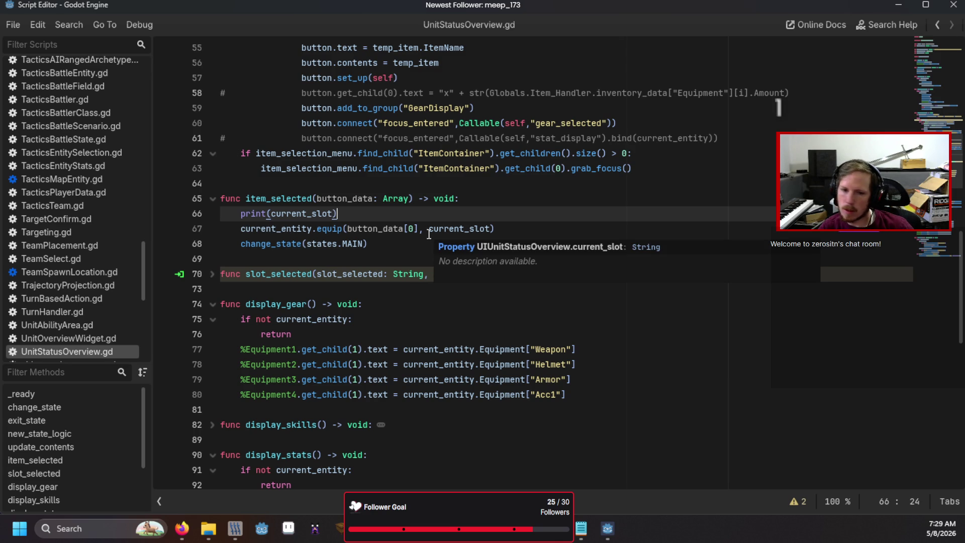
{"action": "key", "text": "Return"}
{"action": "type", "text": "if cu"}
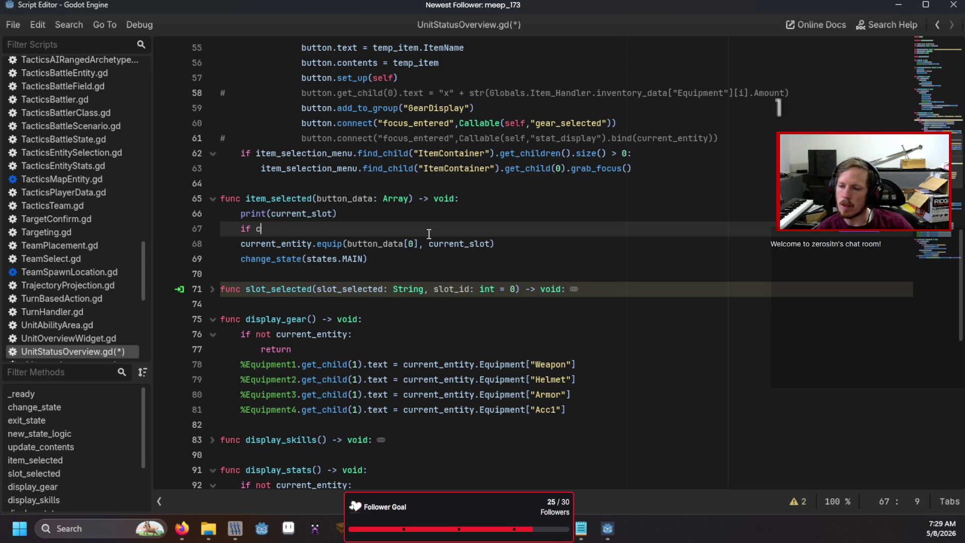
{"action": "key", "text": "Down"}
{"action": "key", "text": "Return"}
{"action": "type", "text": "."}
{"action": "key", "text": "Escape"}
{"action": "type", "text": "be"}
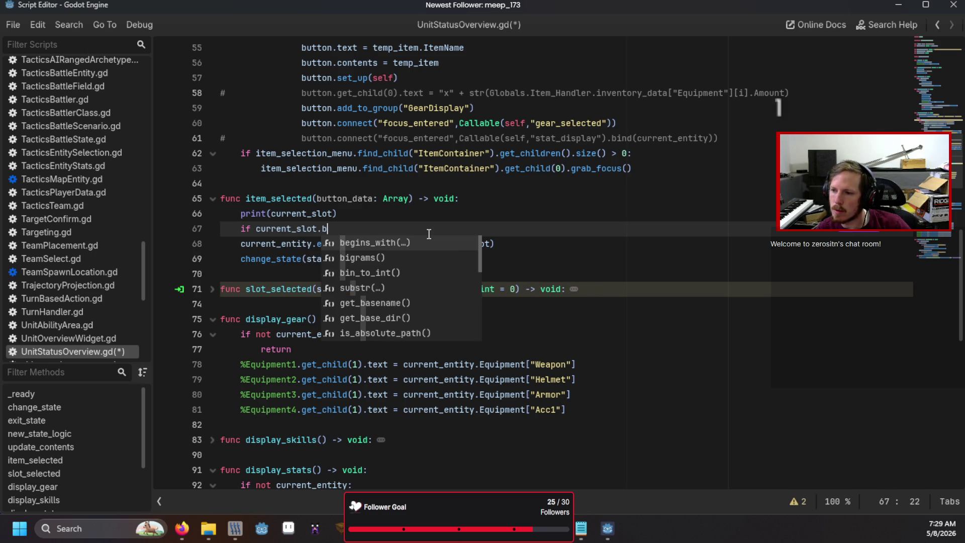
{"action": "key", "text": "Return"}
{"action": "type", "text": "\"Skill\"):"}
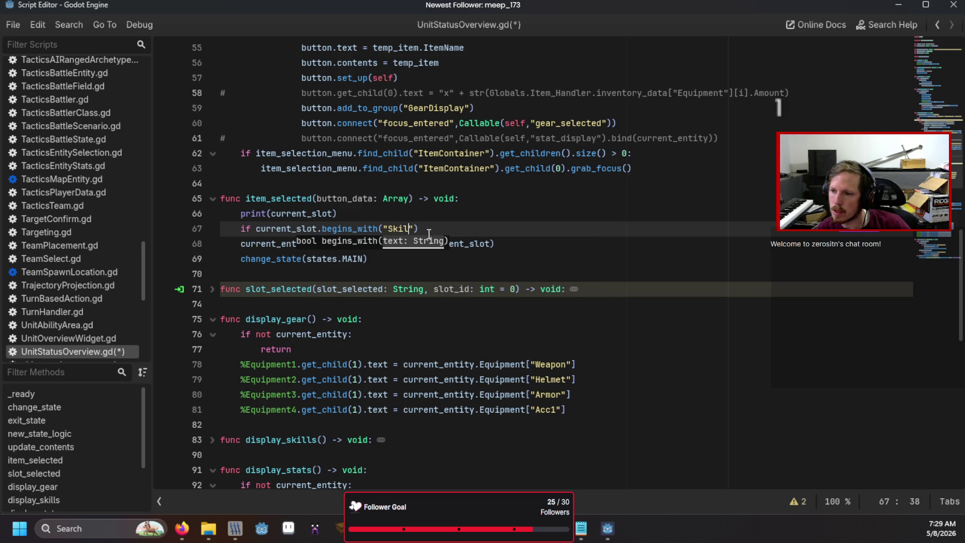
- Inside the if, call current_entity.equip_skill(current_slot, button_data[0])
{"action": "key", "text": "Return"}
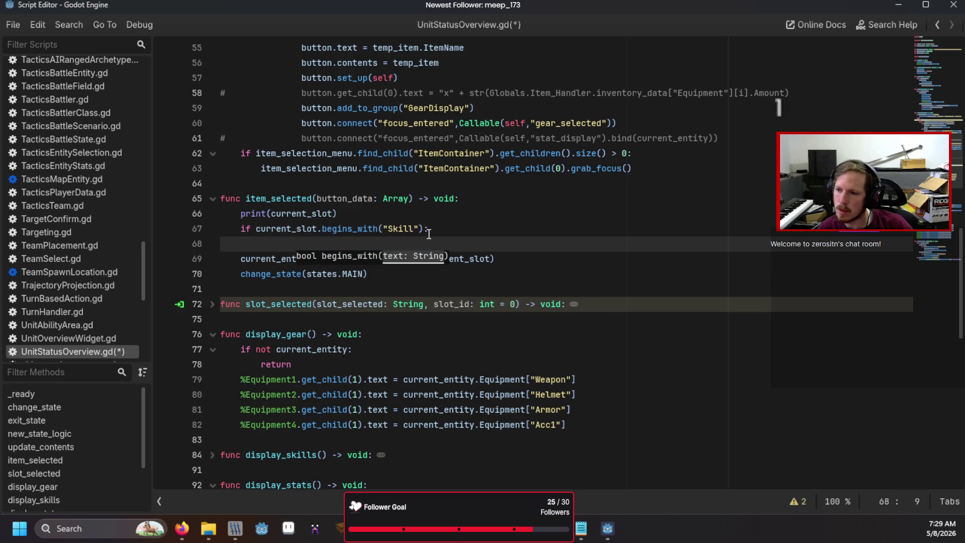
{"action": "type", "text": "cur"}
{"action": "key", "text": "Return"}
{"action": "type", "text": ".equip"}
{"action": "key", "text": "Down"}
{"action": "key", "text": "Down"}
{"action": "key", "text": "Return"}
{"action": "type", "text": "b"}
{"action": "key", "text": "BackSpace"}
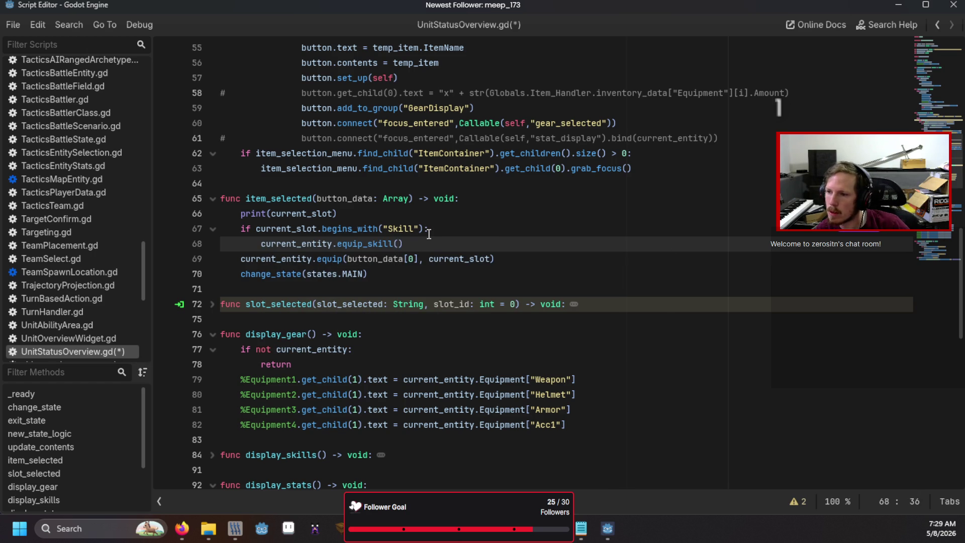
{"action": "type", "text": "cu"}
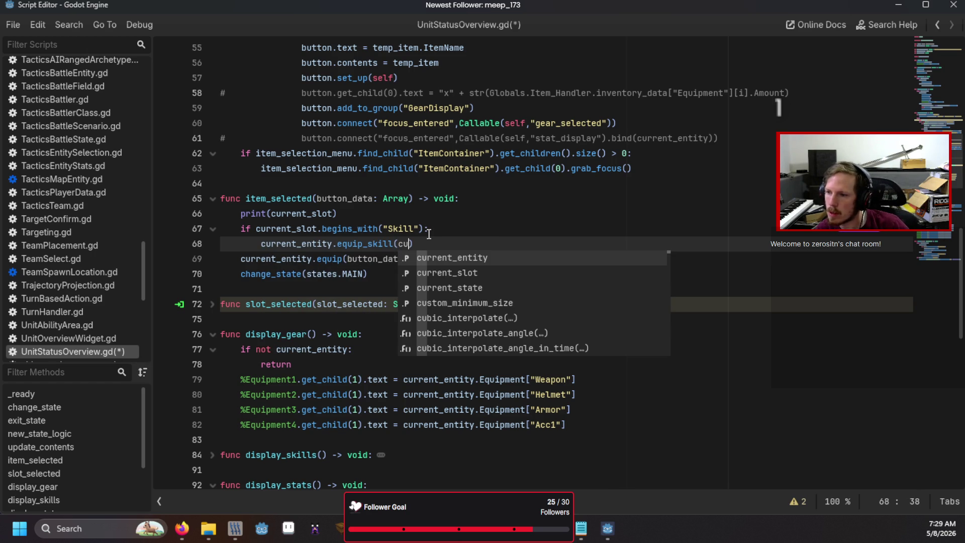
{"action": "key", "text": "Down"}
{"action": "key", "text": "Return"}
{"action": "type", "text": ", "}
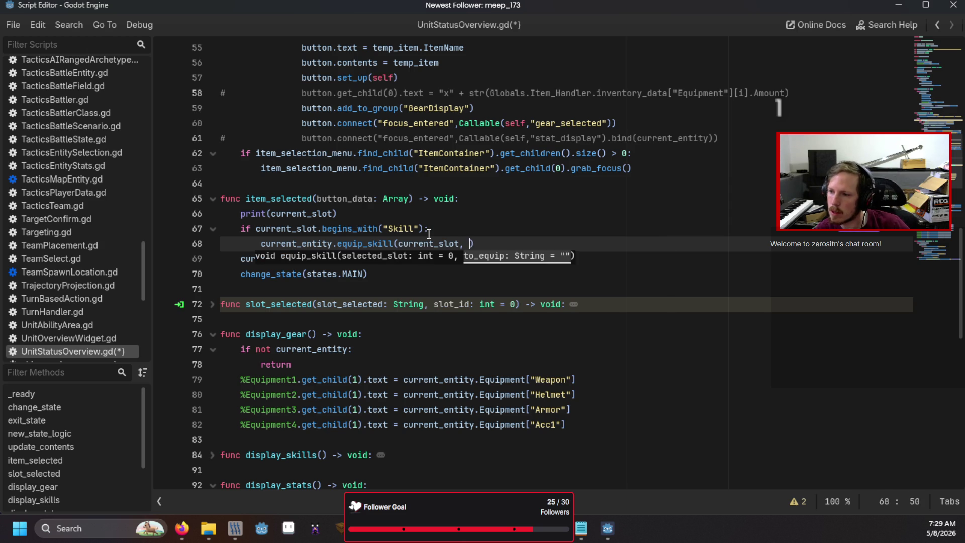
{"action": "type", "text": "but"}
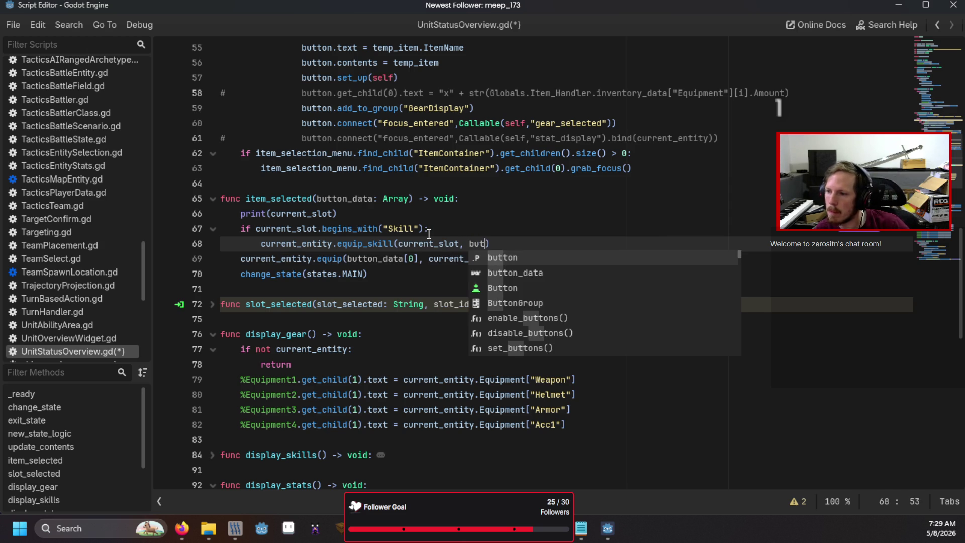
{"action": "key", "text": "Return"}
{"action": "type", "text": "[0"}
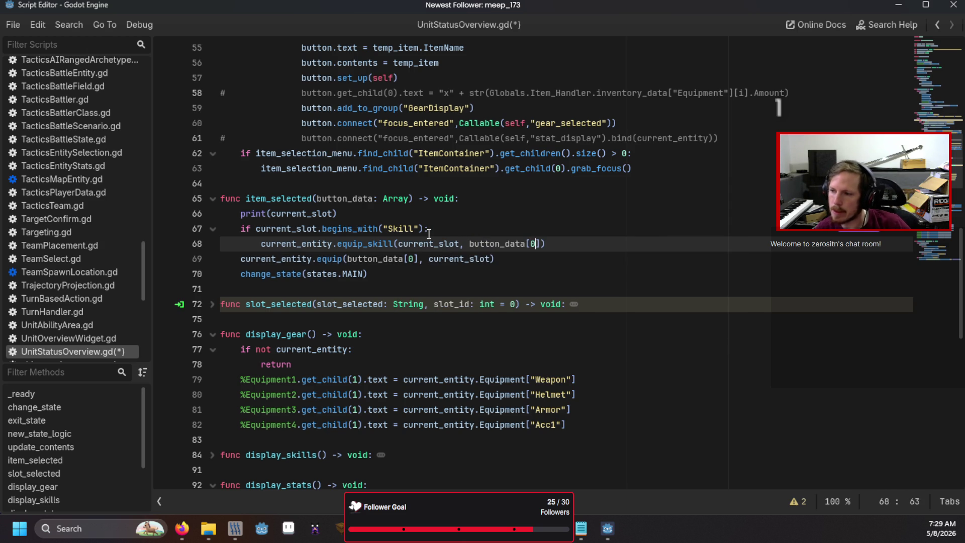
- Add an else: branch and indent the existing equip call beneath it
{"action": "key", "text": "End"}
{"action": "key", "text": "Return"}
{"action": "key", "text": "BackSpace"}
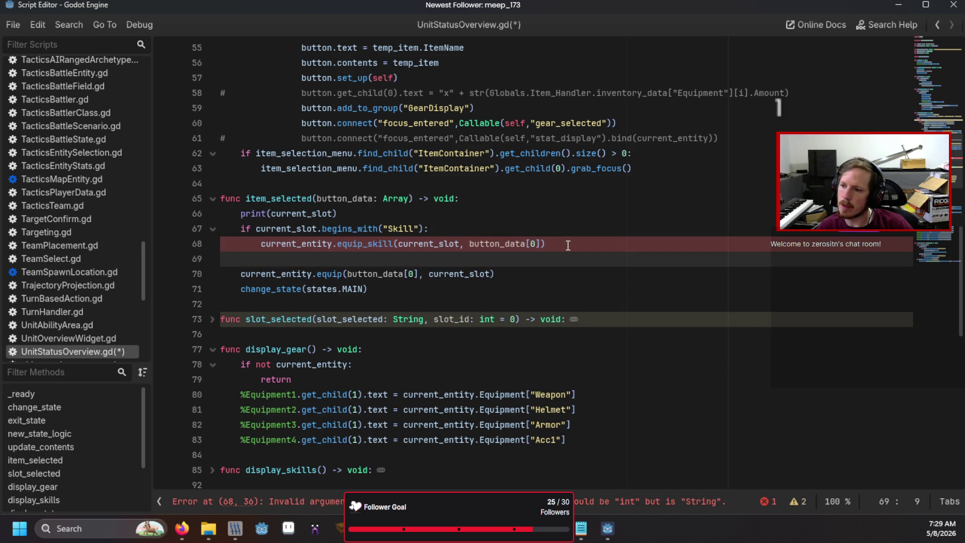
{"action": "type", "text": "else:"}
{"action": "key", "text": "Down"}
{"action": "key", "text": "Home"}
{"action": "key", "text": "Tab"}
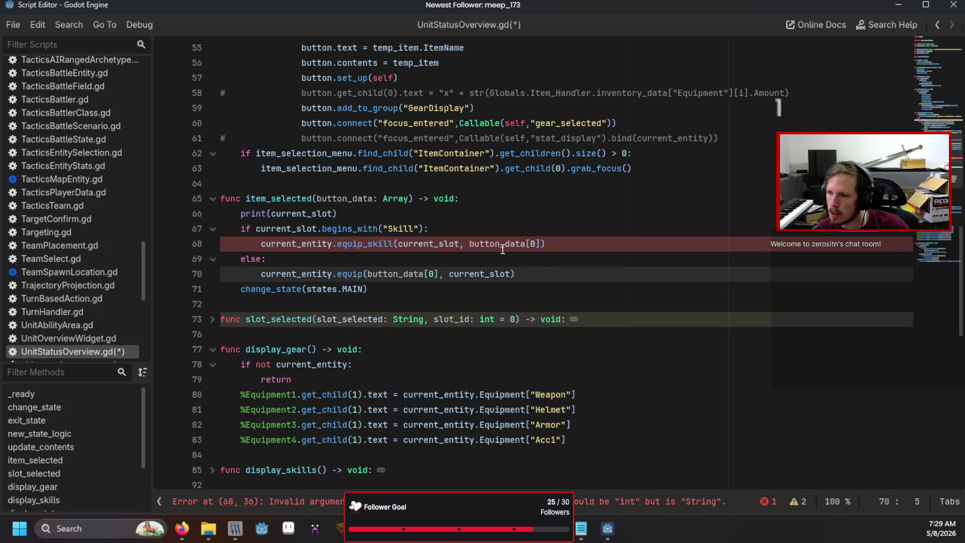
- Replace the slot argument with int(current_slot.remove_chars("Skill")), then save and run the game
{"action": "double_click", "coordinate": [458, 243]}
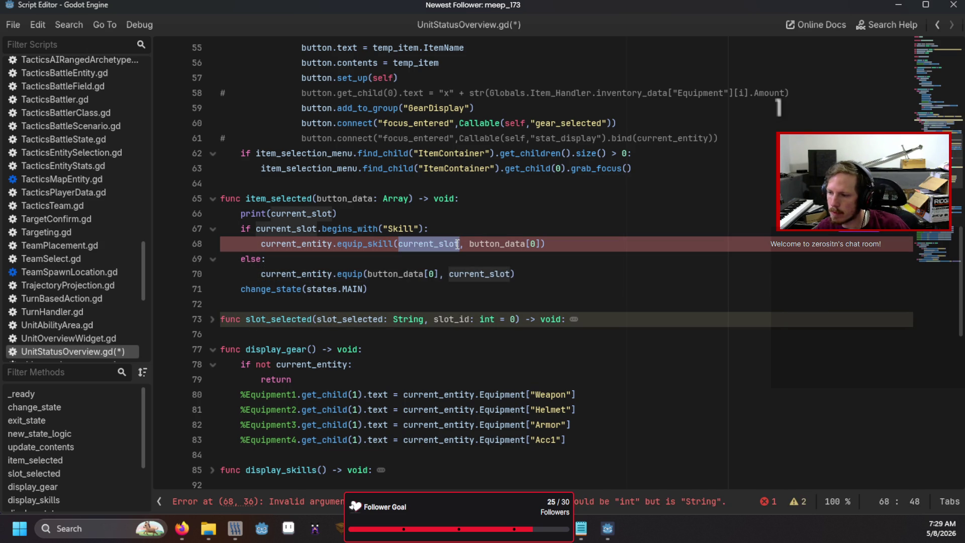
{"action": "type", "text": "in"}
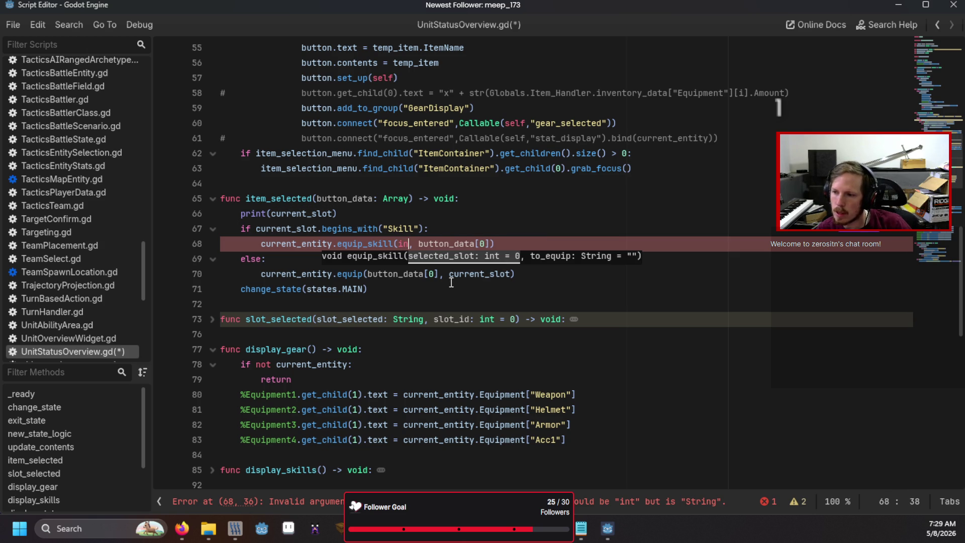
{"action": "type", "text": "t(cu"}
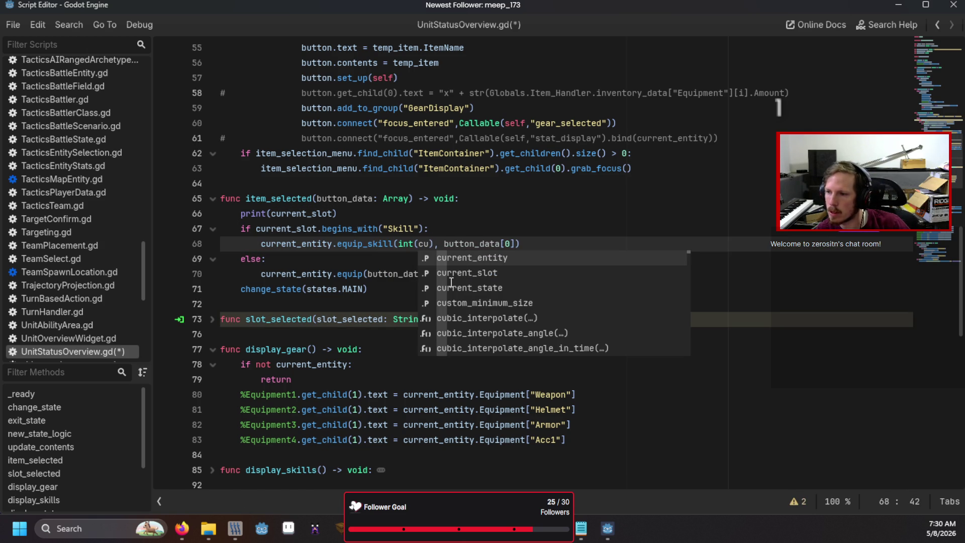
{"action": "key", "text": "Down"}
{"action": "key", "text": "Return"}
{"action": "type", "text": "."}
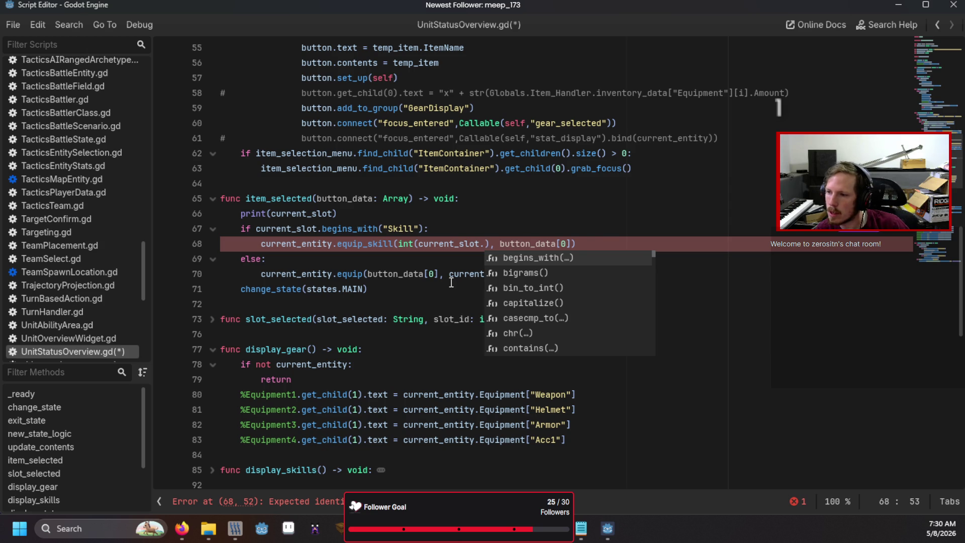
{"action": "type", "text": "re"}
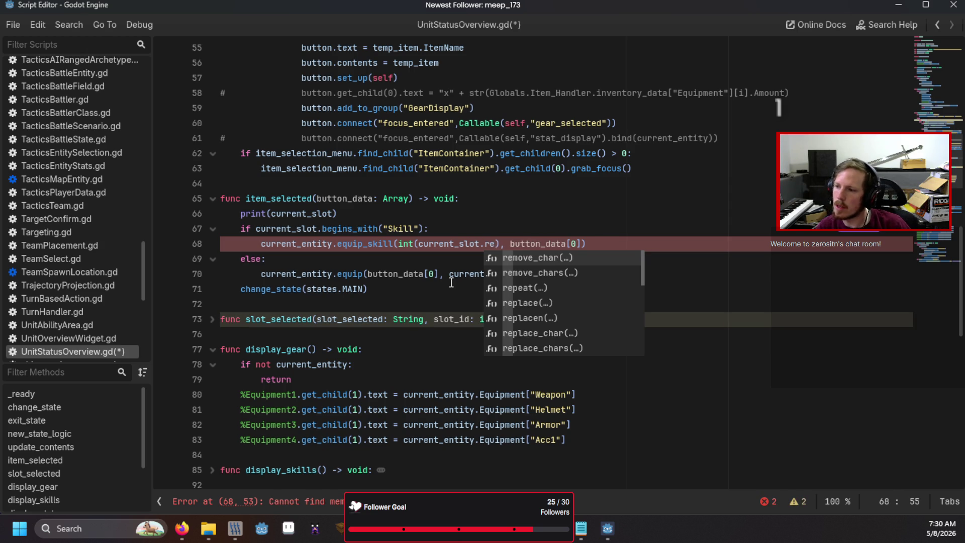
{"action": "key", "text": "Down"}
{"action": "key", "text": "Return"}
{"action": "type", "text": "\"S"}
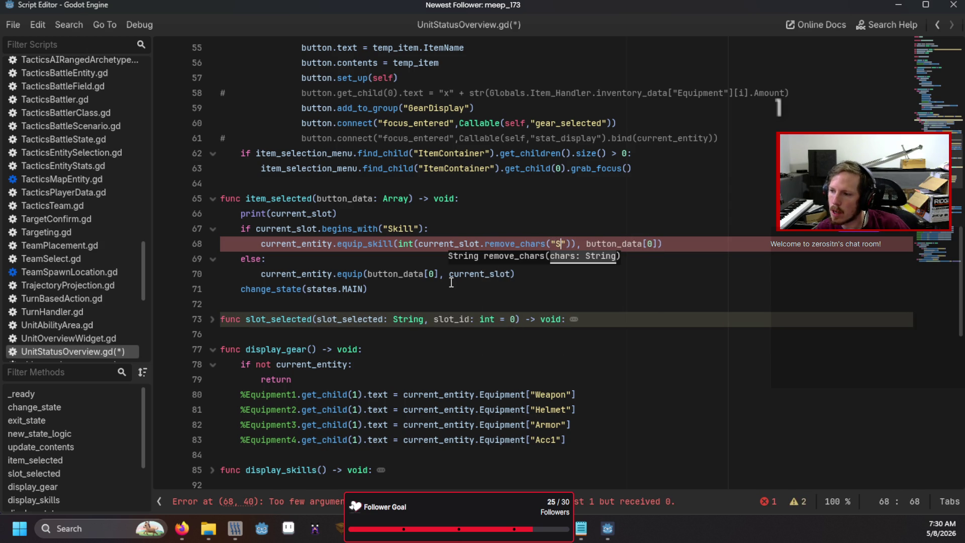
{"action": "type", "text": "kill"}
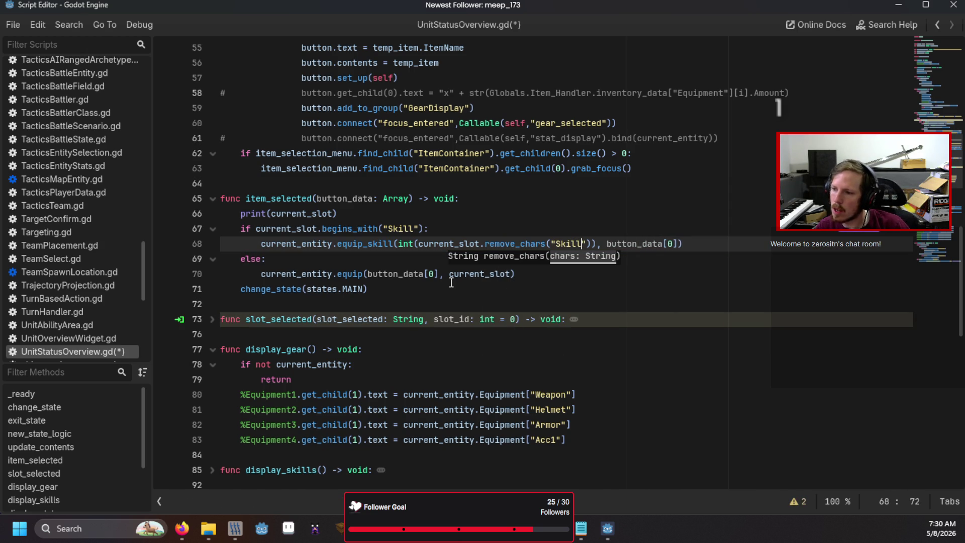
{"action": "key", "text": "ctrl+s"}
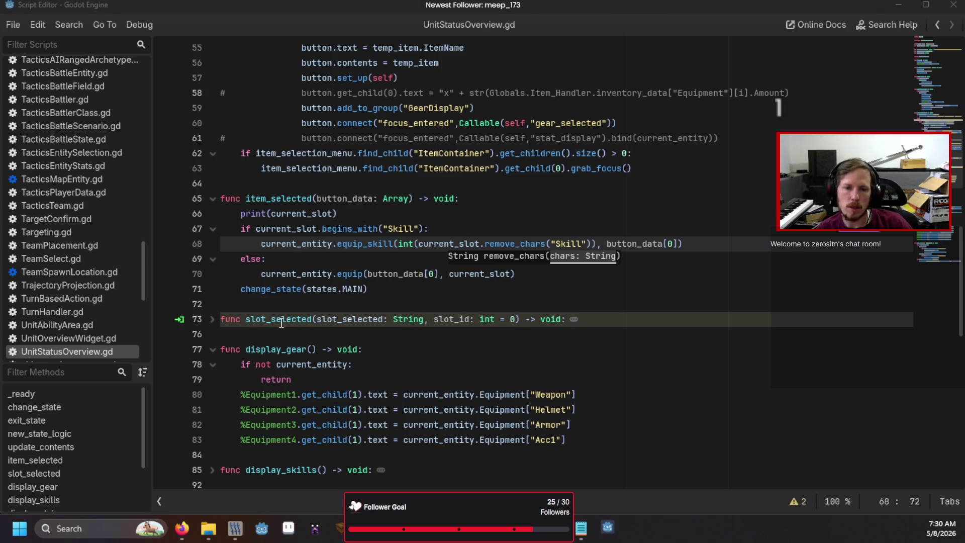
{"action": "key", "text": "F5"}
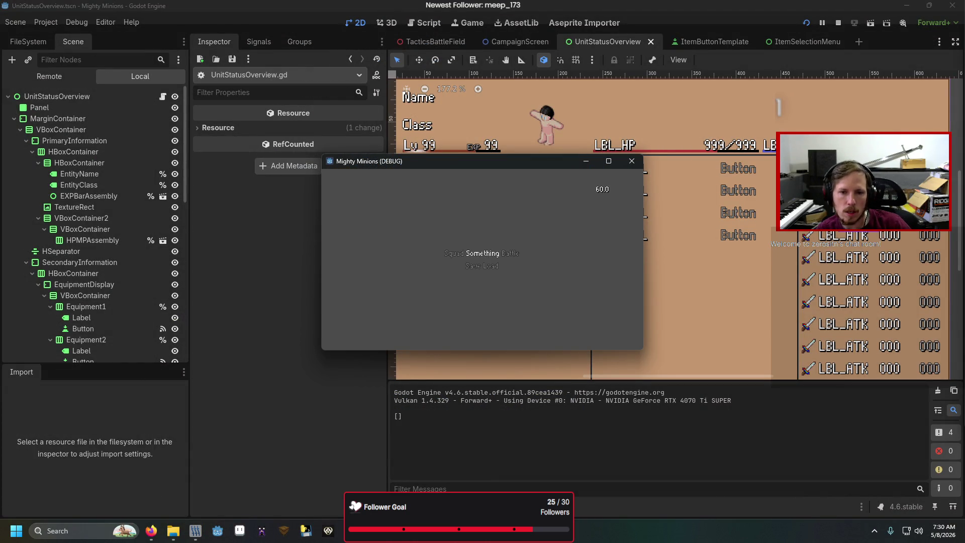
- Stop the game, append -1 after the int(...) slot conversion on line 68, and rerun
{"action": "key", "text": "Return"}
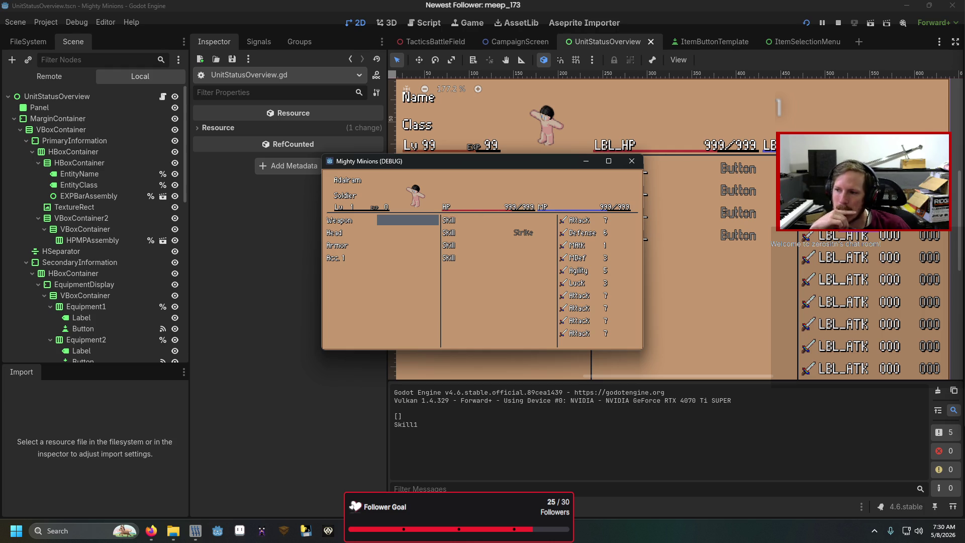
{"action": "key", "text": "Return"}
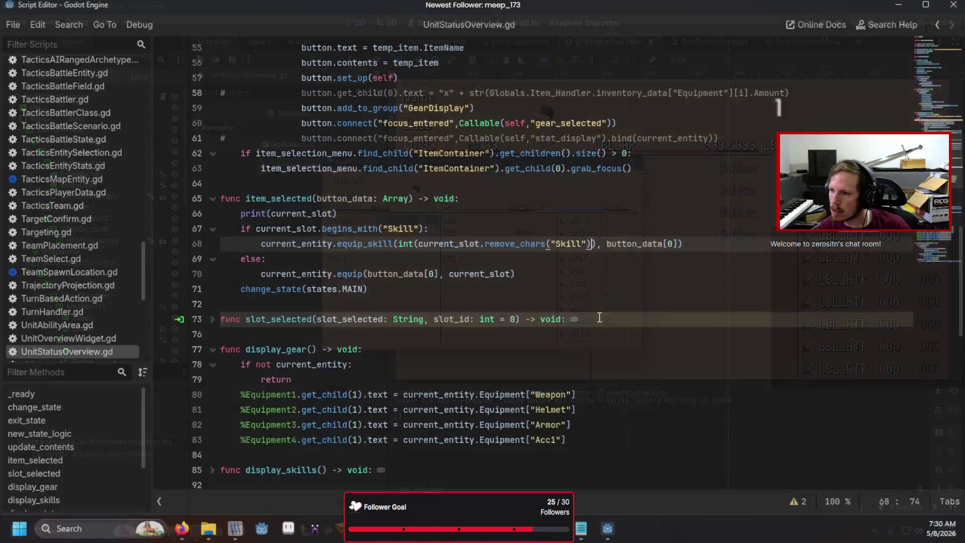
{"action": "key", "text": "Right"}
{"action": "type", "text": "-"}
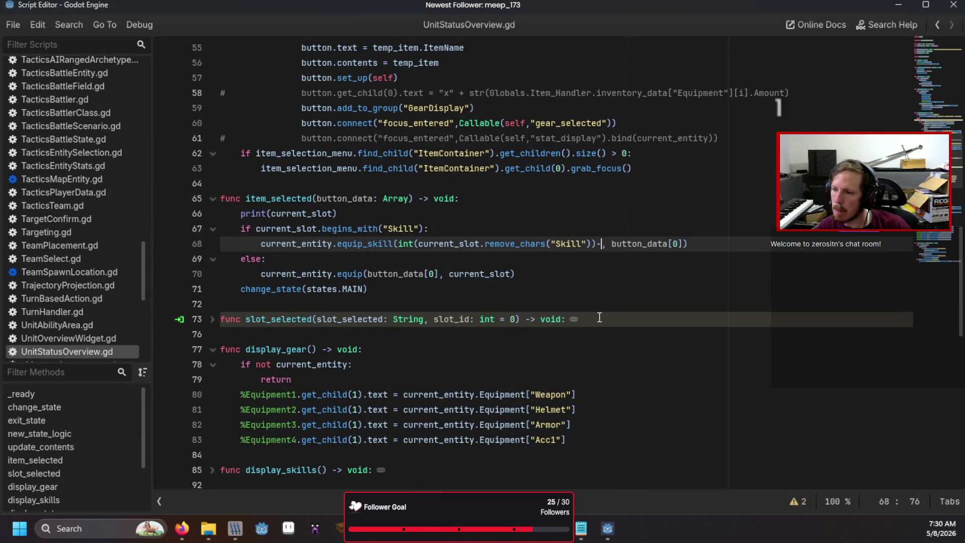
{"action": "type", "text": "1"}
{"action": "key", "text": "F5"}
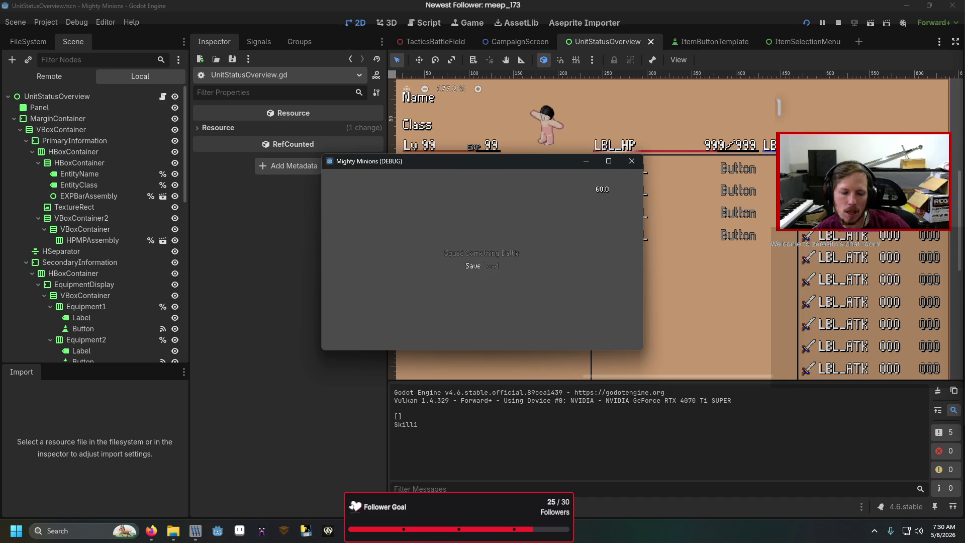
- Load the save, check the Strike skill and Weapon entries on the status screen, then return to the title menu
{"action": "key", "text": "alt+Tab"}
{"action": "key", "text": "alt+Tab"}
{"action": "key", "text": "F5"}
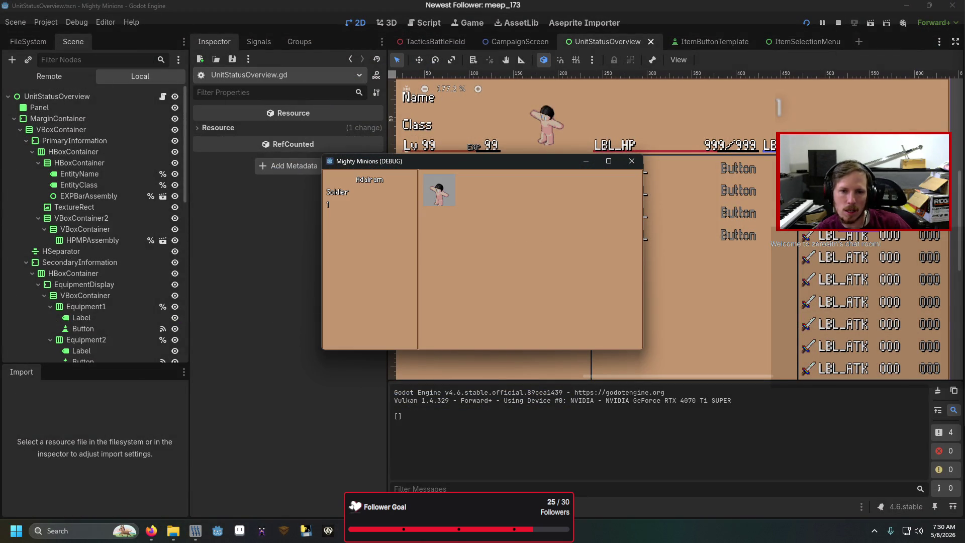
{"action": "key", "text": "Right"}
{"action": "key", "text": "Left"}
{"action": "key", "text": "Right"}
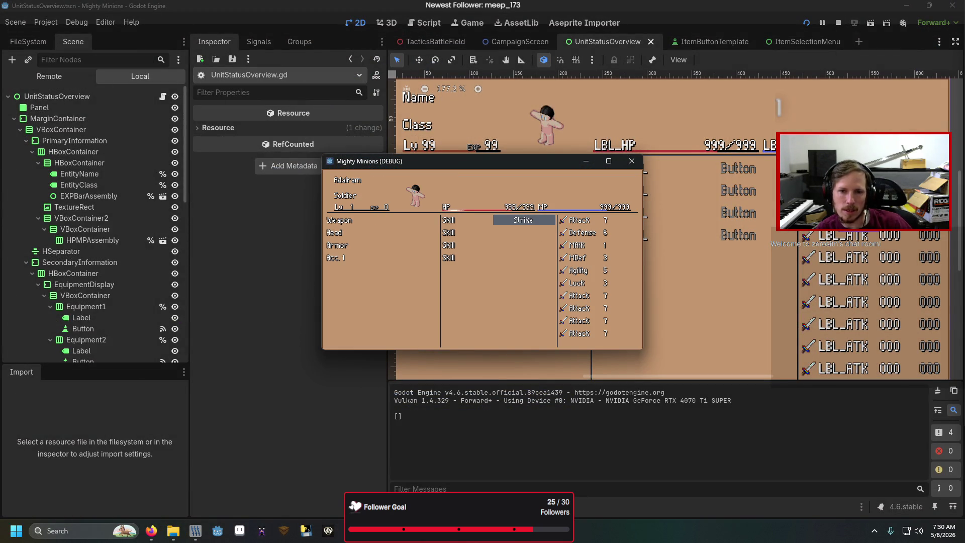
{"action": "key", "text": "Left"}
{"action": "key", "text": "Right"}
{"action": "key", "text": "Left"}
{"action": "key", "text": "Escape"}
- Start a battle, choose a difficulty, finish placing units and open the command menu until the debugger breaks
{"action": "key", "text": "Right"}
{"action": "key", "text": "Return"}
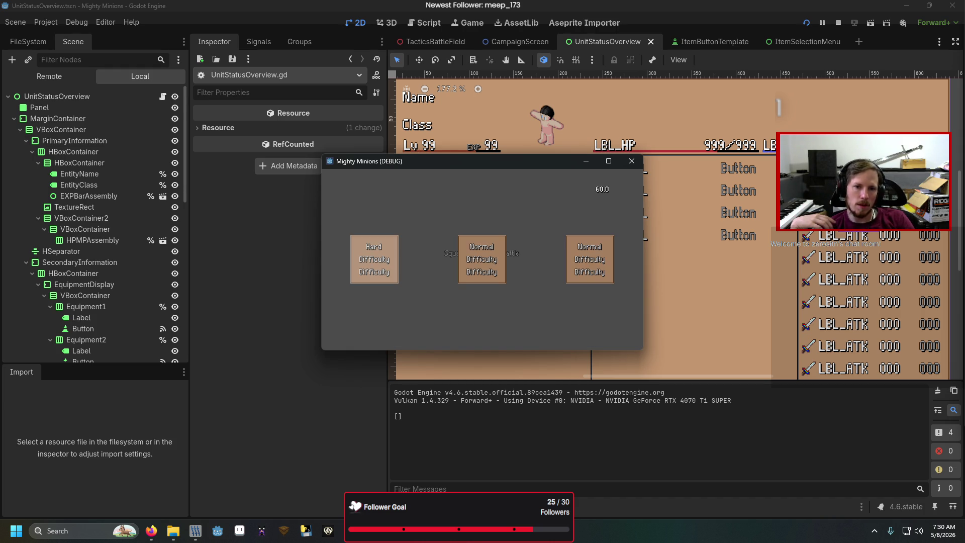
{"action": "key", "text": "Return"}
{"action": "key", "text": "Return"}
{"action": "key", "text": "Escape"}
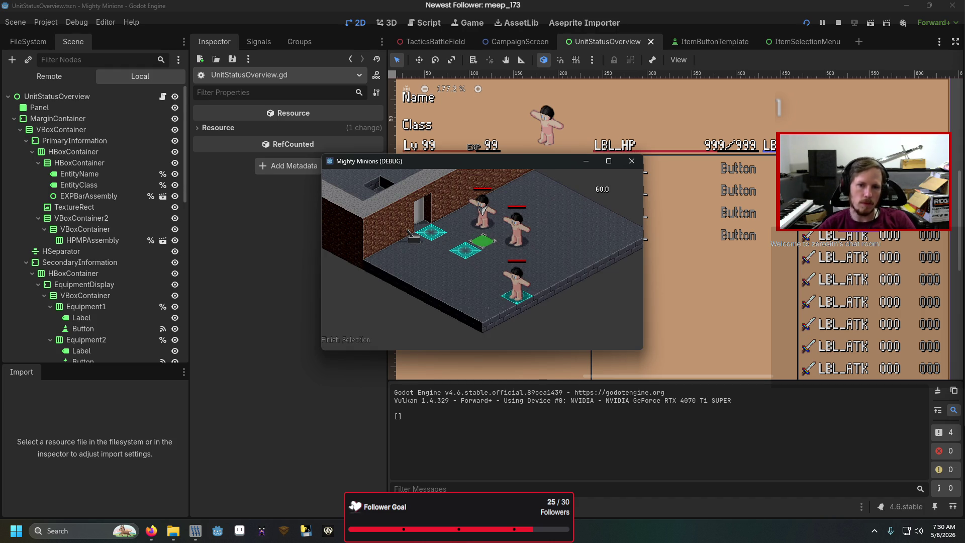
{"action": "left_click", "coordinate": [345, 337]}
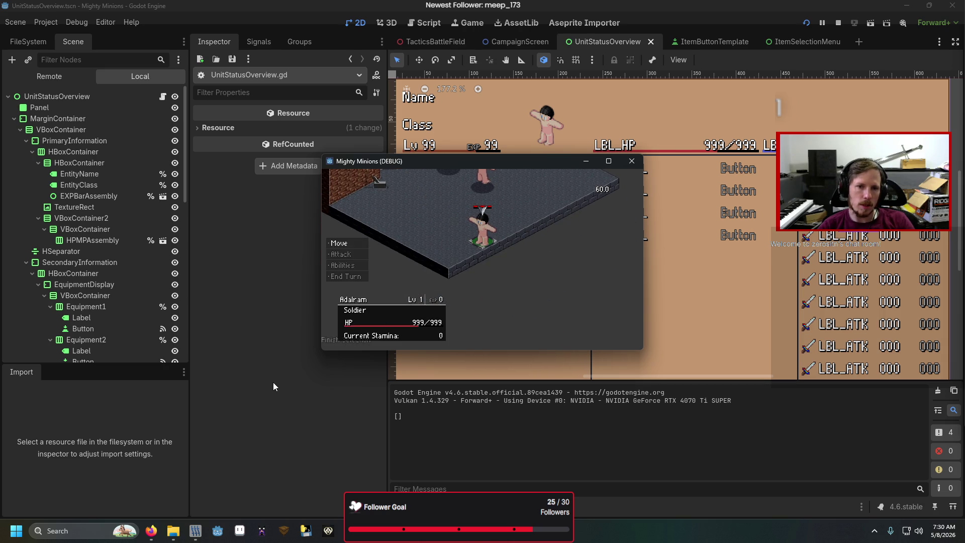
{"action": "key", "text": "Down"}
{"action": "key", "text": "Down"}
{"action": "key", "text": "Return"}
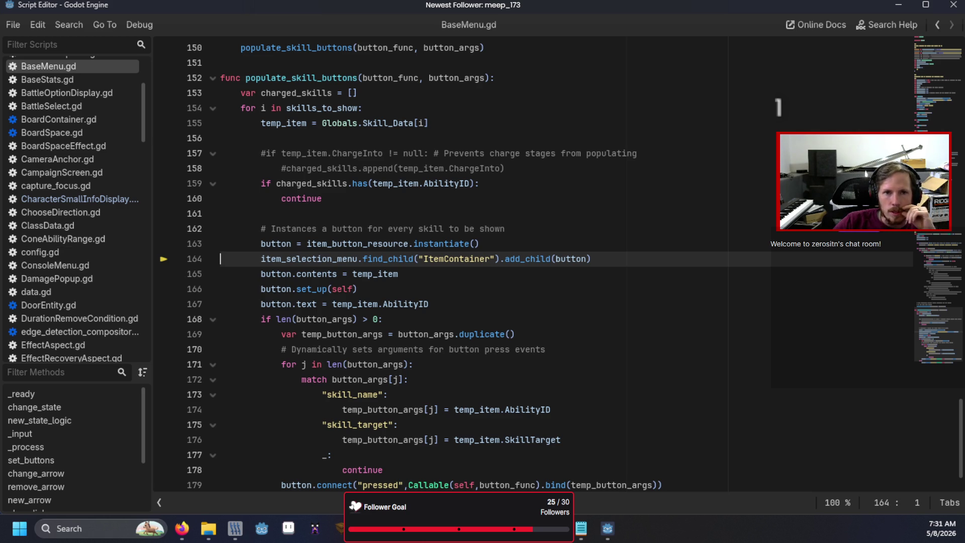
- Open the ActionSelectionMenu scene from CanvasLayer and toggle SecondaryList visible then hidden again
{"action": "key", "text": "alt+Tab"}
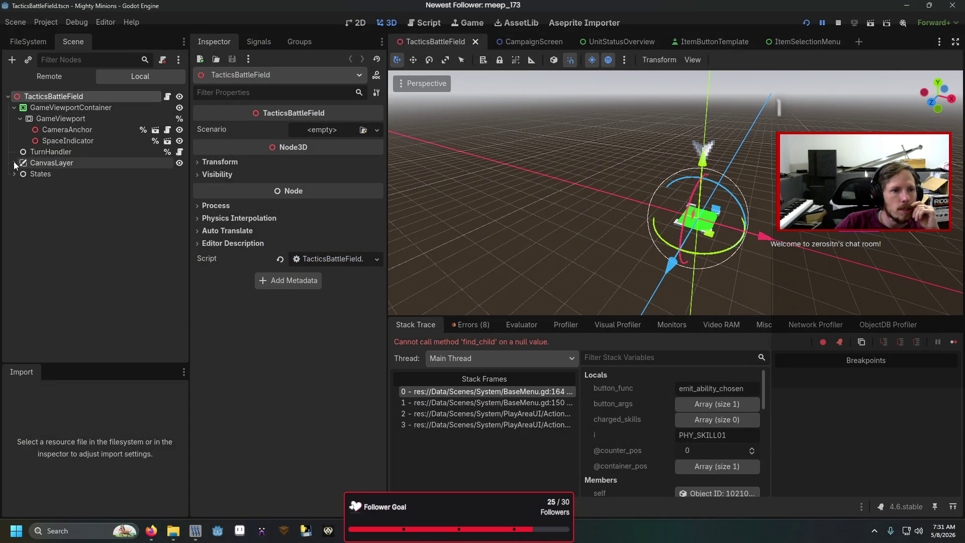
{"action": "left_click", "coordinate": [14, 162]}
{"action": "left_click", "coordinate": [154, 196]}
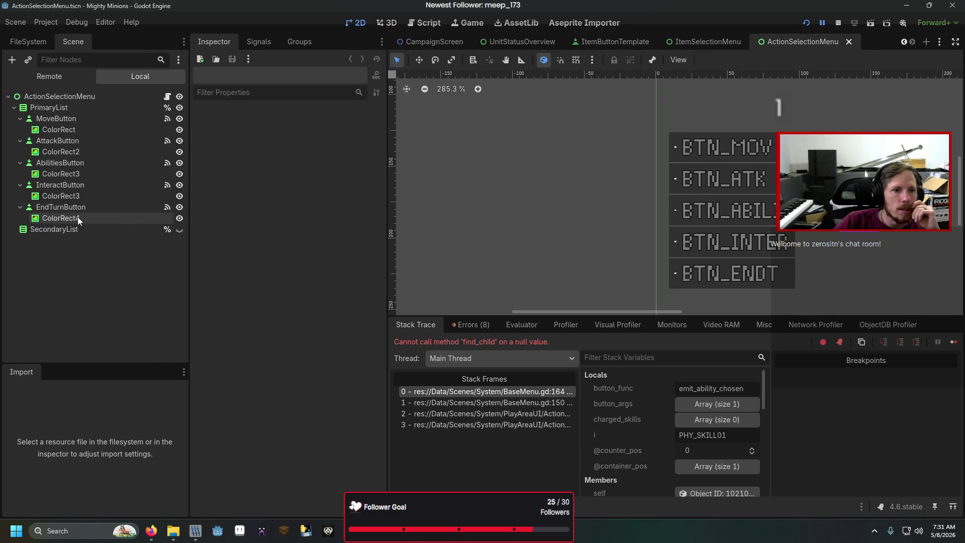
{"action": "left_click", "coordinate": [179, 230]}
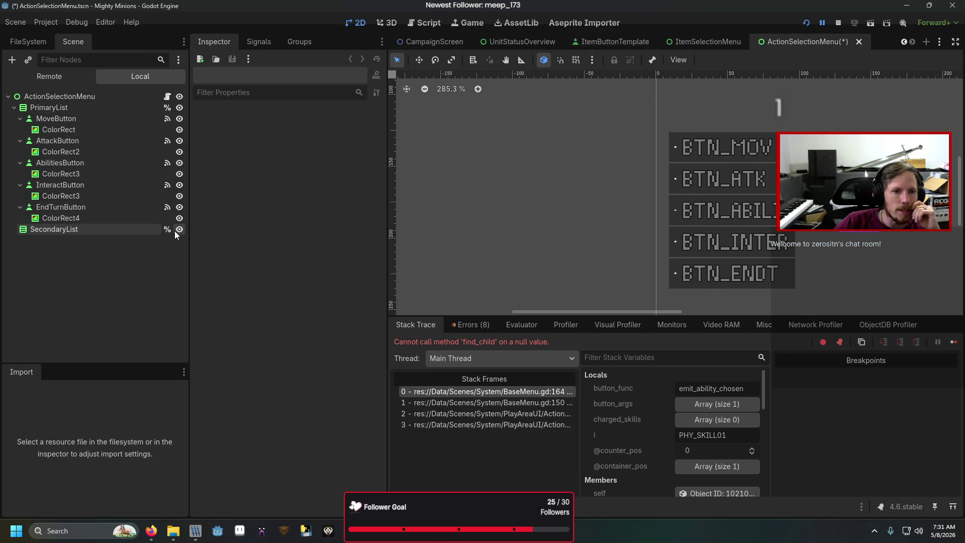
{"action": "left_click", "coordinate": [176, 231]}
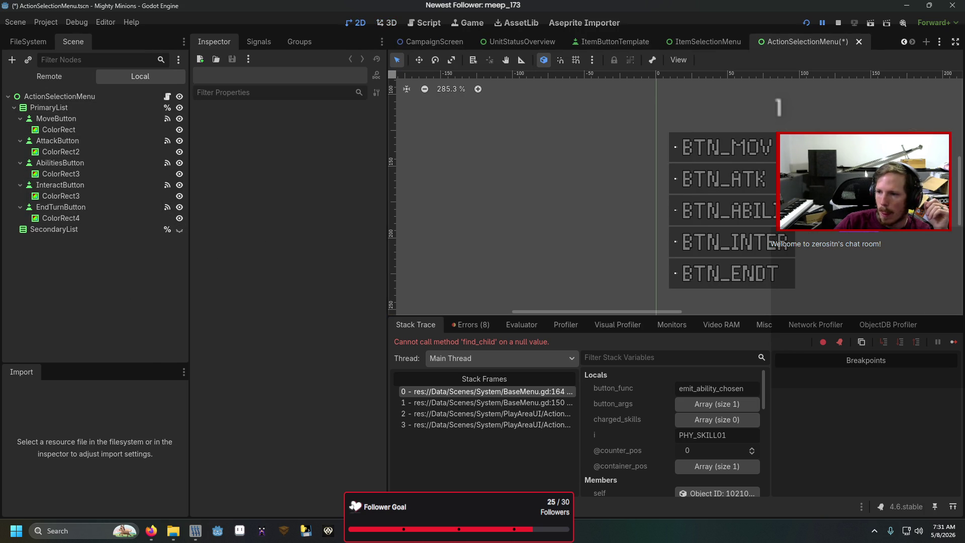
{"action": "key", "text": "alt+Tab"}
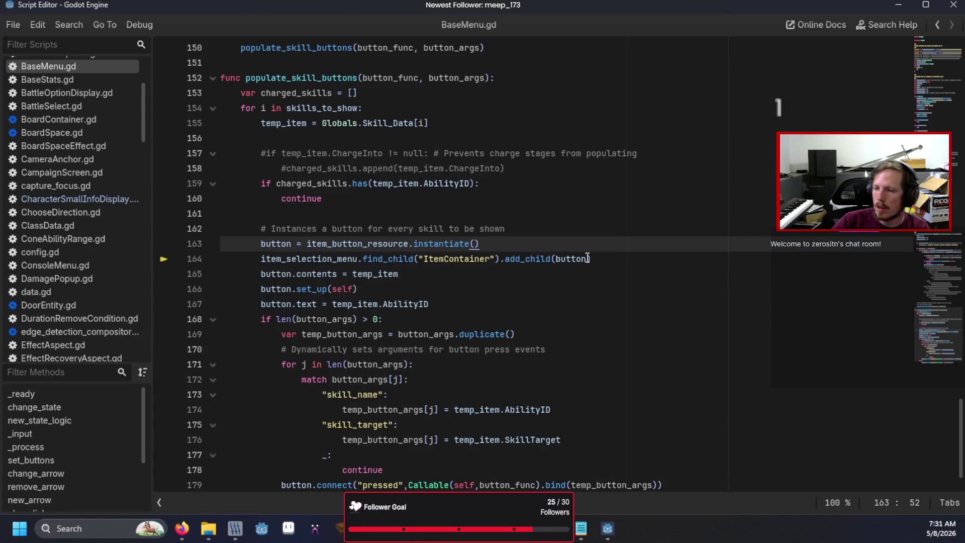
- Wrap the add_child(button) call in an if find_child("SecondaryList") branch in BaseMenu.gd
{"action": "key", "text": "Return"}
{"action": "type", "text": "if fin"}
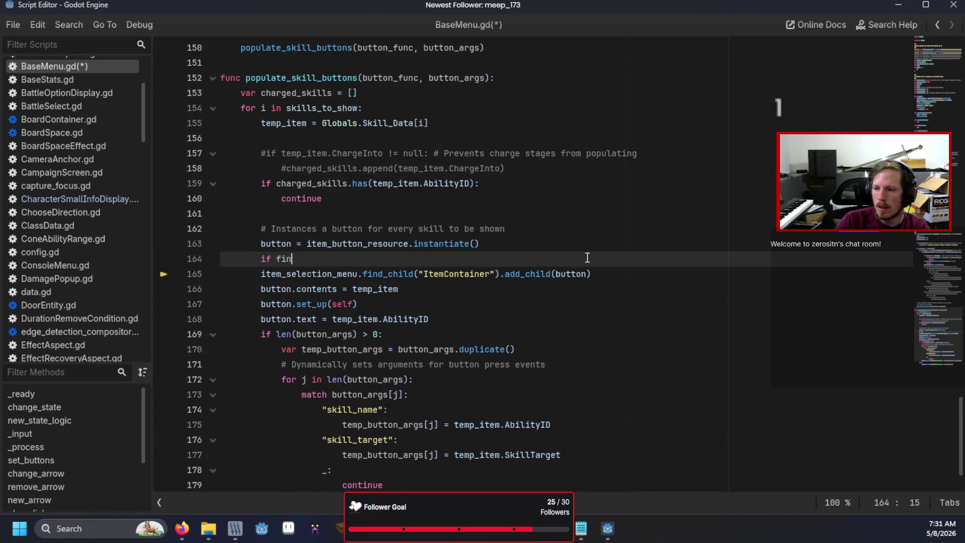
{"action": "type", "text": "d_child("}
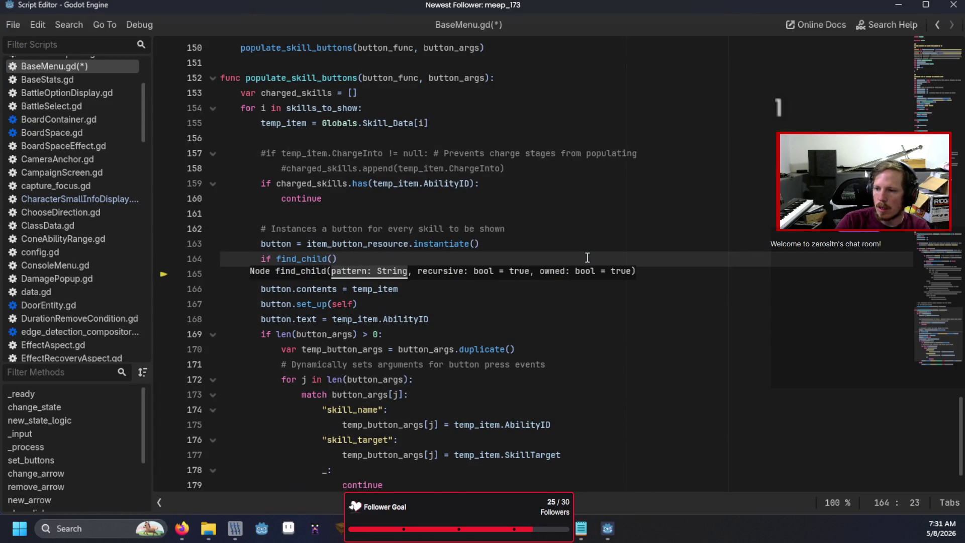
{"action": "type", "text": "\"SecondaryL"}
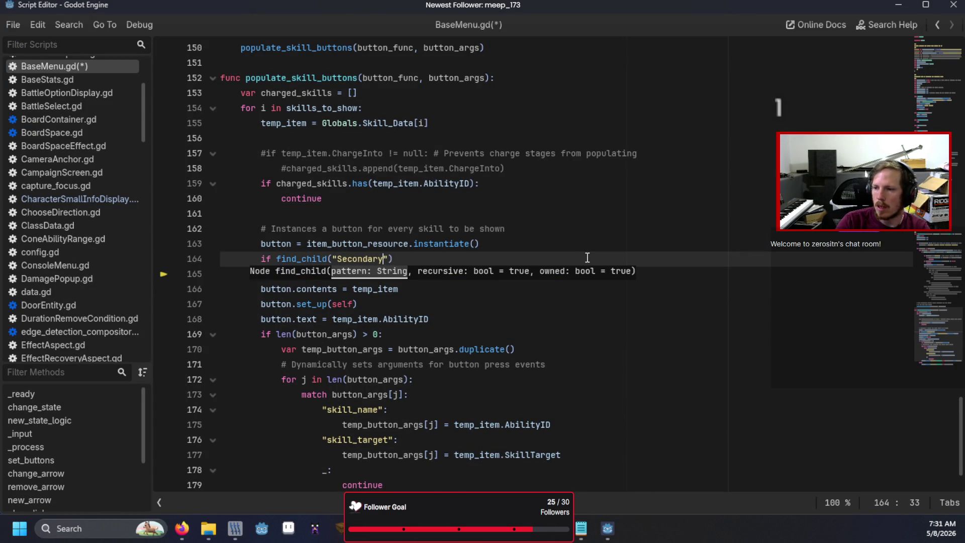
{"action": "type", "text": "ist\"):"}
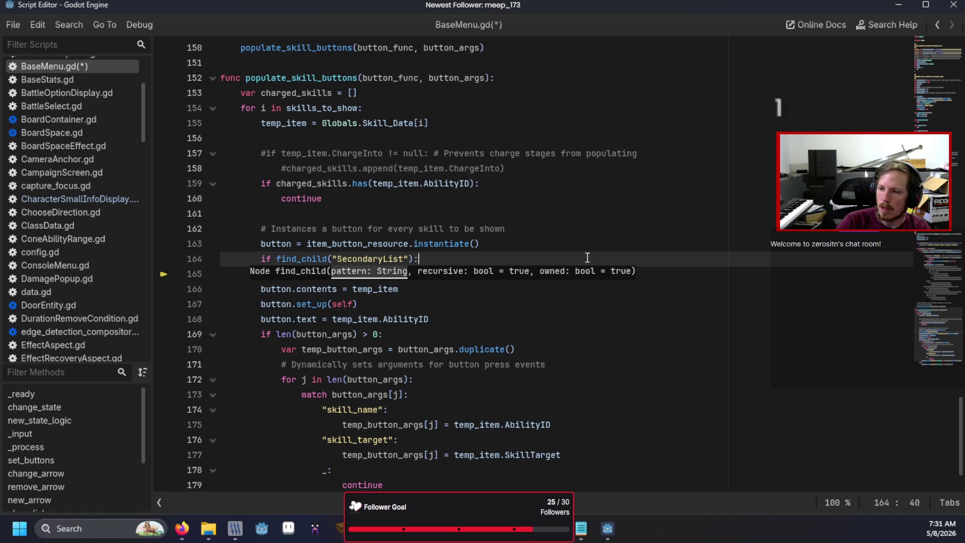
{"action": "key", "text": "Return"}
{"action": "type", "text": "\"Seco"}
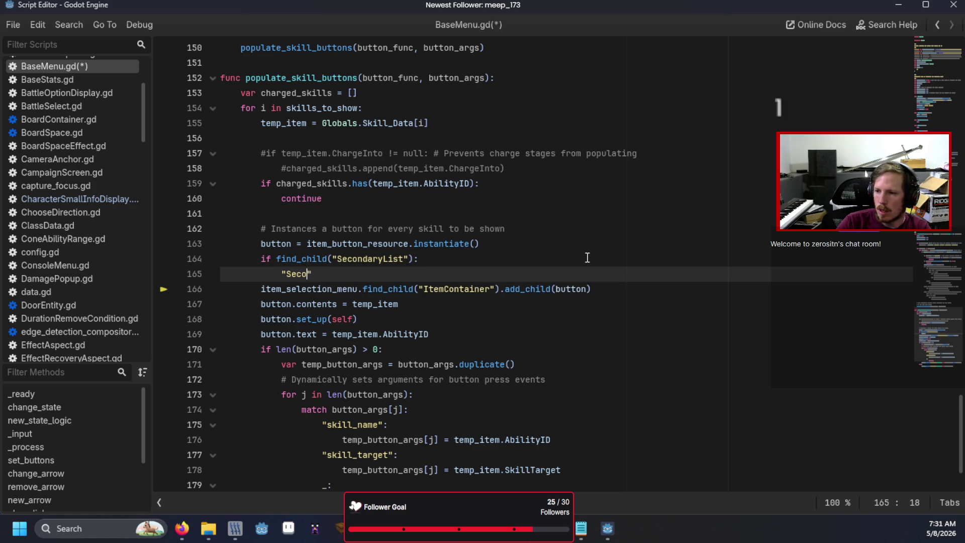
{"action": "key", "text": "BackSpace"}
{"action": "key", "text": "BackSpace"}
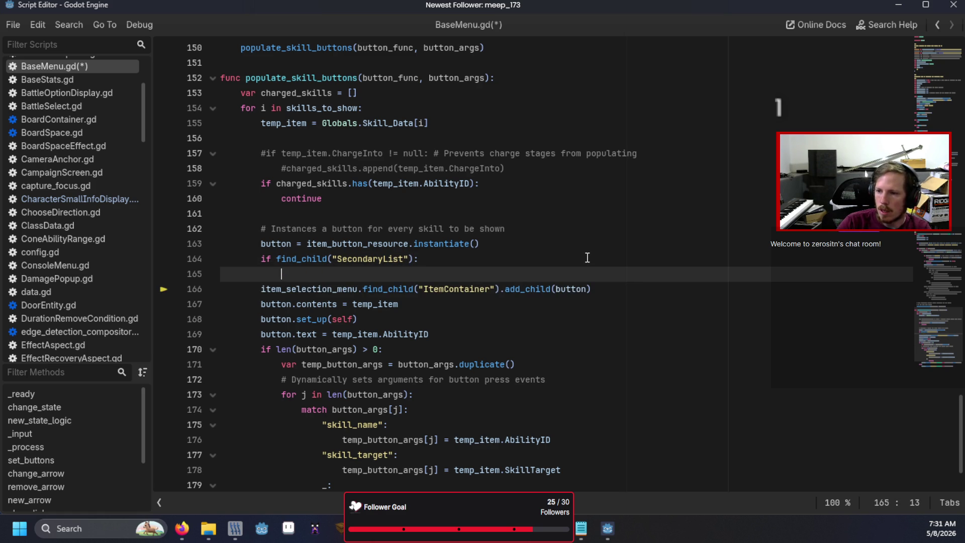
{"action": "type", "text": "find_chi"}
{"action": "key", "text": "Return"}
{"action": "type", "text": "\"Sec"}
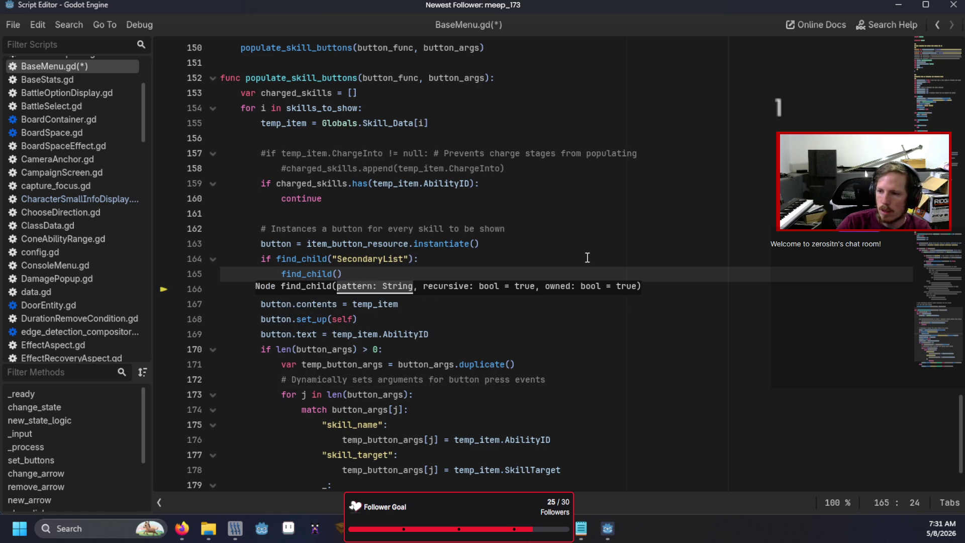
{"action": "type", "text": "ondayrL"}
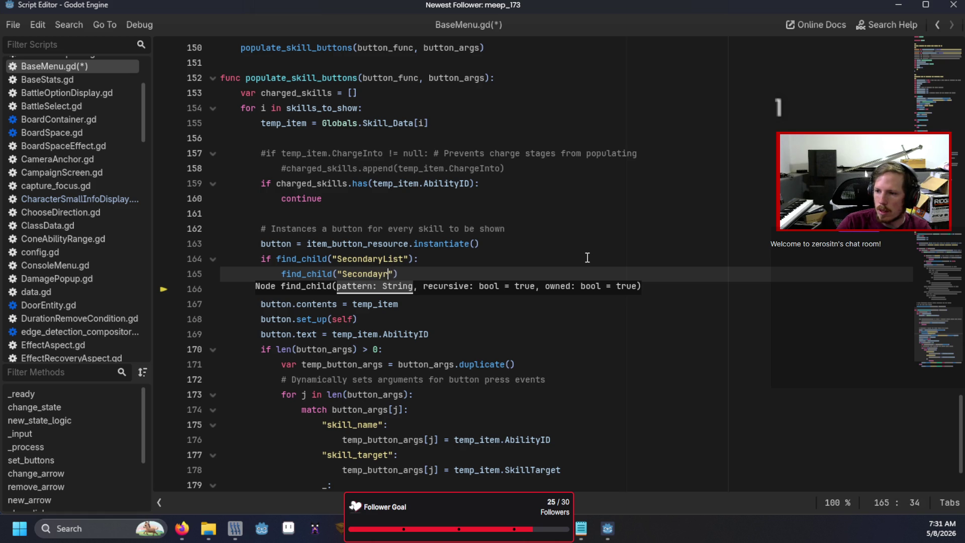
{"action": "type", "text": "ist"}
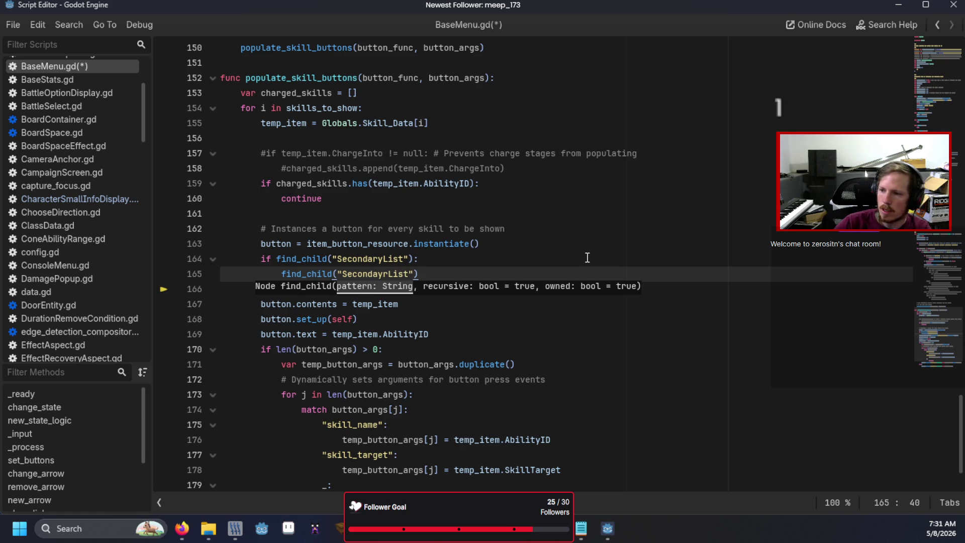
{"action": "left_click", "coordinate": [587, 258]}
{"action": "left_click", "coordinate": [562, 278]}
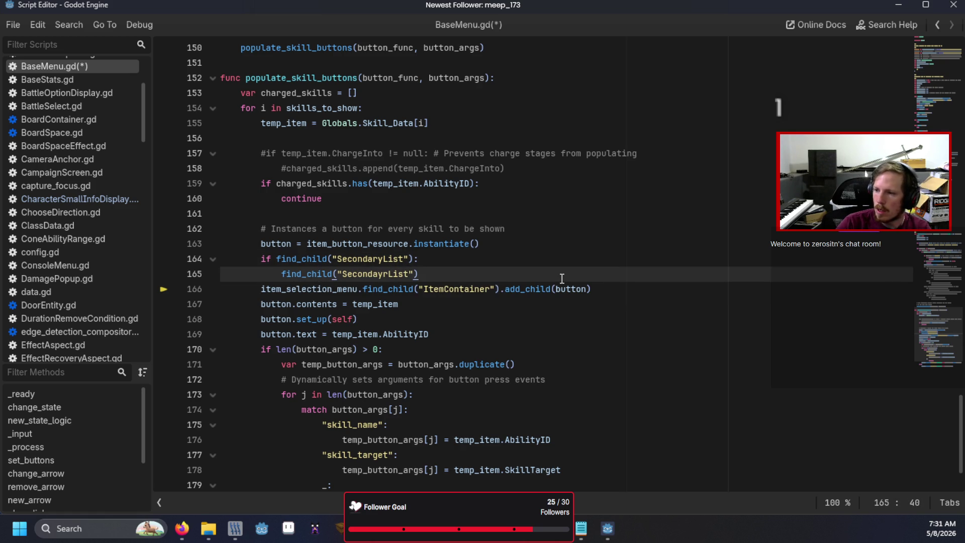
{"action": "type", "text": ".add_child(button"}
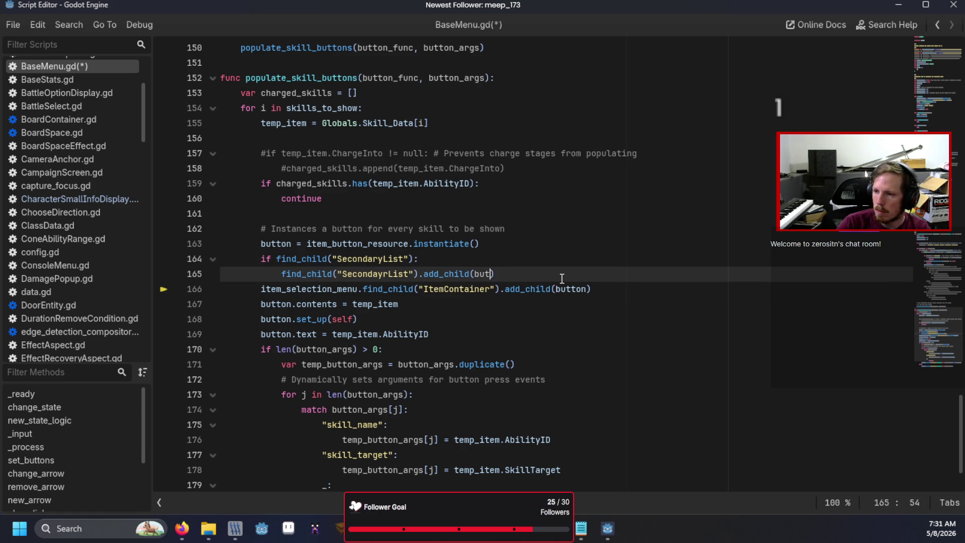
- Add an else branch with the indented ItemContainer add_child line, then save and run
{"action": "key", "text": "Return"}
{"action": "key", "text": "BackSpace"}
{"action": "type", "text": "else:"}
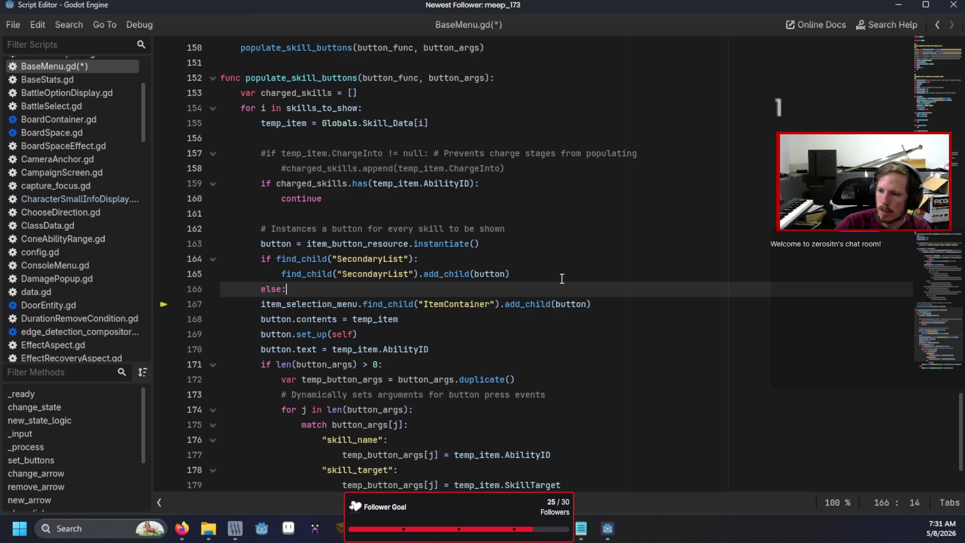
{"action": "key", "text": "Down"}
{"action": "key", "text": "Home"}
{"action": "key", "text": "Tab"}
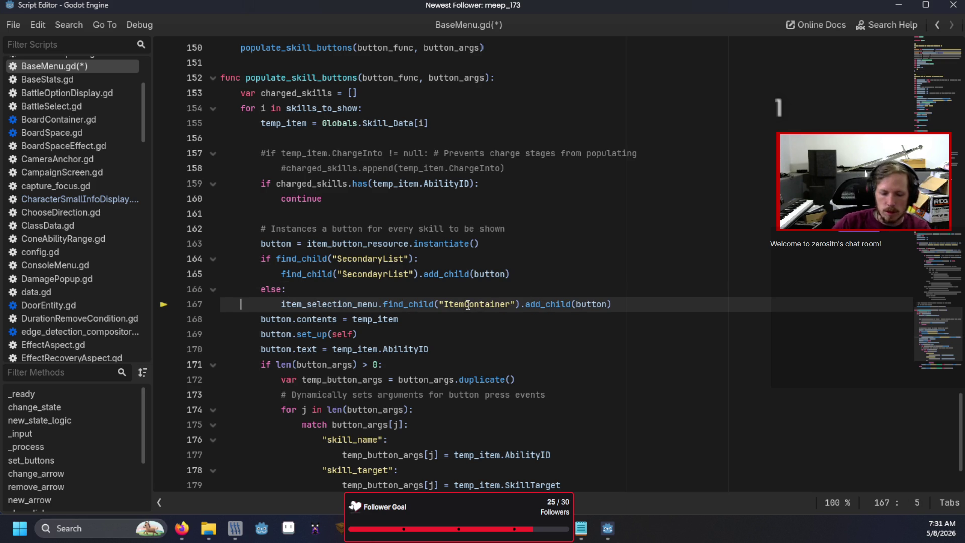
{"action": "key", "text": "F5"}
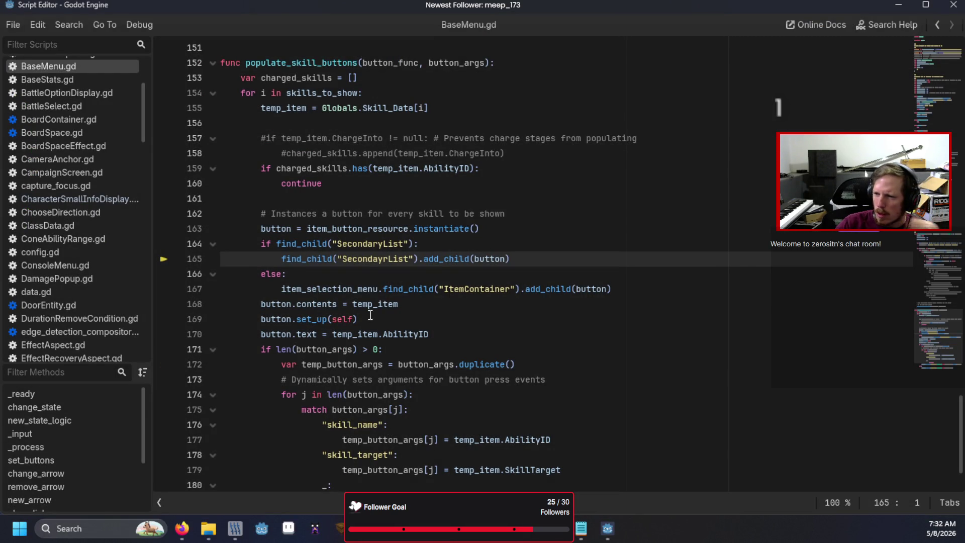
- Correct the misspelled 'SecondayrList' to SecondaryList and relaunch the project with F5
{"action": "double_click", "coordinate": [378, 245]}
{"action": "key", "text": "ctrl+c"}
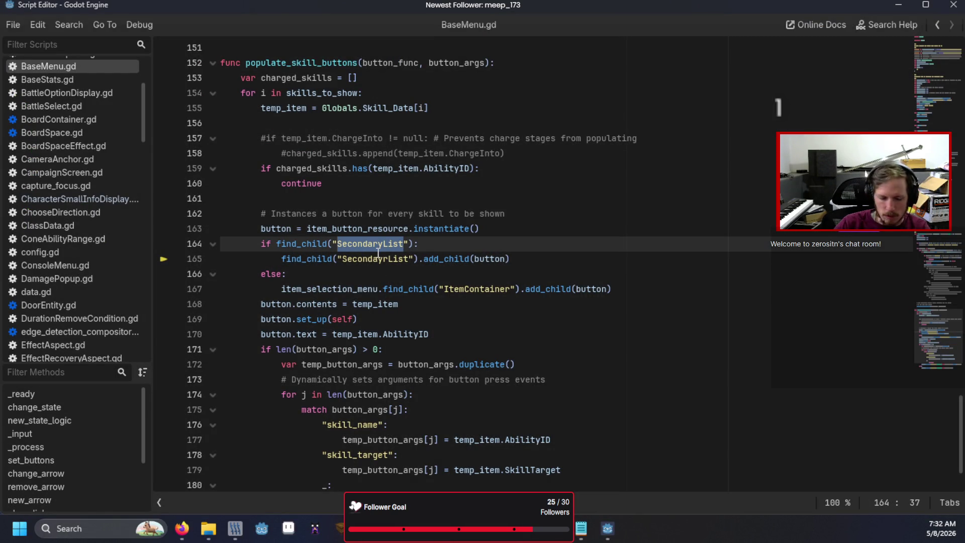
{"action": "left_click", "coordinate": [379, 269]}
{"action": "double_click", "coordinate": [379, 266]}
{"action": "key", "text": "ctrl+v"}
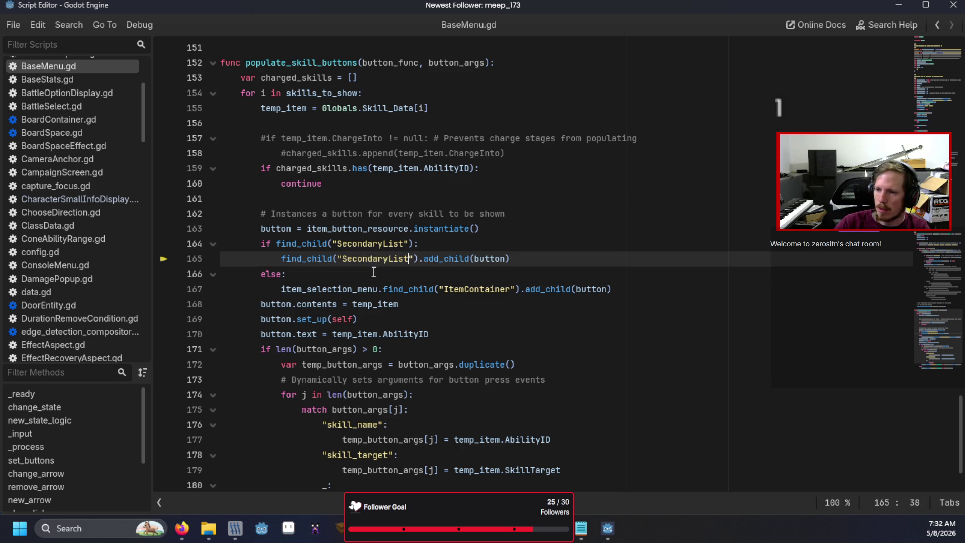
{"action": "key", "text": "F5"}
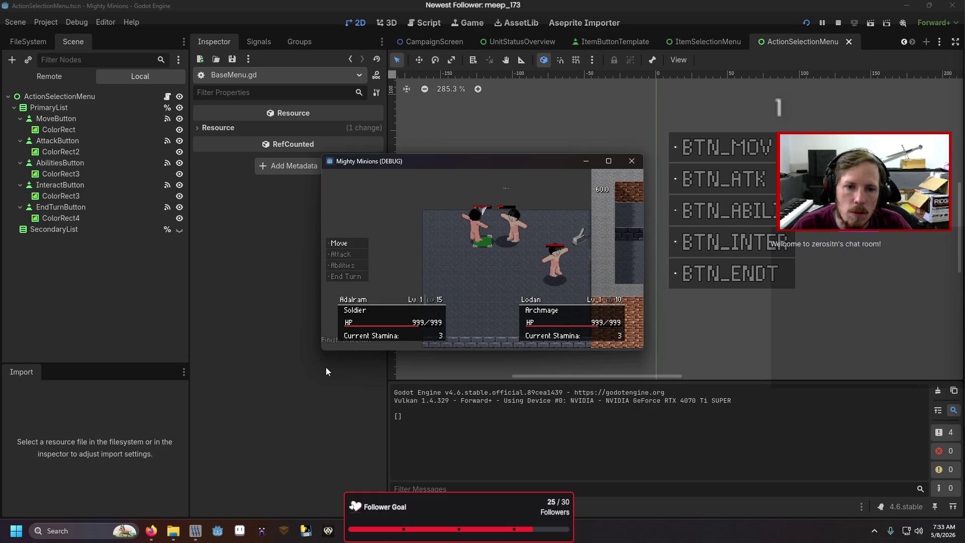
- End the unit's turn and finish the battle with the end_battle debug command
{"action": "key", "text": "Down"}
{"action": "key", "text": "Down"}
{"action": "key", "text": "Down"}
{"action": "key", "text": "Return"}
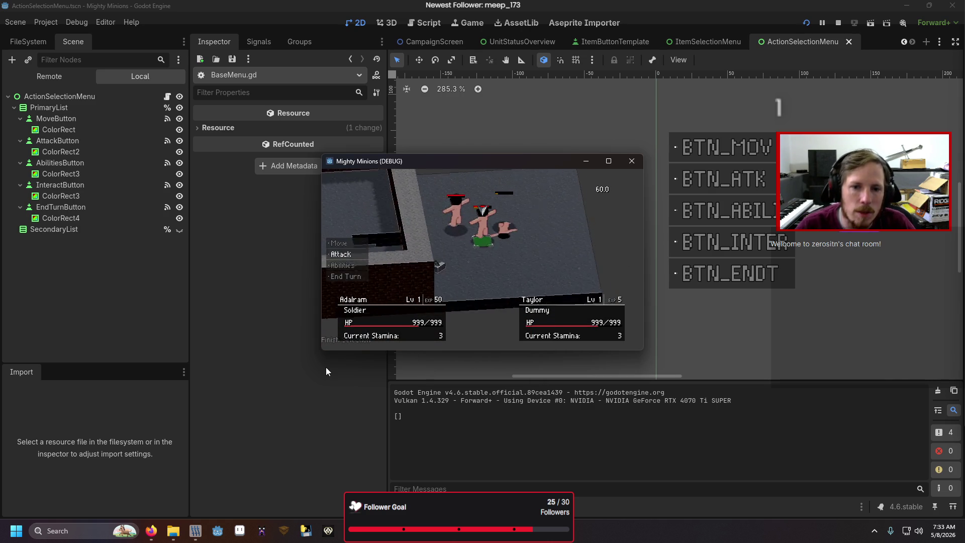
{"action": "key", "text": "grave"}
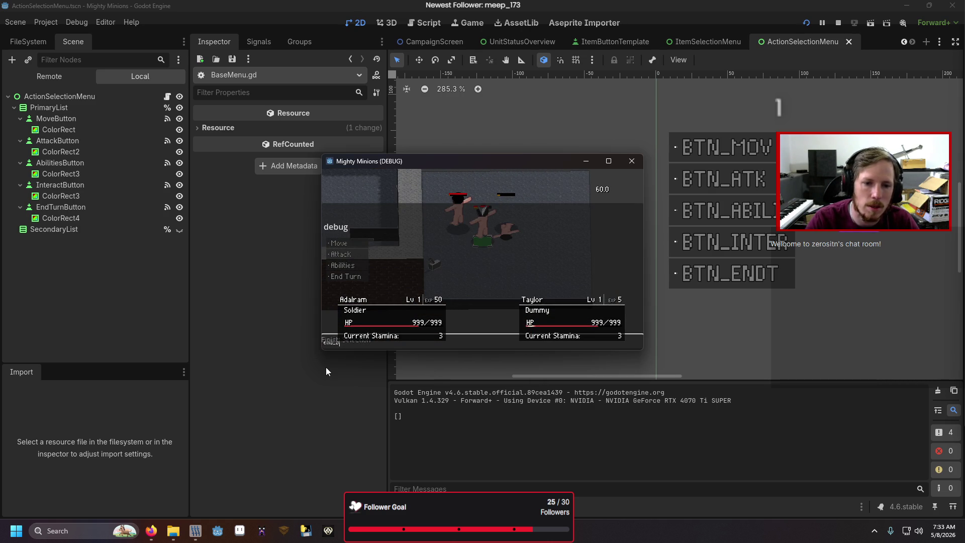
{"action": "type", "text": "tle"}
{"action": "key", "text": "Return"}
{"action": "key", "text": "grave"}
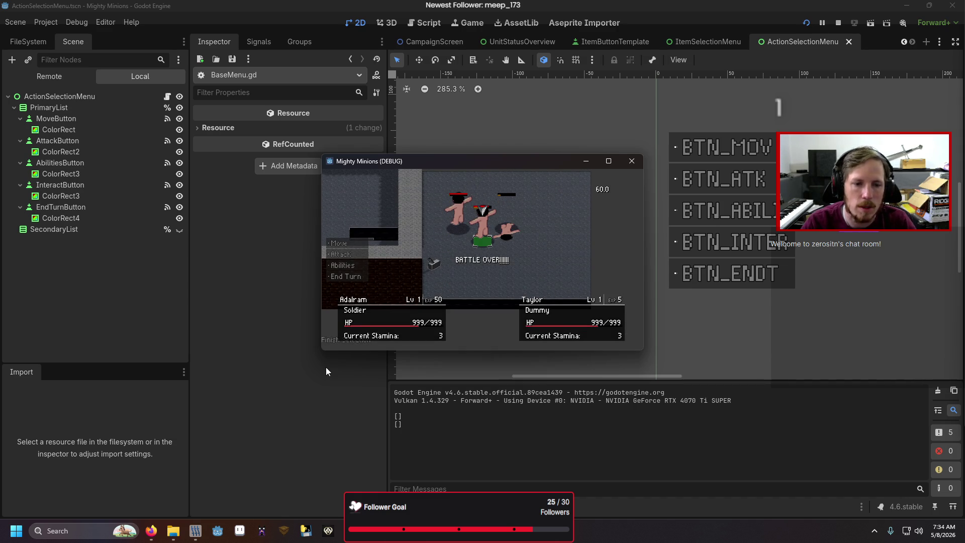
- Check the weapon and skill slots on the Squad screen, then return to the main menu
{"action": "key", "text": "Left"}
{"action": "key", "text": "Return"}
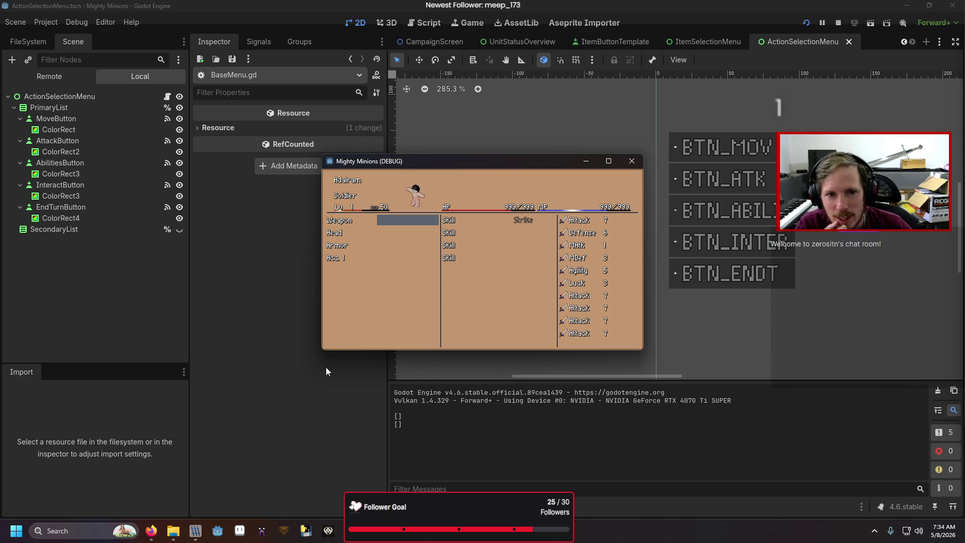
{"action": "key", "text": "Right"}
{"action": "key", "text": "Left"}
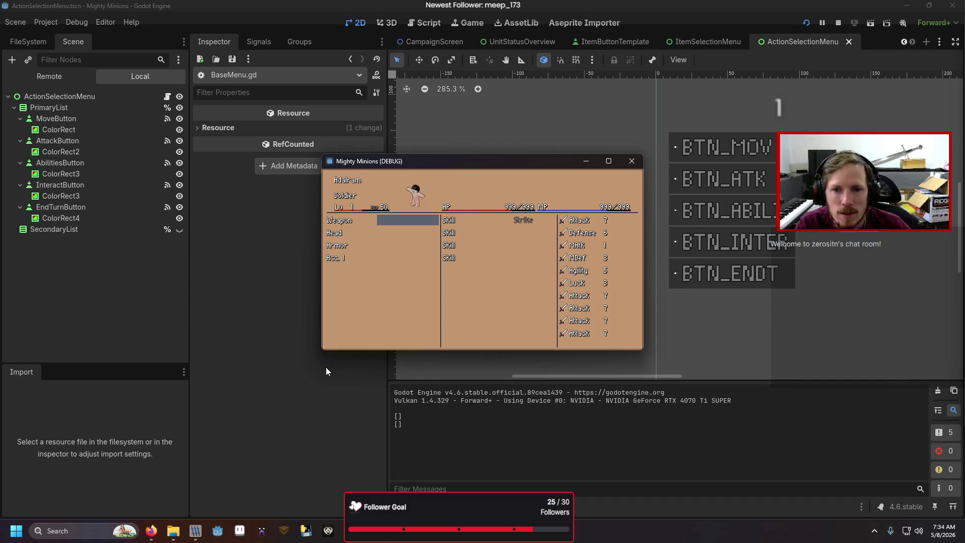
{"action": "key", "text": "Right"}
{"action": "key", "text": "Left"}
{"action": "key", "text": "Escape"}
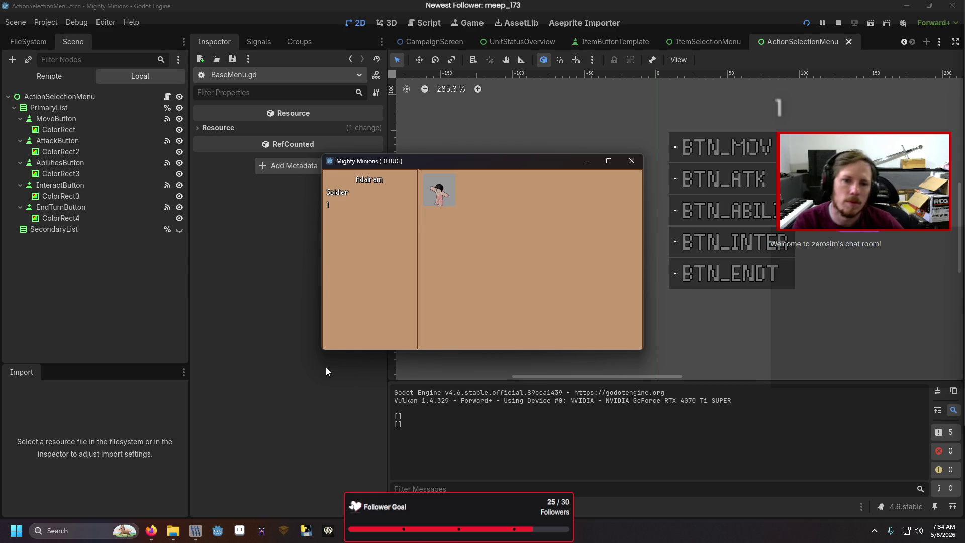
- Add a Sword with add_item SW2 1 and open the Squad Weapon slot's item list
{"action": "key", "text": "grave"}
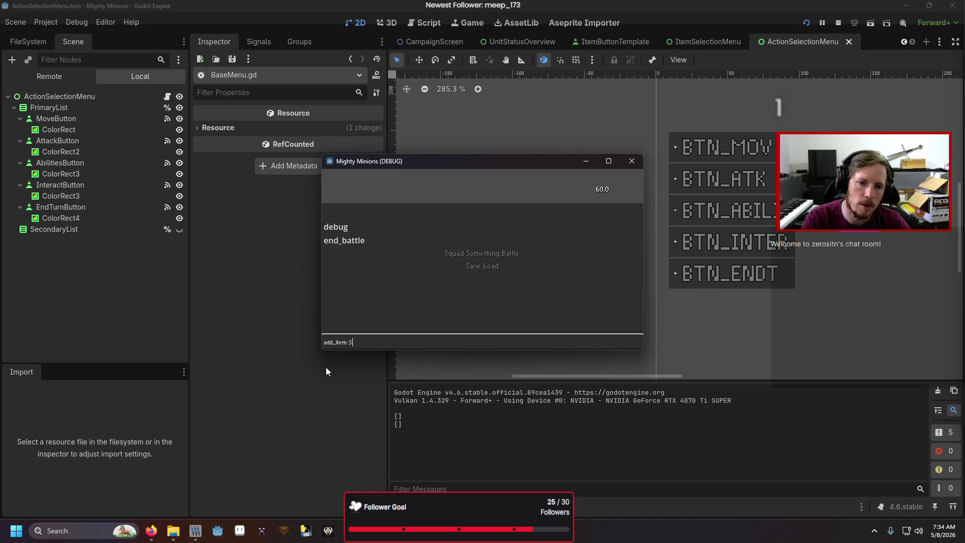
{"action": "type", "text": "W2 1"}
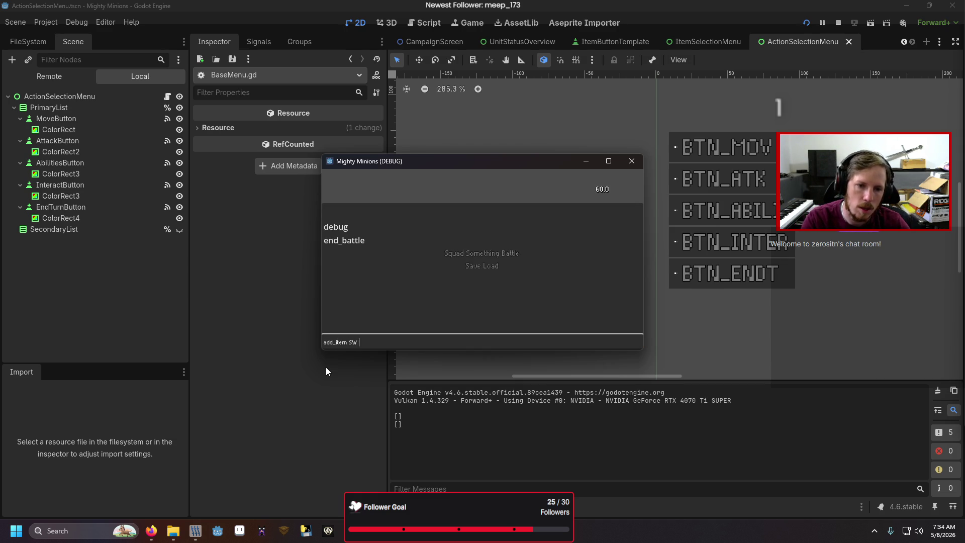
{"action": "key", "text": "Return"}
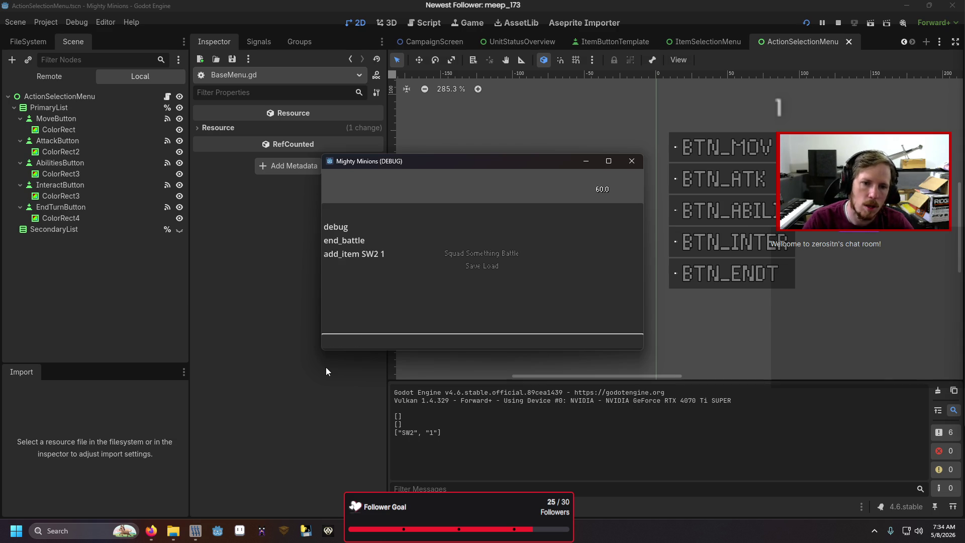
{"action": "key", "text": "grave"}
{"action": "left_click", "coordinate": [454, 253]}
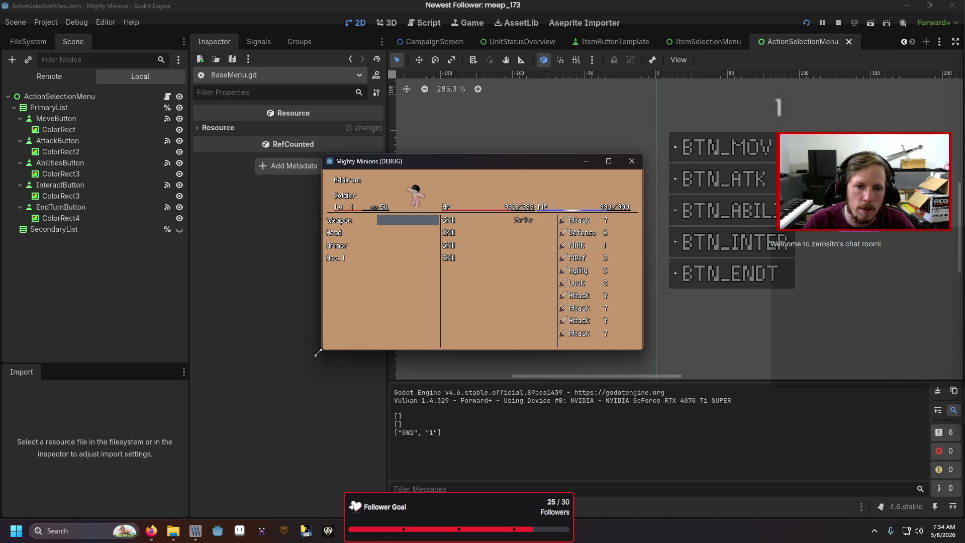
{"action": "key", "text": "Return"}
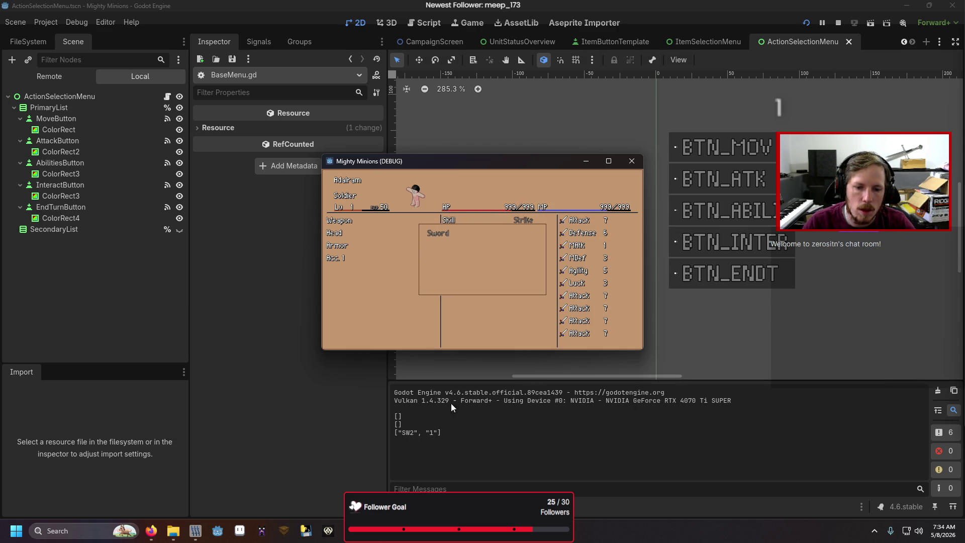
- Stop the game, review the error, and open UnitStatusOverview.gd at item_selected
{"action": "left_click", "coordinate": [462, 324]}
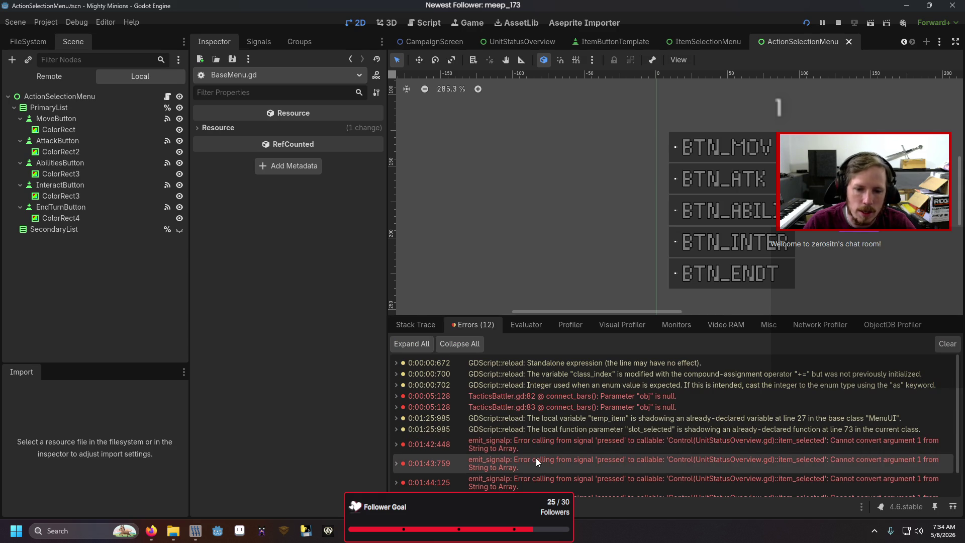
{"action": "scroll", "coordinate": [536, 458], "scroll_direction": "down", "scroll_amount": 2}
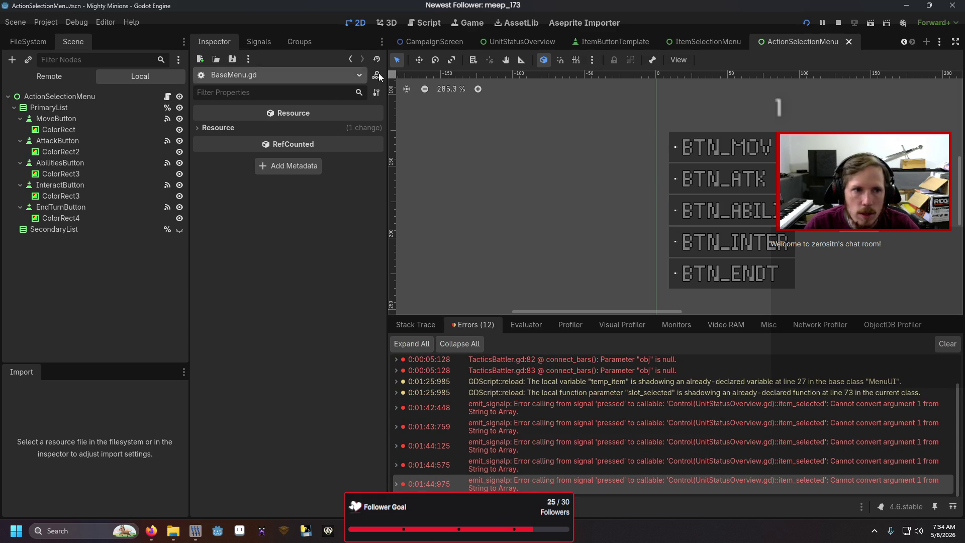
{"action": "left_click", "coordinate": [520, 42]}
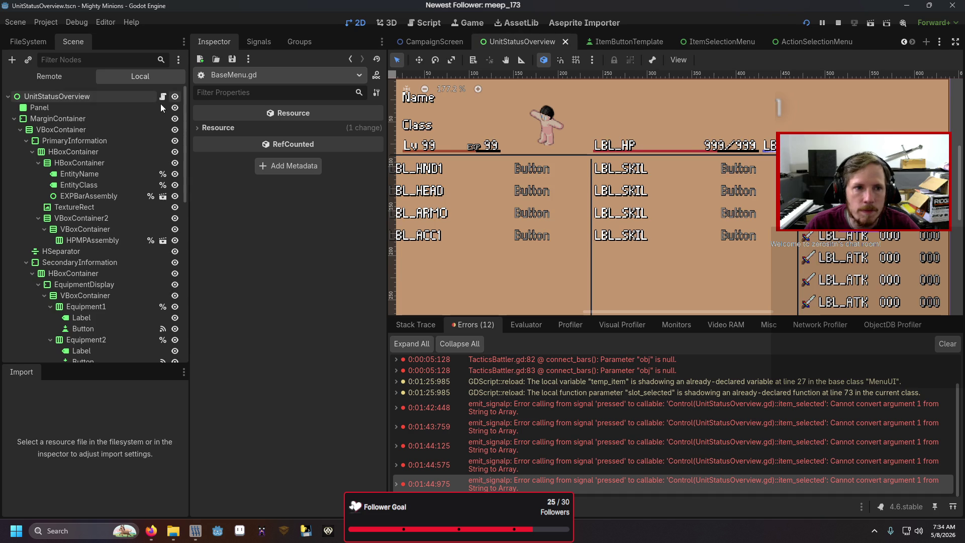
{"action": "left_click", "coordinate": [162, 99]}
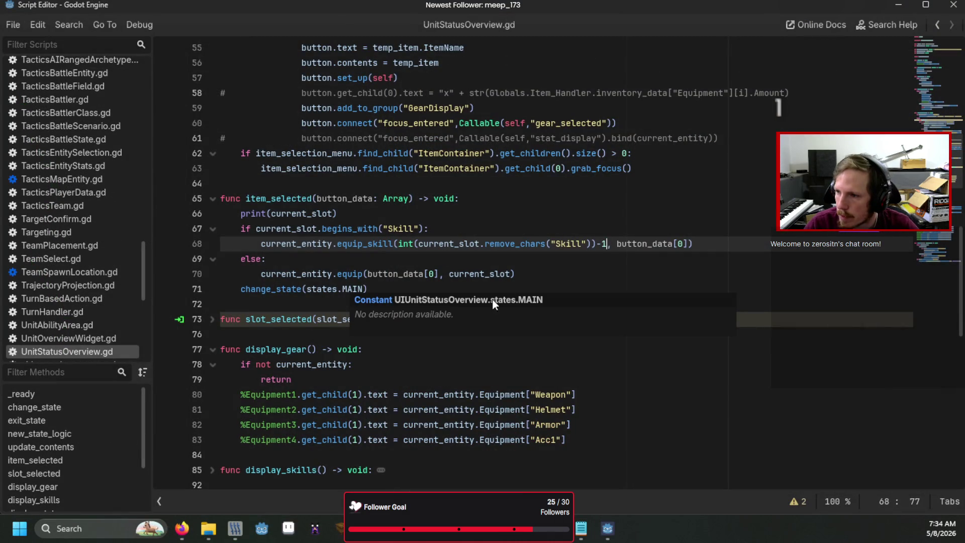
{"action": "left_click", "coordinate": [585, 239]}
{"action": "scroll", "coordinate": [585, 234], "scroll_direction": "up", "scroll_amount": 3}
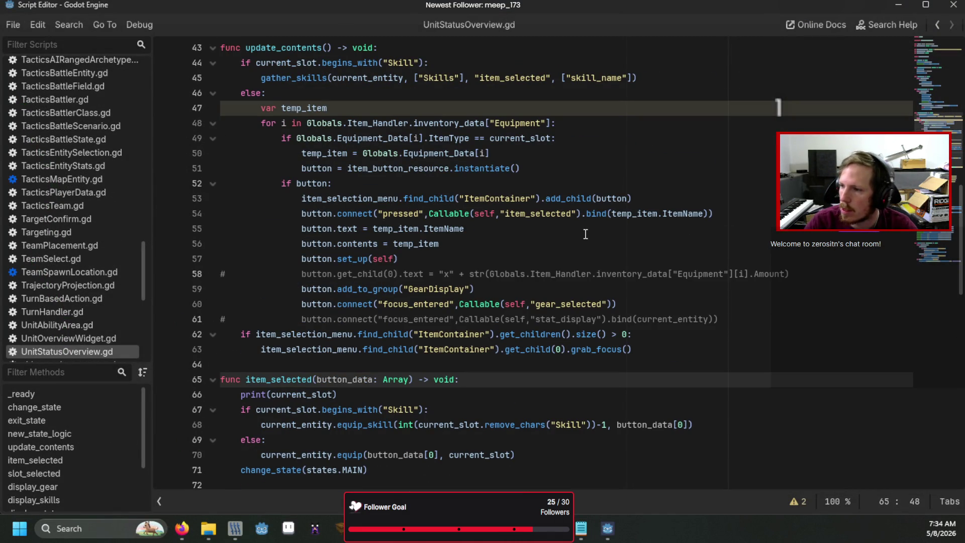
- Change line 54 to bind [temp_item.ItemName] as an array and save the script
{"action": "left_click", "coordinate": [612, 213]}
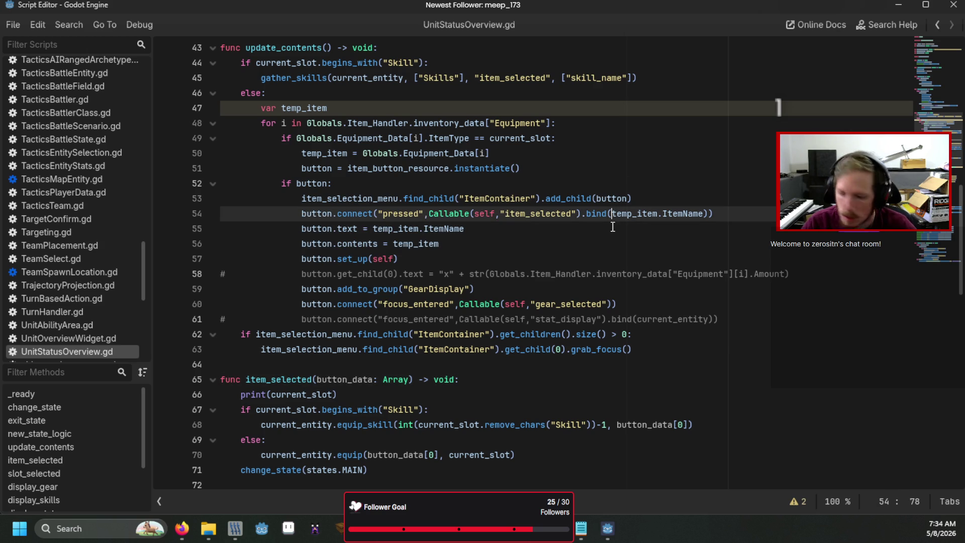
{"action": "type", "text": "["}
{"action": "left_click", "coordinate": [710, 215]}
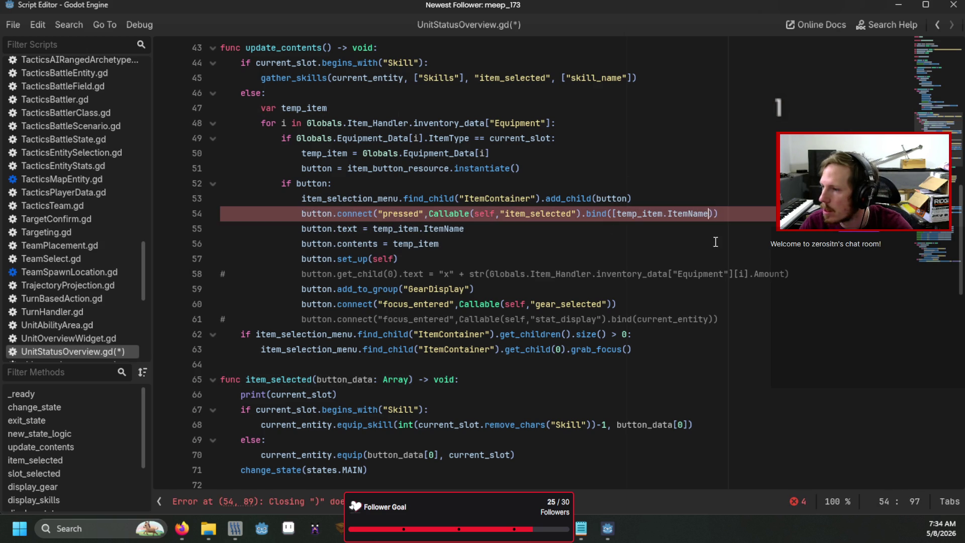
{"action": "type", "text": "]"}
{"action": "key", "text": "ctrl+s"}
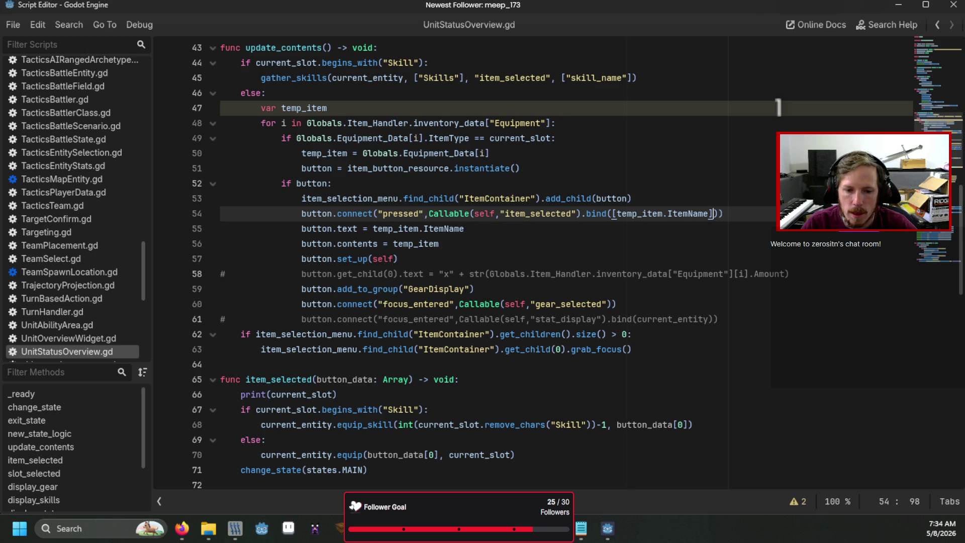
{"action": "key", "text": "alt+Tab"}
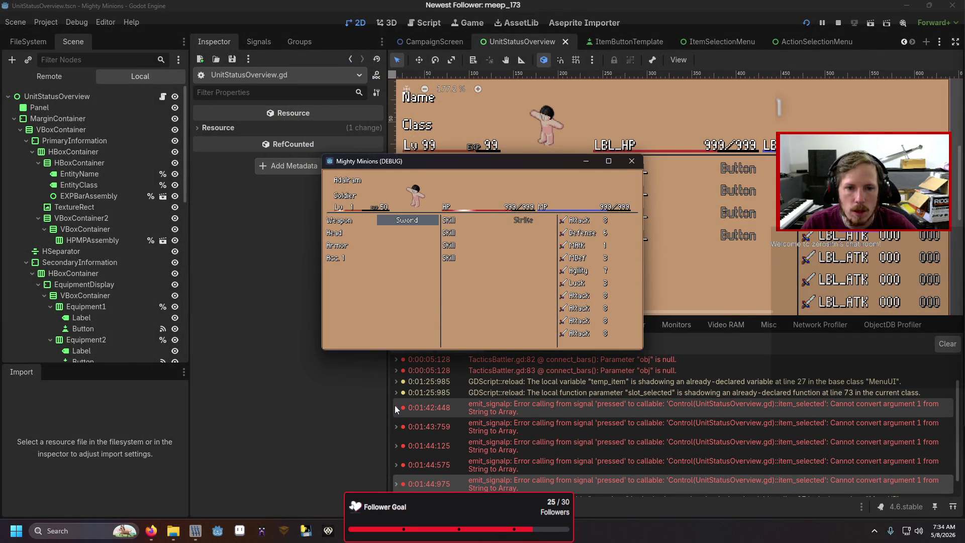
- Relaunch the game and move between the Sword and Strike slots, opening the Strike choices
{"action": "key", "text": "F5"}
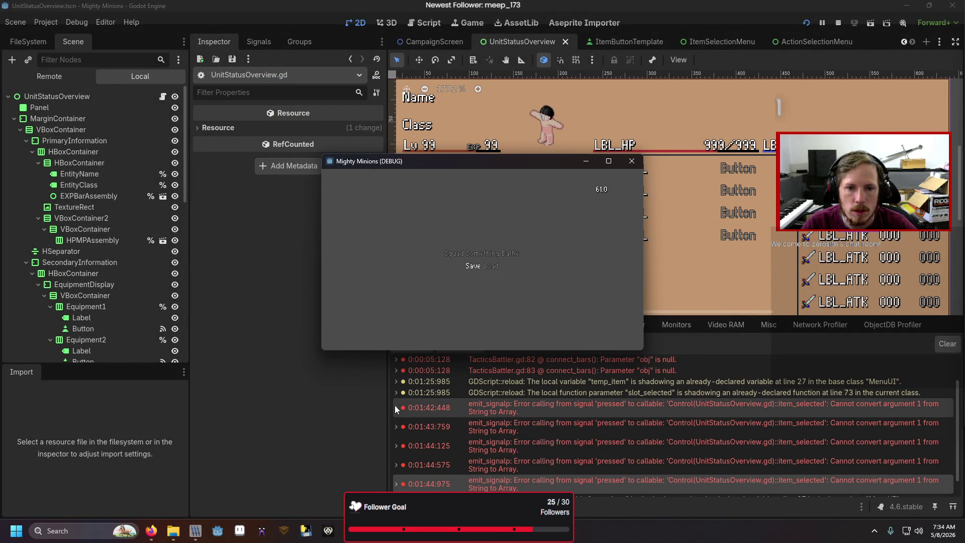
{"action": "key", "text": "F5"}
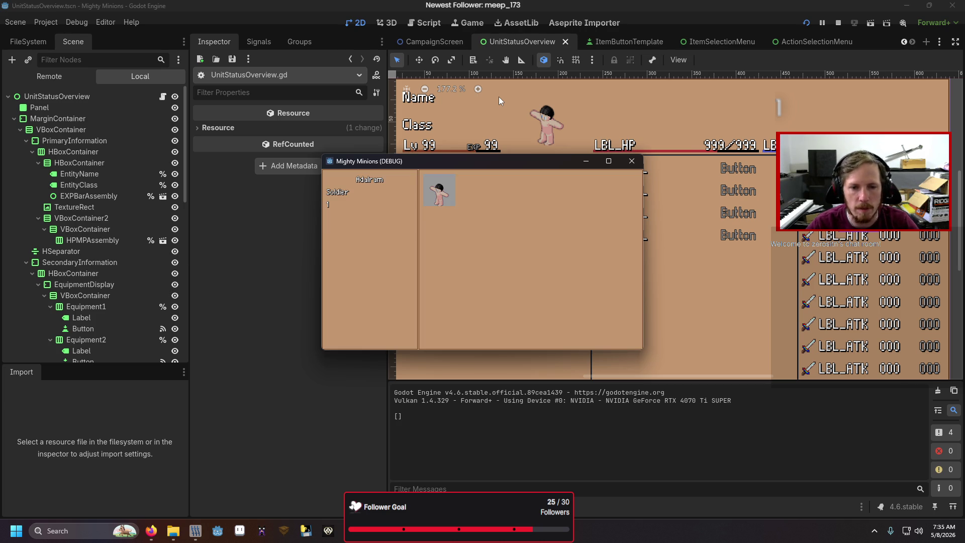
{"action": "key", "text": "Right"}
{"action": "key", "text": "Left"}
{"action": "key", "text": "Right"}
{"action": "key", "text": "Left"}
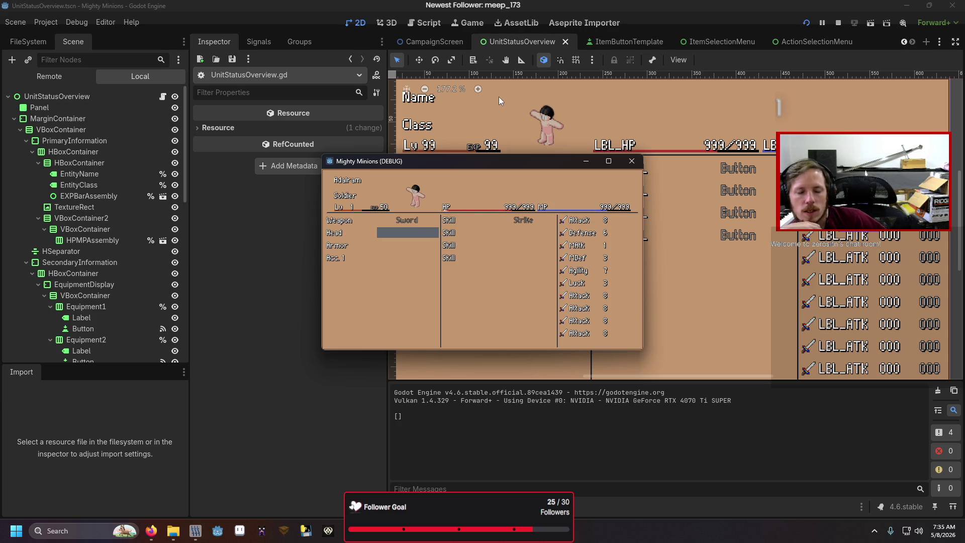
{"action": "key", "text": "Right"}
{"action": "key", "text": "Return"}
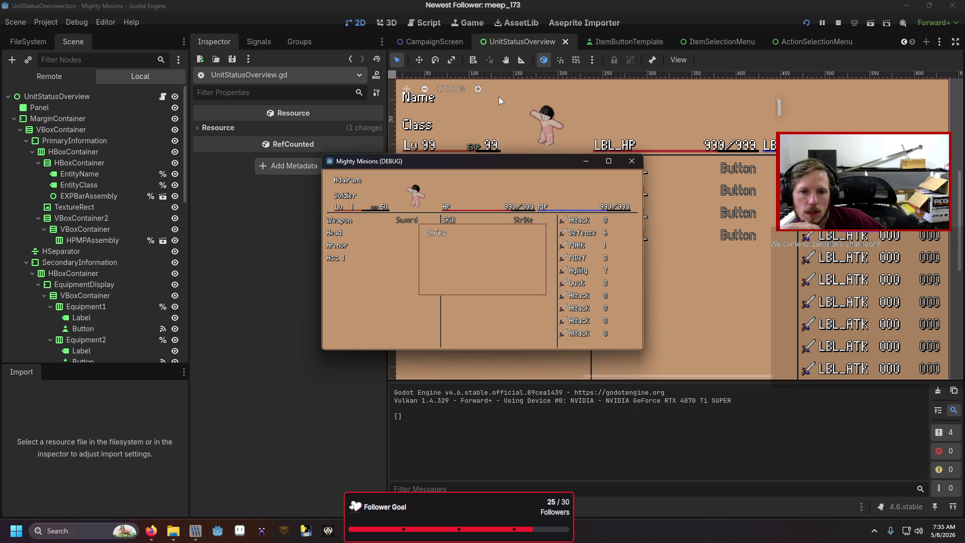
{"action": "key", "text": "Escape"}
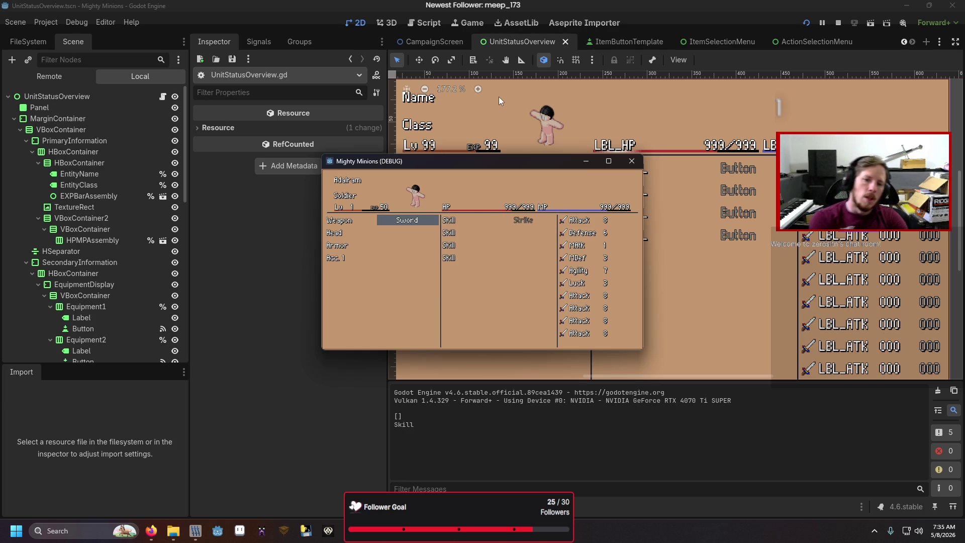
- Move to the second skill row, open its skill choices, and return to the overview
{"action": "key", "text": "Right"}
{"action": "key", "text": "Down"}
{"action": "key", "text": "Down"}
{"action": "key", "text": "Up"}
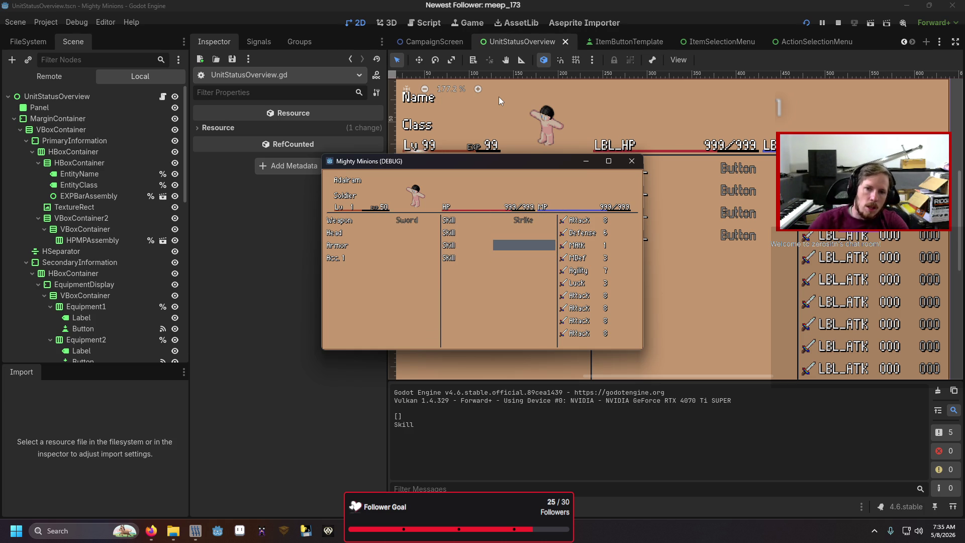
{"action": "key", "text": "Up"}
{"action": "key", "text": "Return"}
{"action": "key", "text": "Escape"}
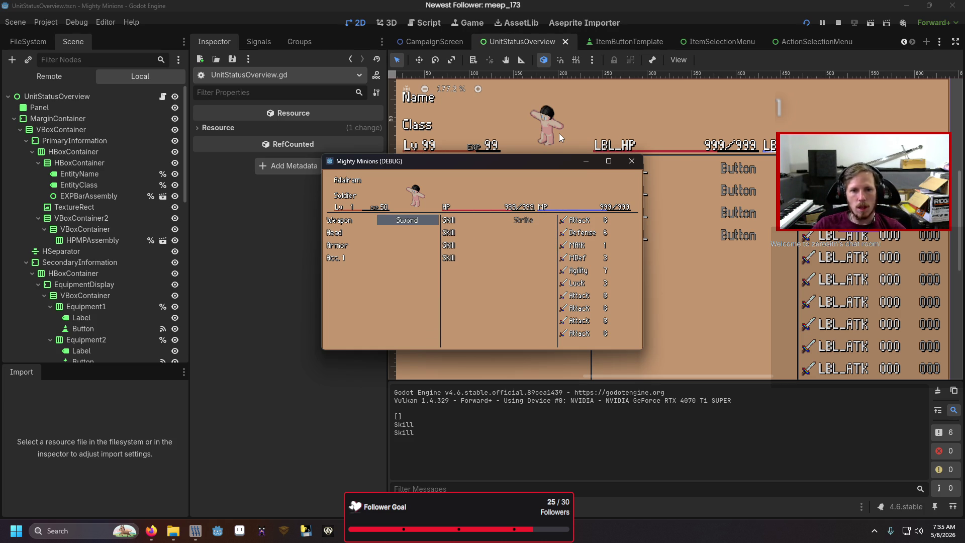
- Close the game and delete the print(current_slot) line from item_selected
{"action": "left_click", "coordinate": [629, 163]}
{"action": "scroll", "coordinate": [406, 351], "scroll_direction": "down", "scroll_amount": 5}
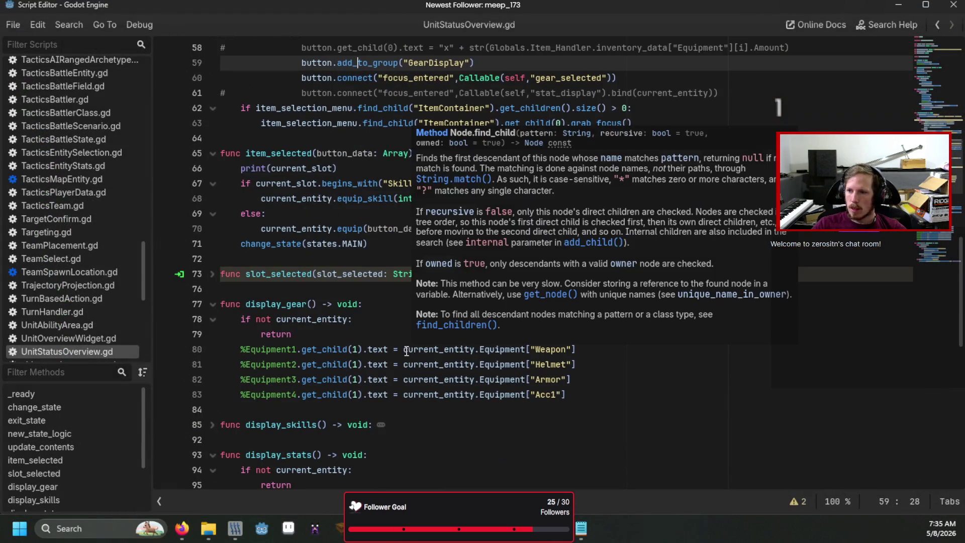
{"action": "triple_click", "coordinate": [363, 174]}
{"action": "key", "text": "BackSpace"}
{"action": "key", "text": "BackSpace"}
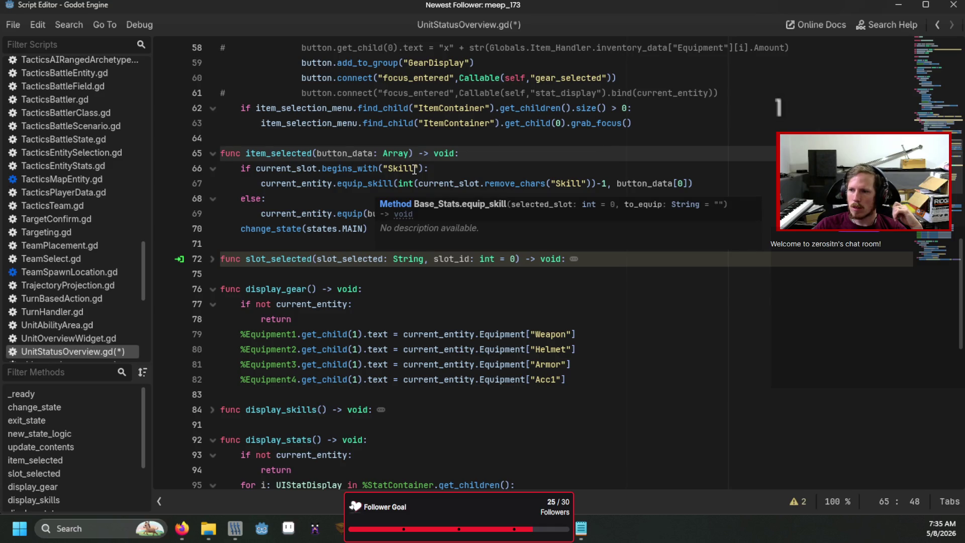
- Expand slot_selected to review its slot_id parameter, then return to the UnitStatusOverview scene
{"action": "scroll", "coordinate": [610, 147], "scroll_direction": "up", "scroll_amount": 3}
{"action": "scroll", "coordinate": [642, 165], "scroll_direction": "up", "scroll_amount": 1}
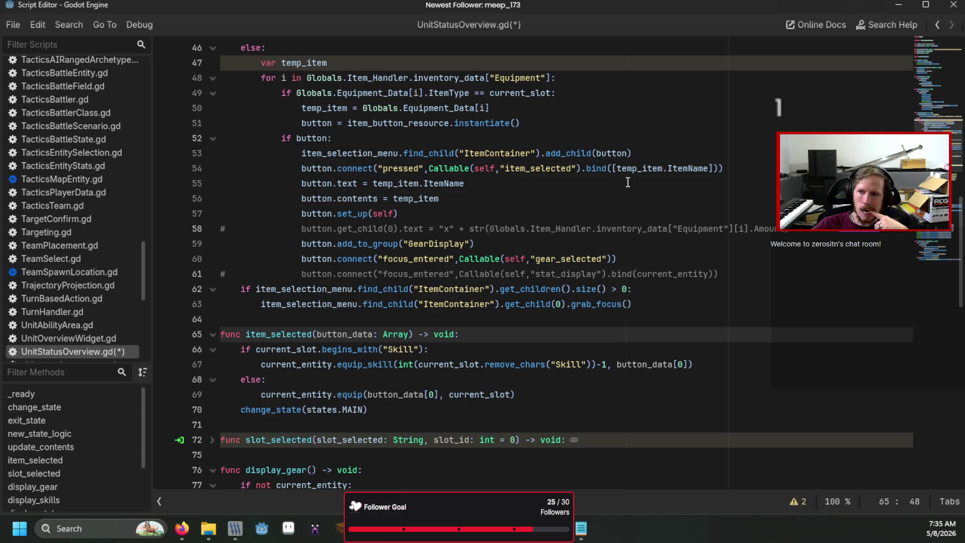
{"action": "scroll", "coordinate": [628, 182], "scroll_direction": "up", "scroll_amount": 4}
{"action": "scroll", "coordinate": [552, 211], "scroll_direction": "down", "scroll_amount": 8}
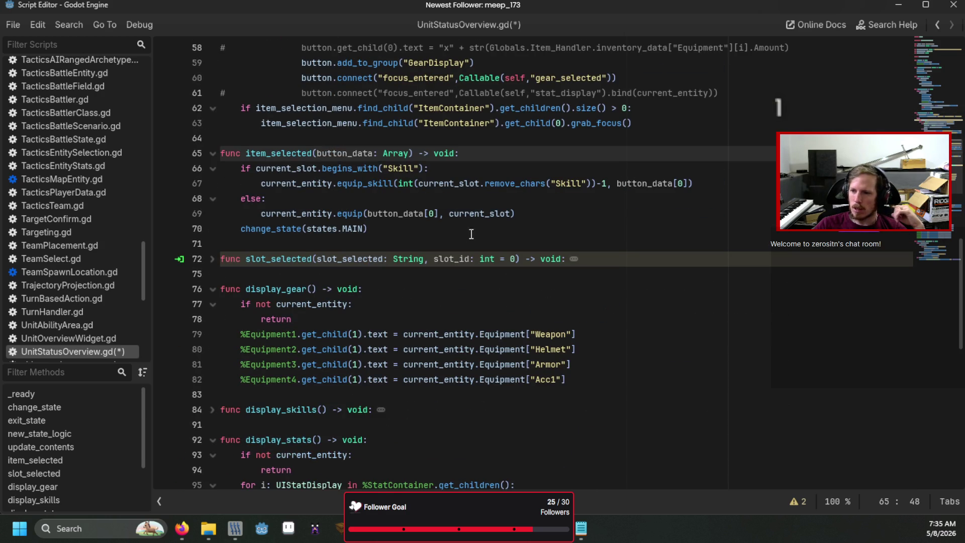
{"action": "left_click", "coordinate": [212, 259]}
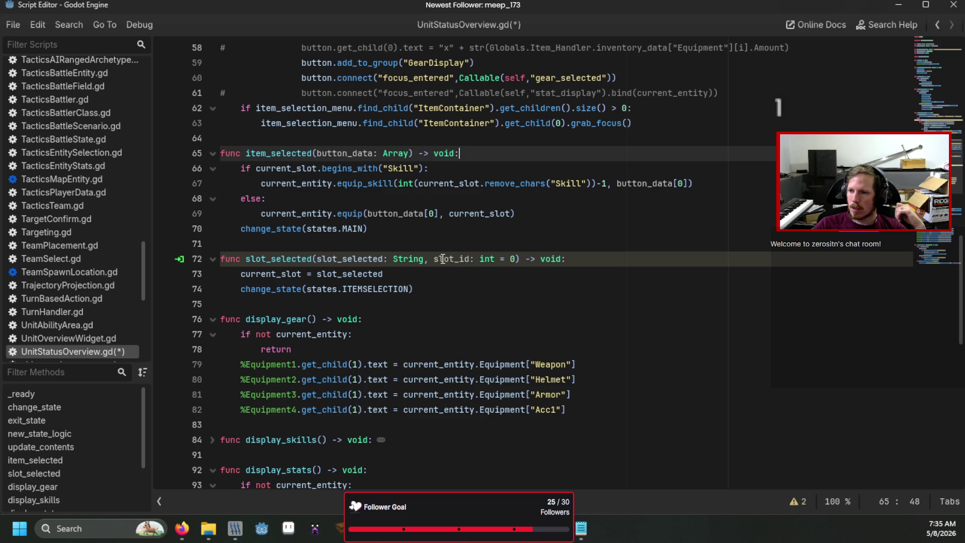
{"action": "double_click", "coordinate": [440, 259]}
{"action": "left_click", "coordinate": [441, 274]}
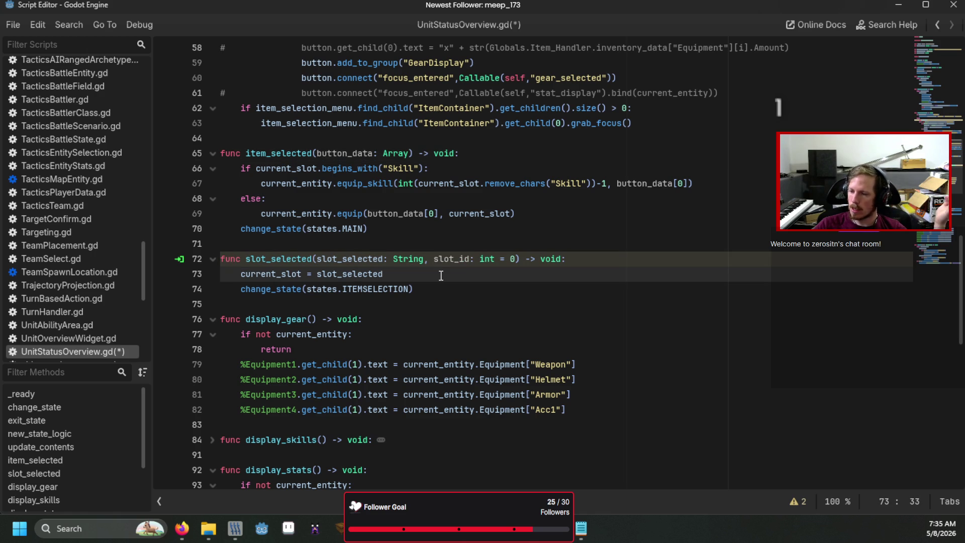
{"action": "key", "text": "alt+Tab"}
{"action": "scroll", "coordinate": [306, 419], "scroll_direction": "down", "scroll_amount": 3}
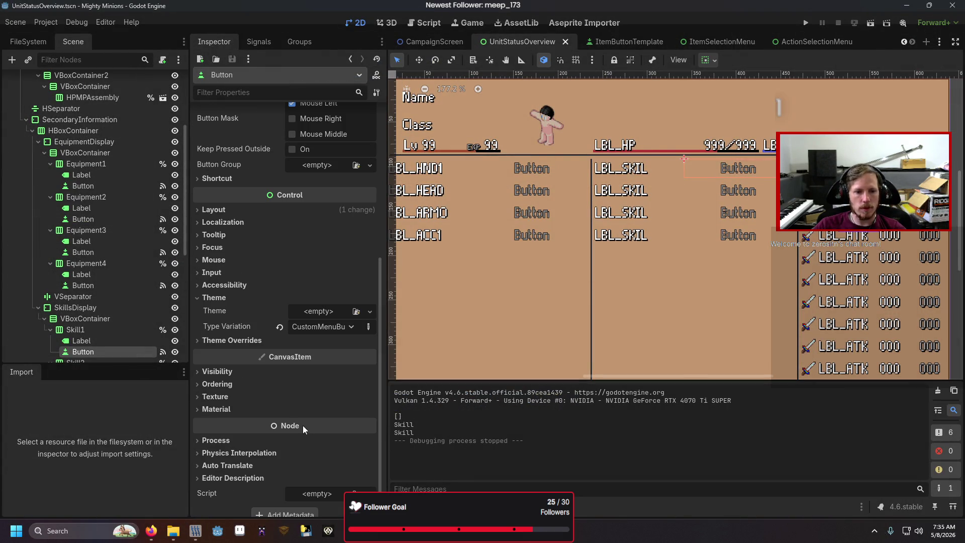
- Inspect Skill1's pressed connection and its bound argument without changing anything
{"action": "left_click", "coordinate": [257, 43]}
{"action": "right_click", "coordinate": [271, 124]}
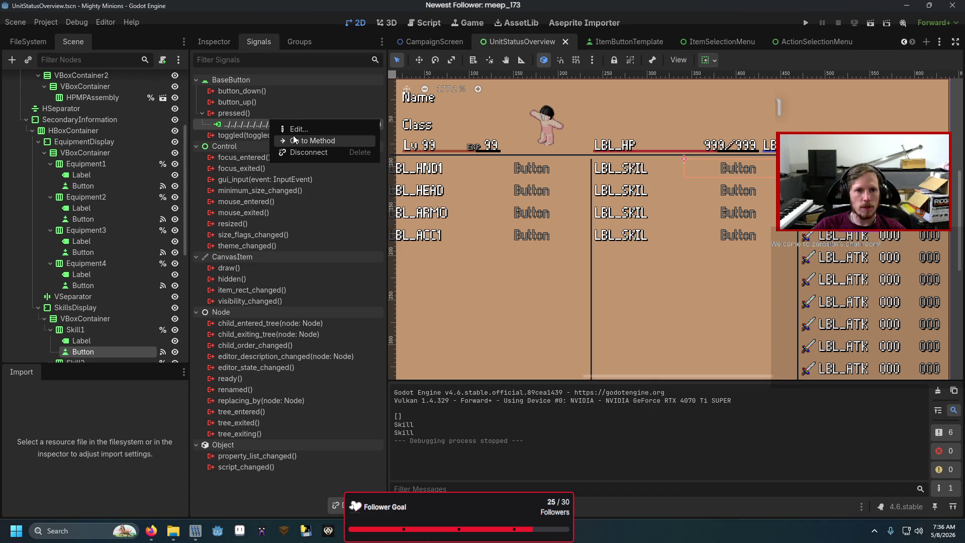
{"action": "left_click", "coordinate": [296, 129]}
{"action": "left_click", "coordinate": [622, 221]}
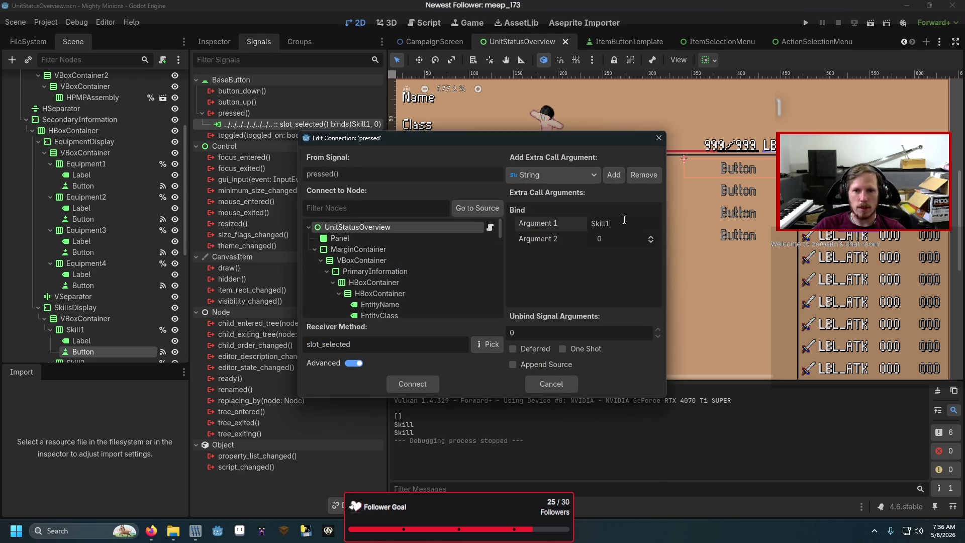
{"action": "left_click", "coordinate": [553, 387]}
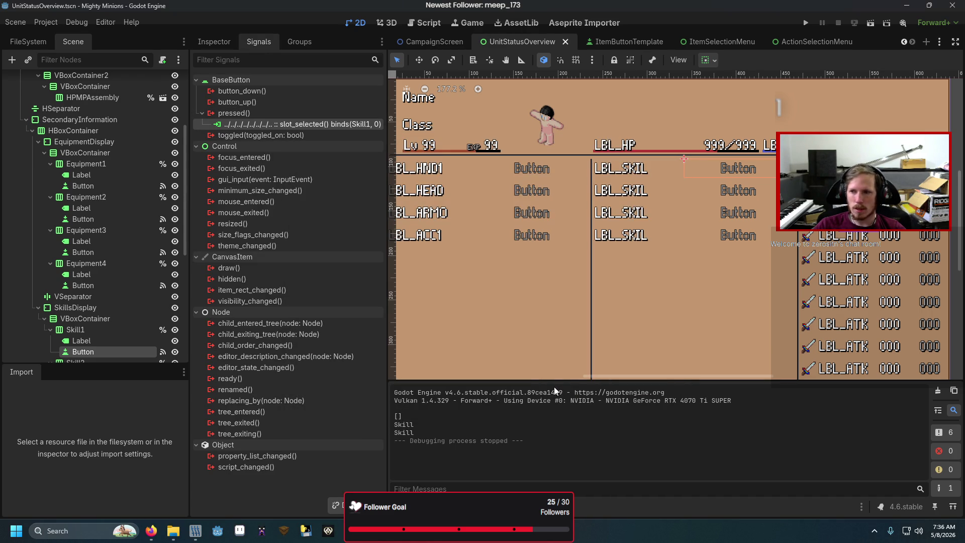
- Edit Skill2's pressed connection so it binds the argument Skill2
{"action": "left_click", "coordinate": [718, 188]}
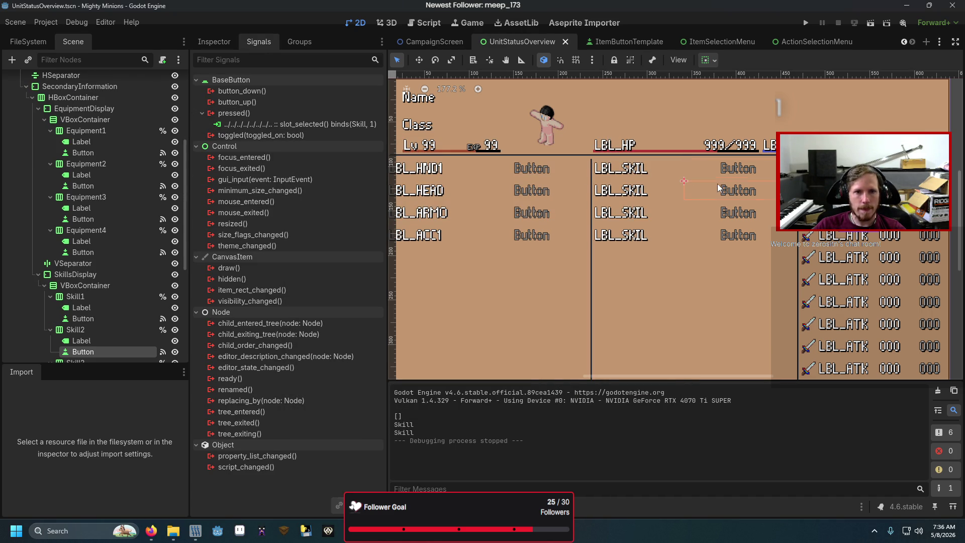
{"action": "right_click", "coordinate": [384, 126]}
{"action": "left_click", "coordinate": [397, 148]}
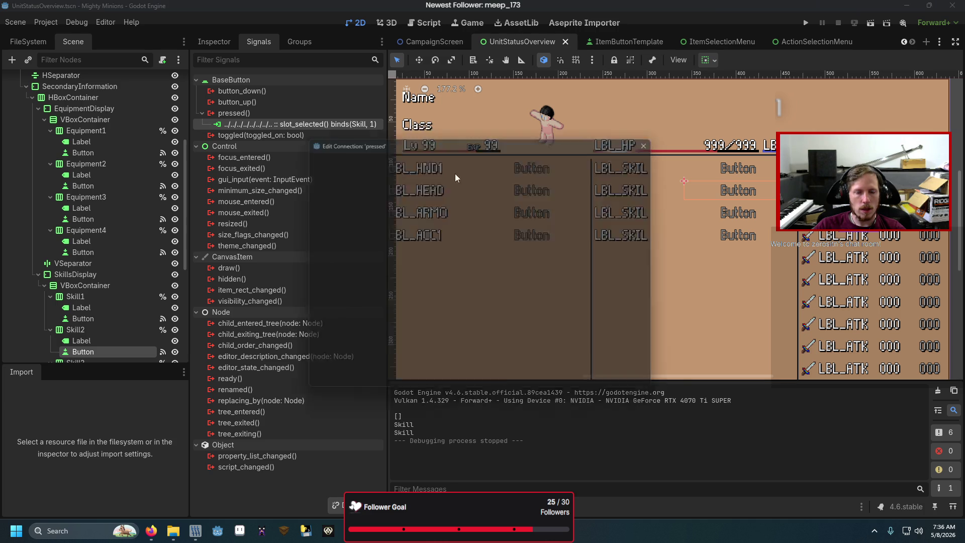
{"action": "left_click", "coordinate": [468, 344]}
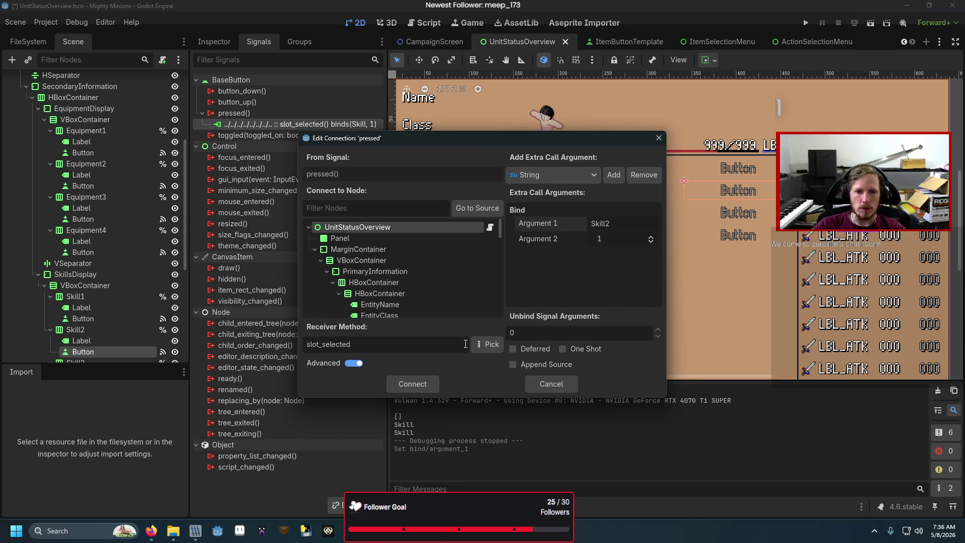
{"action": "left_click", "coordinate": [427, 384]}
- Connect Skill3's pressed signal to slot_selected with bound argument Skill3
{"action": "left_click", "coordinate": [725, 218]}
{"action": "right_click", "coordinate": [725, 217]}
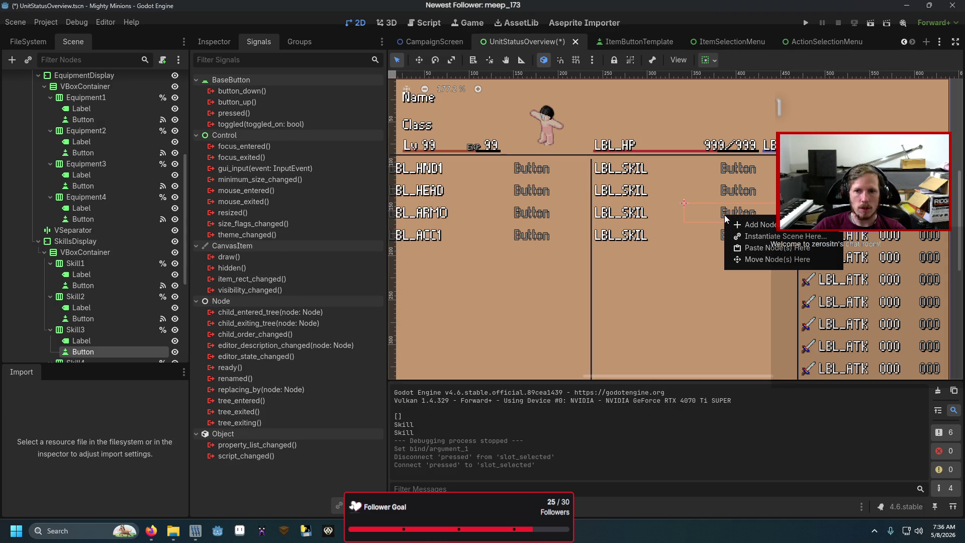
{"action": "left_click", "coordinate": [290, 102]}
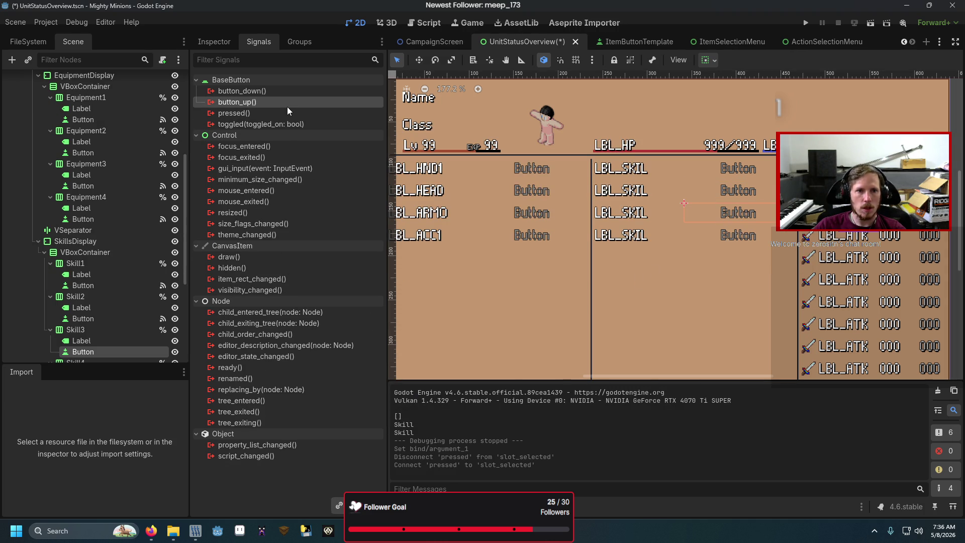
{"action": "double_click", "coordinate": [289, 113]}
{"action": "type", "text": "sl"}
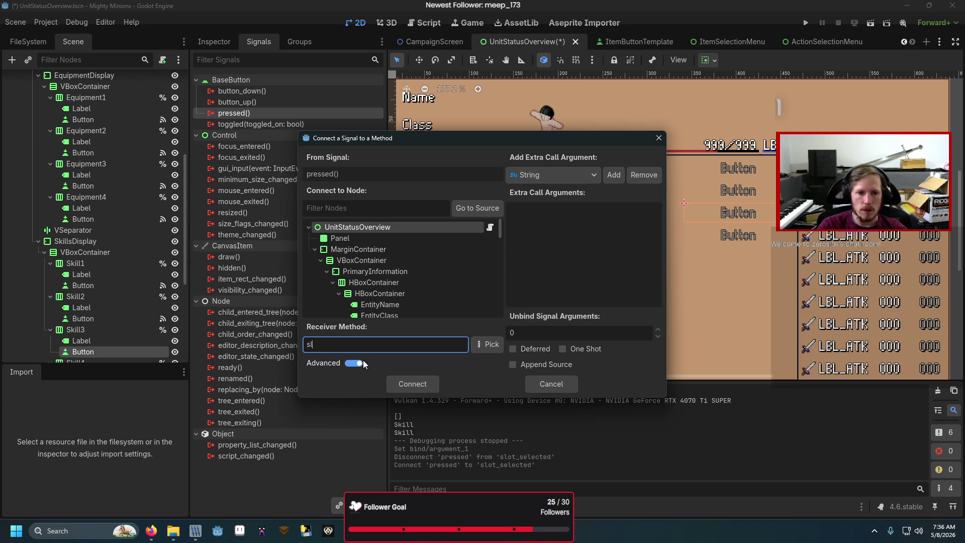
{"action": "type", "text": "ot_selected"}
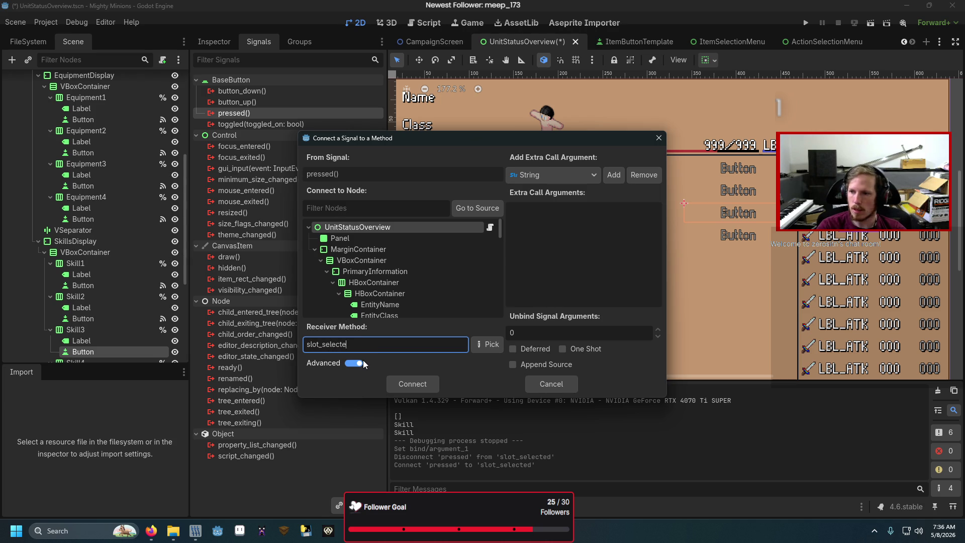
{"action": "left_click", "coordinate": [613, 175]}
{"action": "left_click", "coordinate": [617, 223]}
{"action": "type", "text": "Skill3"}
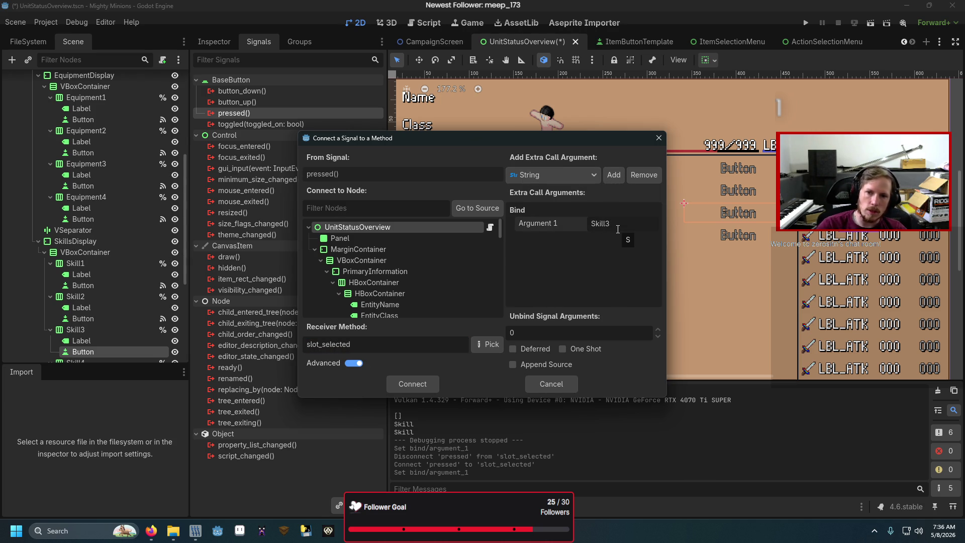
{"action": "left_click", "coordinate": [427, 384]}
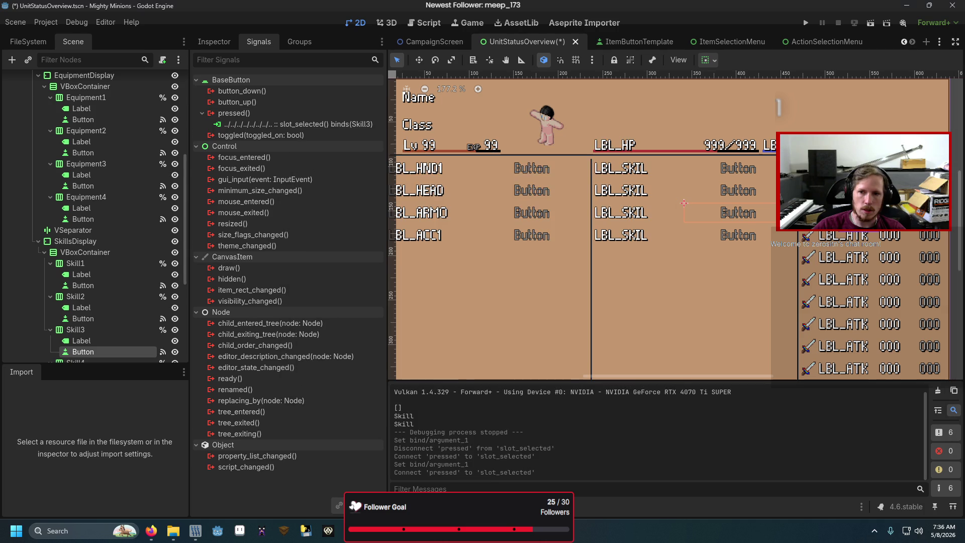
- Connect Skill4's pressed signal to slot_selected binding 4, then run the game
{"action": "left_click", "coordinate": [731, 234]}
{"action": "double_click", "coordinate": [272, 114]}
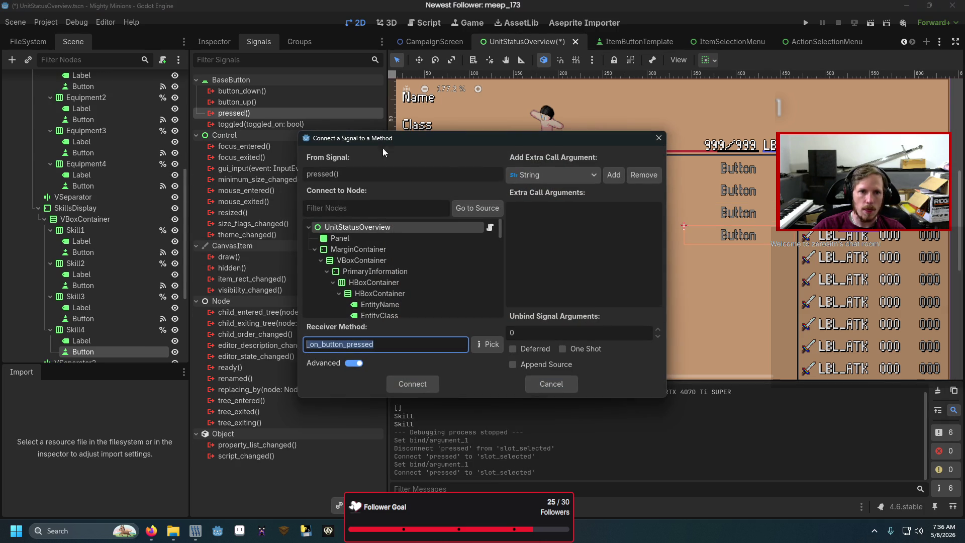
{"action": "type", "text": "sl"}
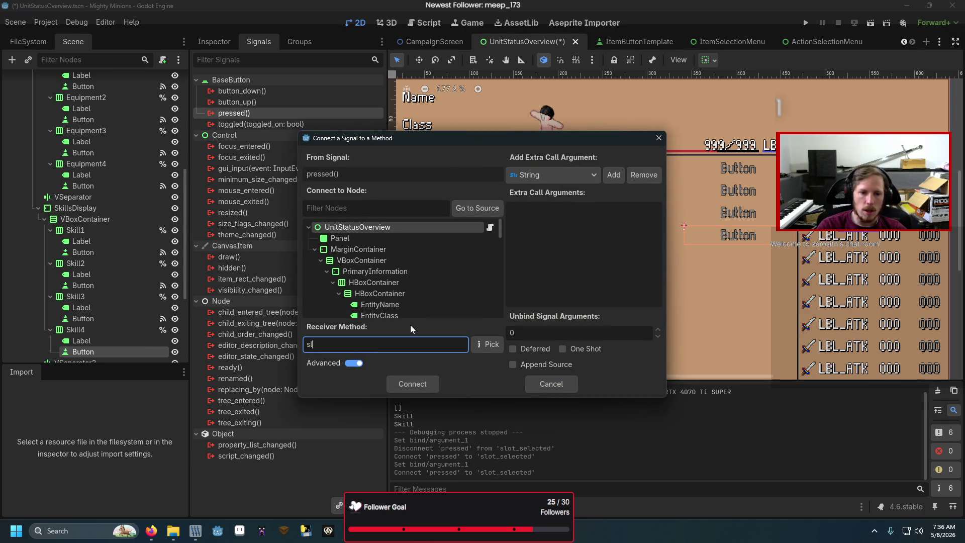
{"action": "type", "text": "ot_selected"}
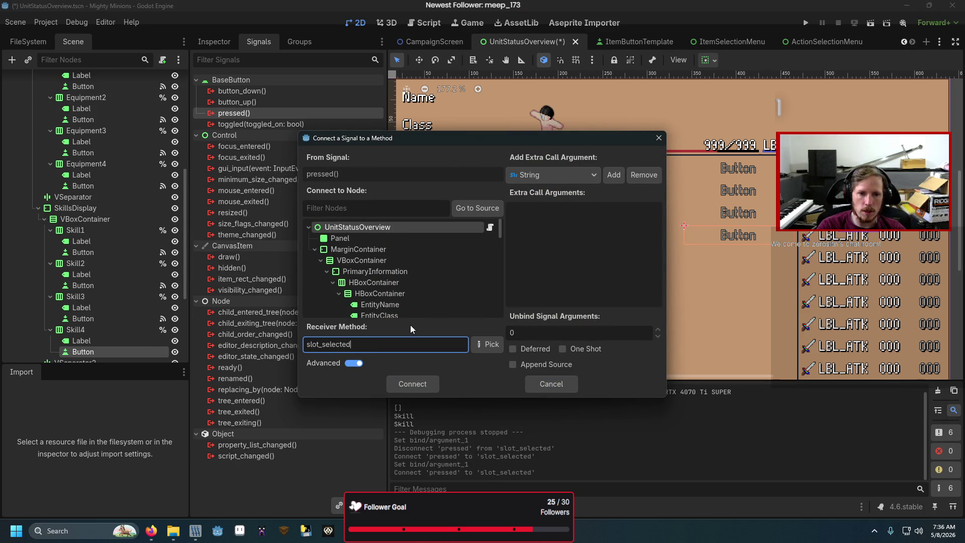
{"action": "left_click", "coordinate": [614, 175]}
{"action": "left_click", "coordinate": [633, 222]}
{"action": "type", "text": "4"}
{"action": "left_click", "coordinate": [412, 385]}
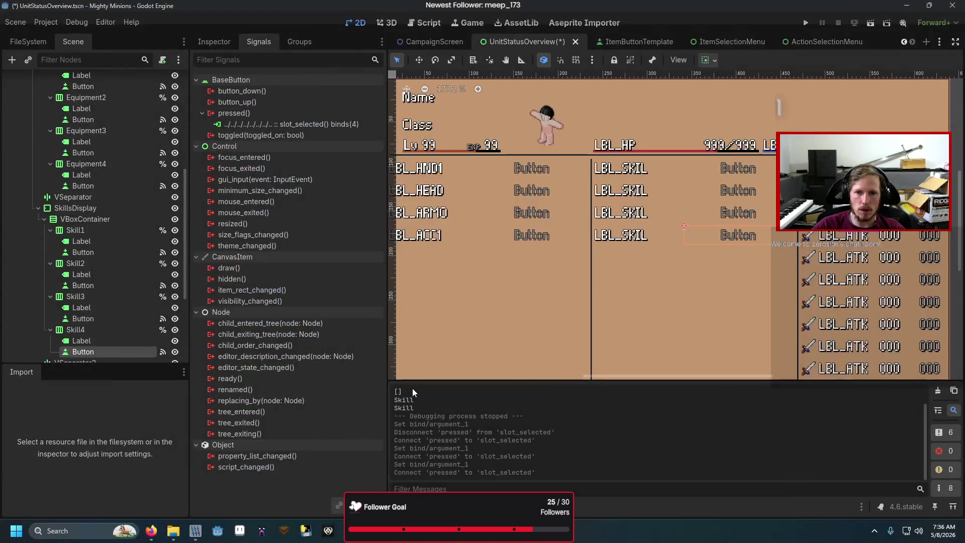
{"action": "key", "text": "F5"}
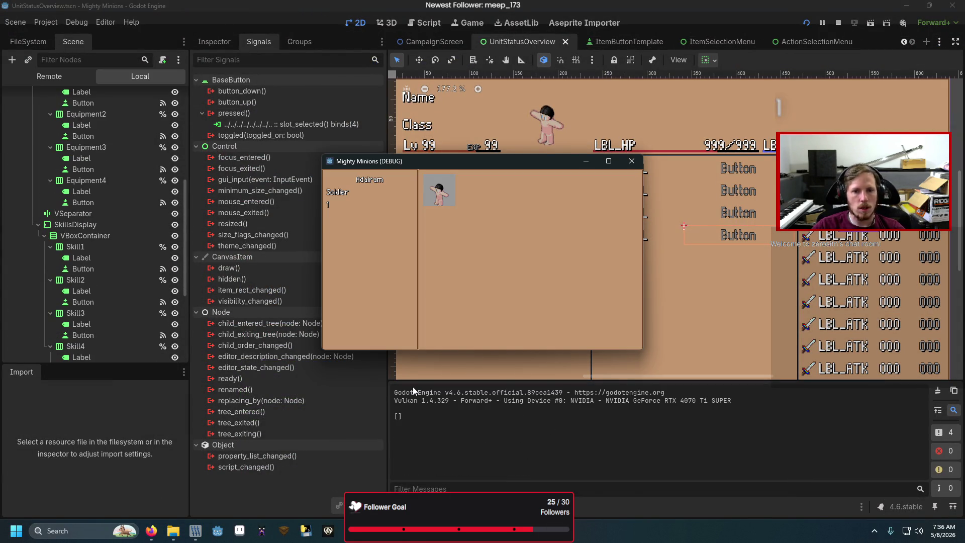
- Step through the skill slots in the game, opening and closing the first Strike's choices
{"action": "key", "text": "Right"}
{"action": "key", "text": "Return"}
{"action": "key", "text": "Down"}
{"action": "key", "text": "Down"}
{"action": "key", "text": "Return"}
{"action": "key", "text": "Escape"}
{"action": "key", "text": "Down"}
{"action": "key", "text": "Right"}
{"action": "key", "text": "Down"}
{"action": "key", "text": "Return"}
{"action": "key", "text": "Escape"}
- Move down to the Armor slot, try an empty skill item list, and close the game
{"action": "key", "text": "Down"}
{"action": "key", "text": "Down"}
{"action": "key", "text": "Return"}
{"action": "key", "text": "Escape"}
{"action": "key", "text": "Left"}
{"action": "key", "text": "Down"}
{"action": "key", "text": "Right"}
{"action": "key", "text": "Down"}
{"action": "key", "text": "Return"}
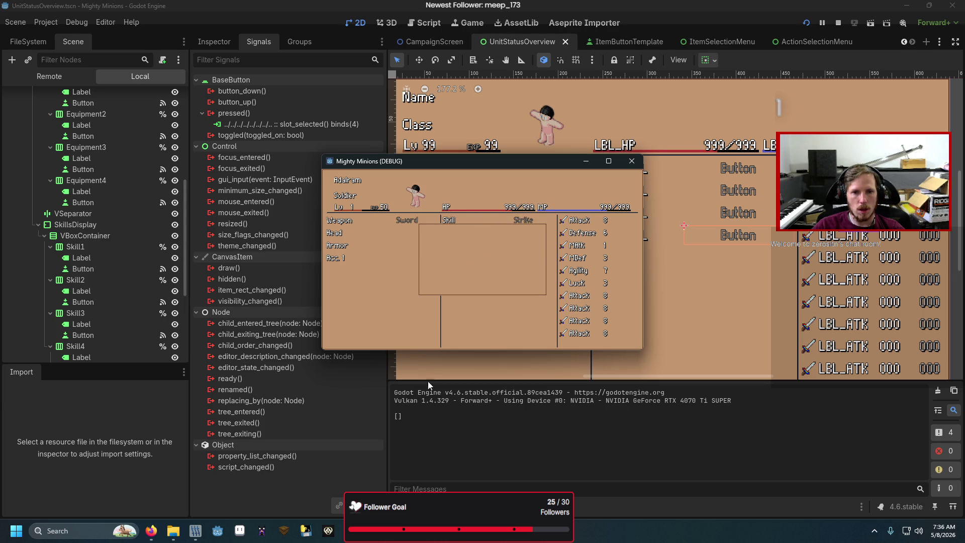
{"action": "key", "text": "Escape"}
{"action": "left_click", "coordinate": [632, 162]}
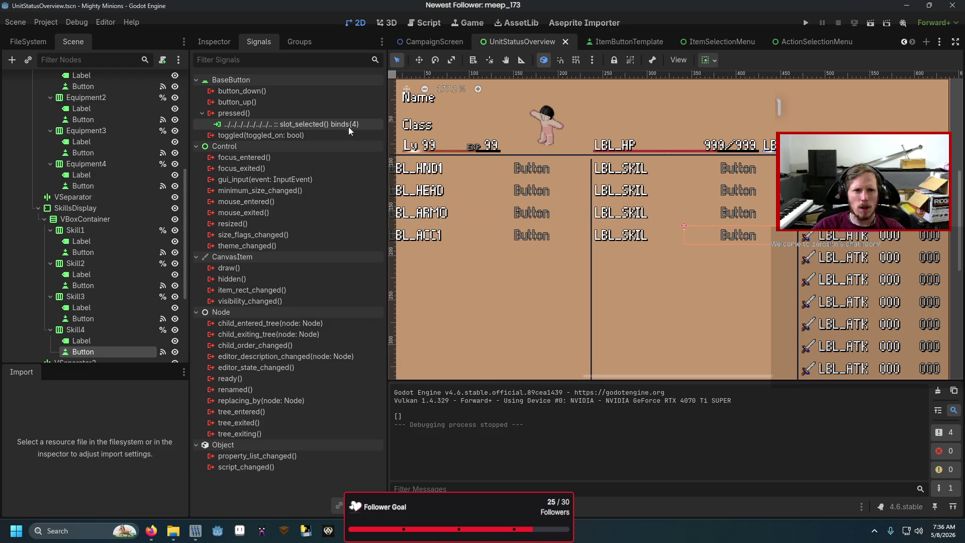
- Edit the Skill4 slot_selected connection so Argument 1 binds Skill4 instead of 4
{"action": "right_click", "coordinate": [350, 125]}
{"action": "left_click", "coordinate": [371, 141]}
{"action": "left_click", "coordinate": [612, 226]}
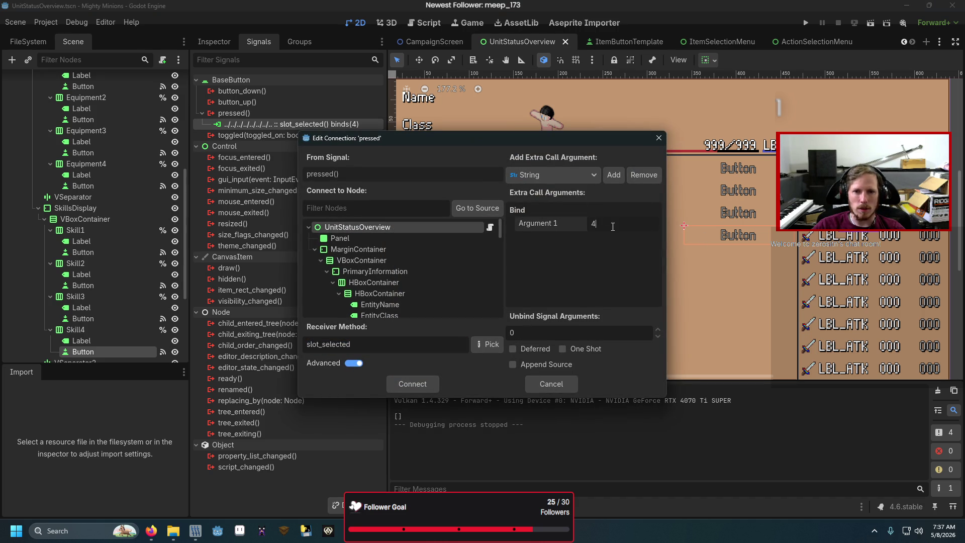
{"action": "key", "text": "BackSpace"}
{"action": "type", "text": "Skill"}
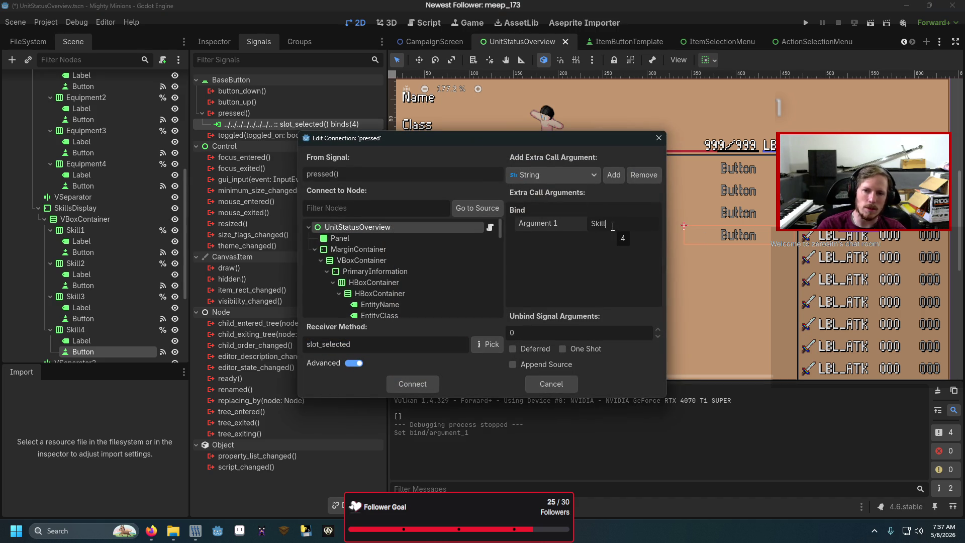
{"action": "left_click", "coordinate": [411, 384]}
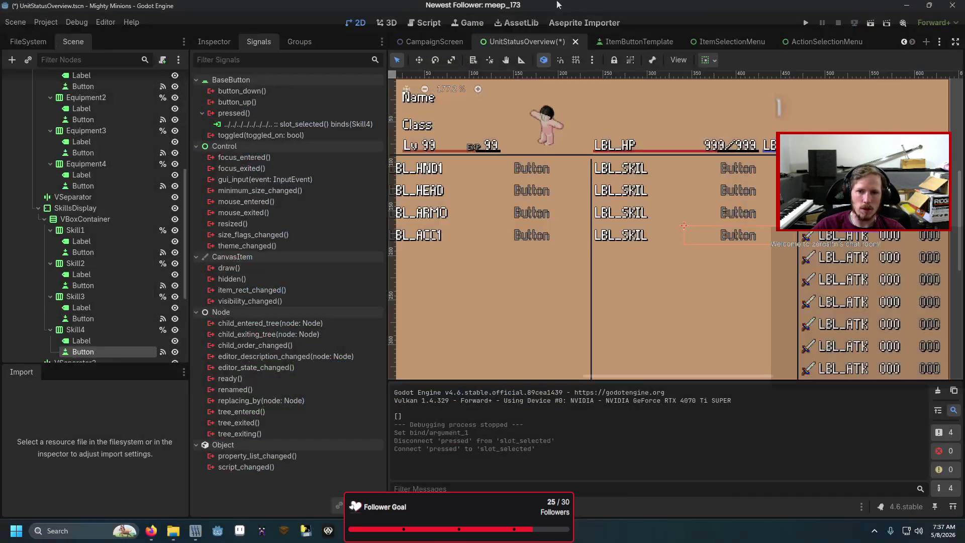
- Save and run the game, select the third Strike slot to open item selection, then close it
{"action": "key", "text": "F5"}
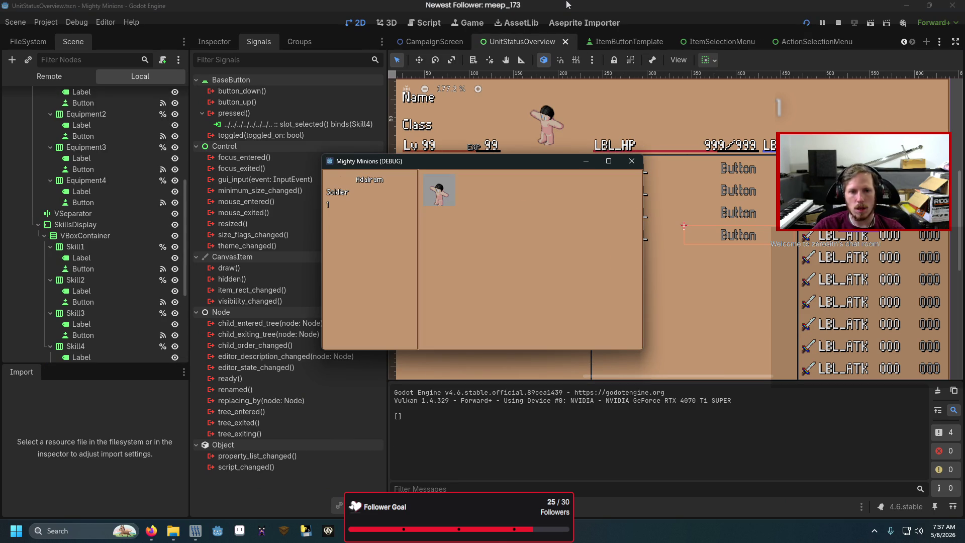
{"action": "key", "text": "Down"}
{"action": "key", "text": "Right"}
{"action": "key", "text": "Left"}
{"action": "key", "text": "Down"}
{"action": "key", "text": "Right"}
{"action": "key", "text": "Down"}
{"action": "key", "text": "Down"}
{"action": "key", "text": "Down"}
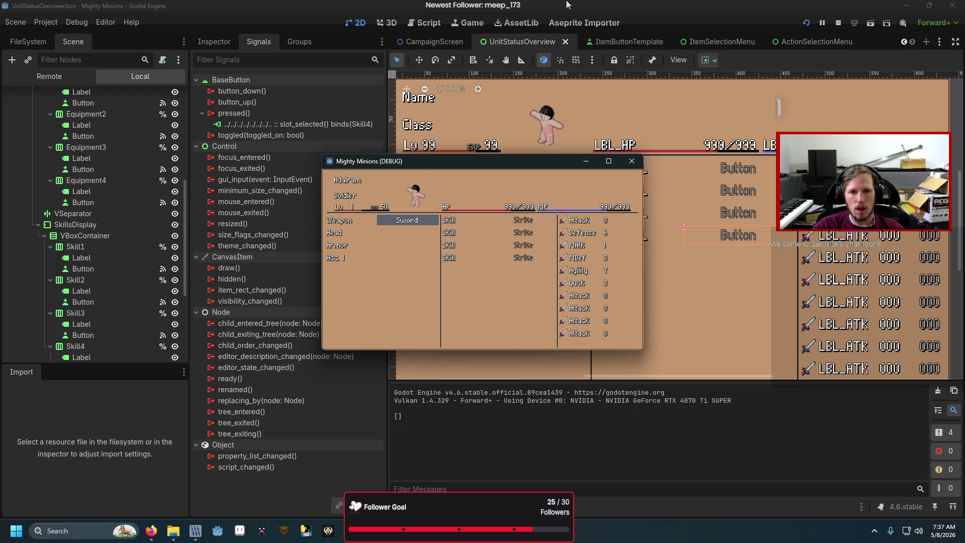
{"action": "key", "text": "Return"}
{"action": "left_click", "coordinate": [632, 161]}
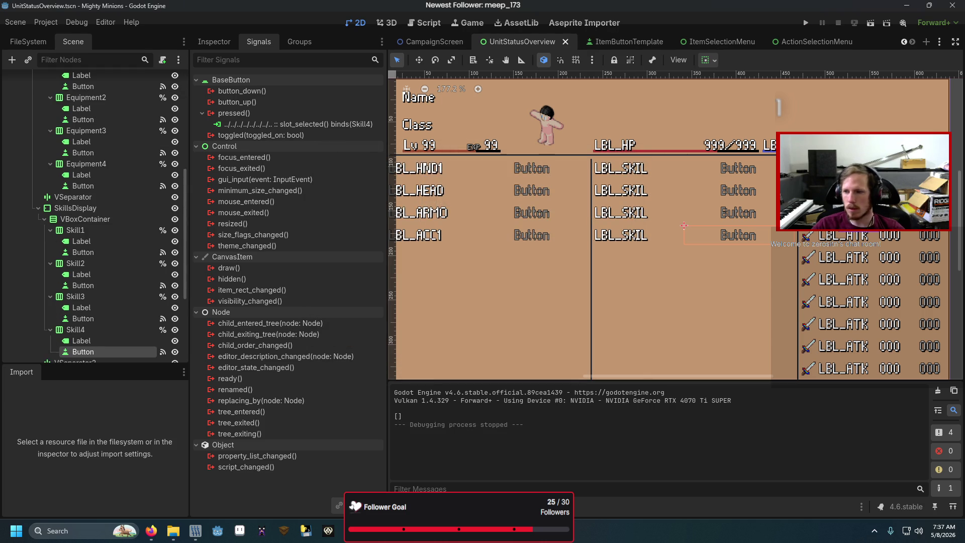
{"action": "double_click", "coordinate": [296, 124]}
{"action": "left_click", "coordinate": [430, 271]}
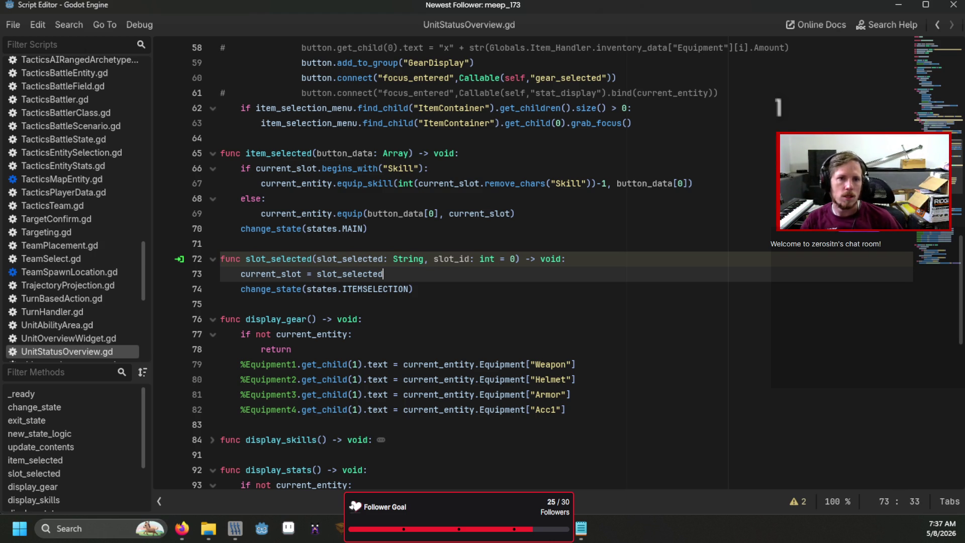
{"action": "key", "text": "alt+Tab"}
{"action": "right_click", "coordinate": [294, 125]}
{"action": "left_click", "coordinate": [304, 129]}
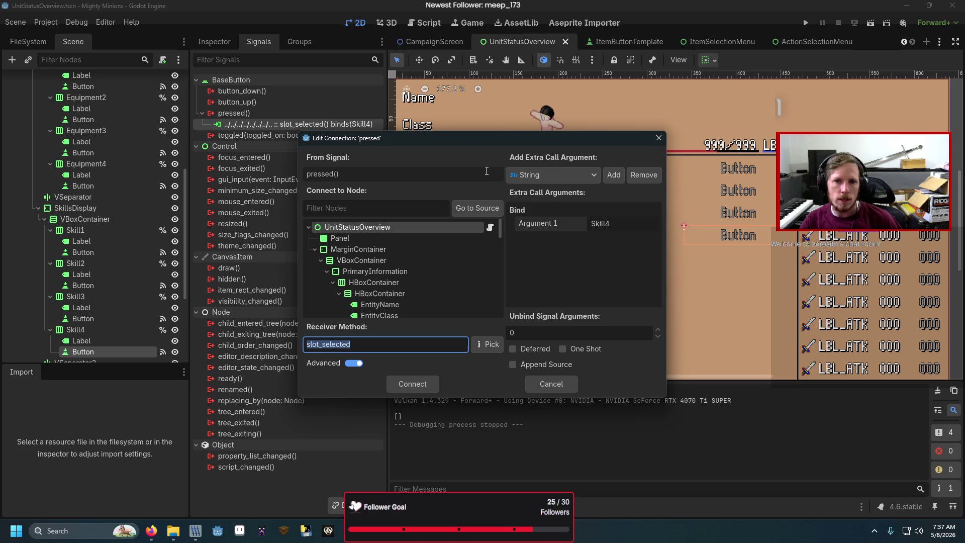
{"action": "left_click", "coordinate": [593, 176]}
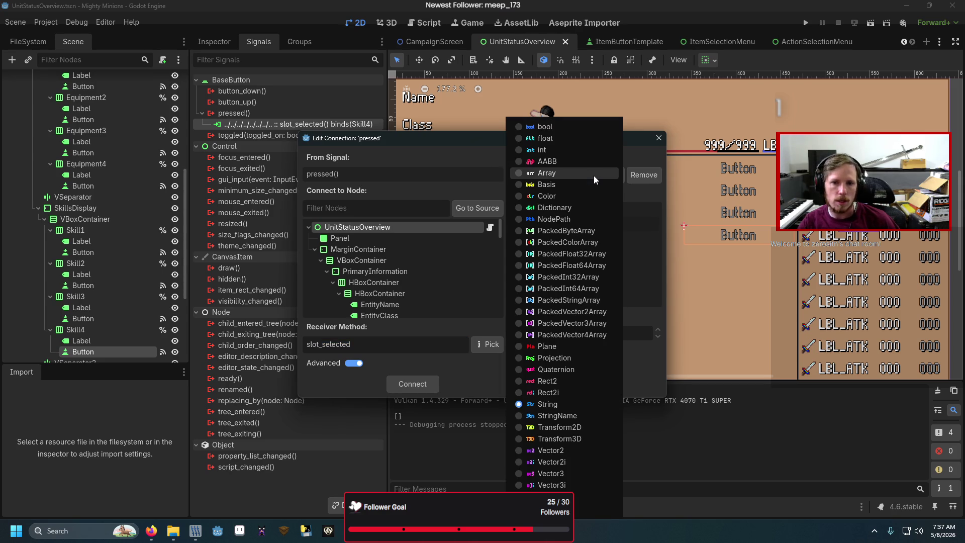
{"action": "left_click", "coordinate": [480, 154]}
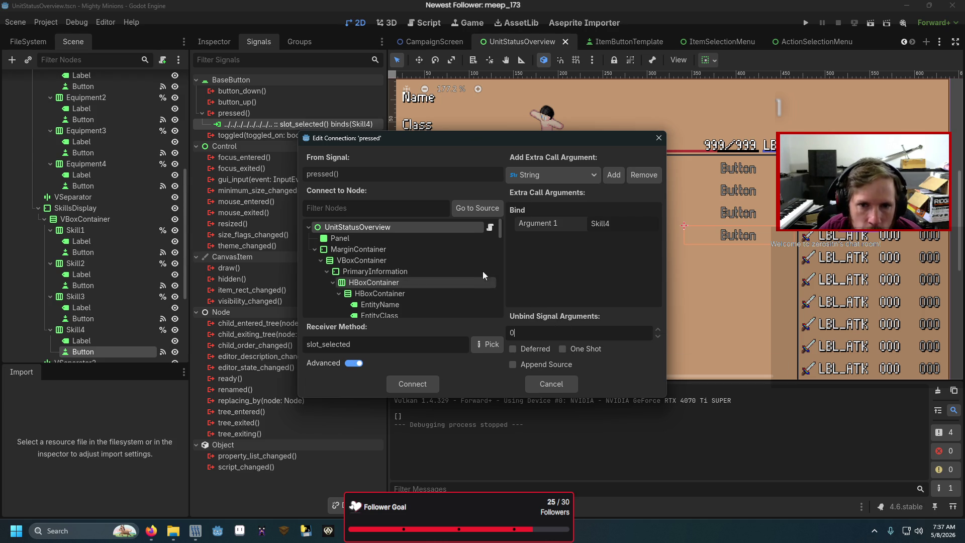
{"action": "left_click", "coordinate": [592, 177]}
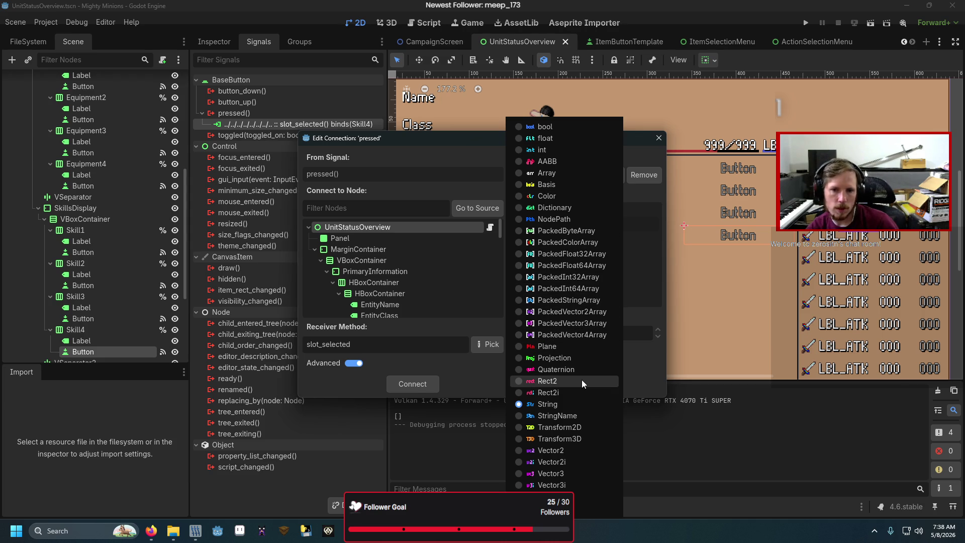
{"action": "left_click", "coordinate": [631, 279]}
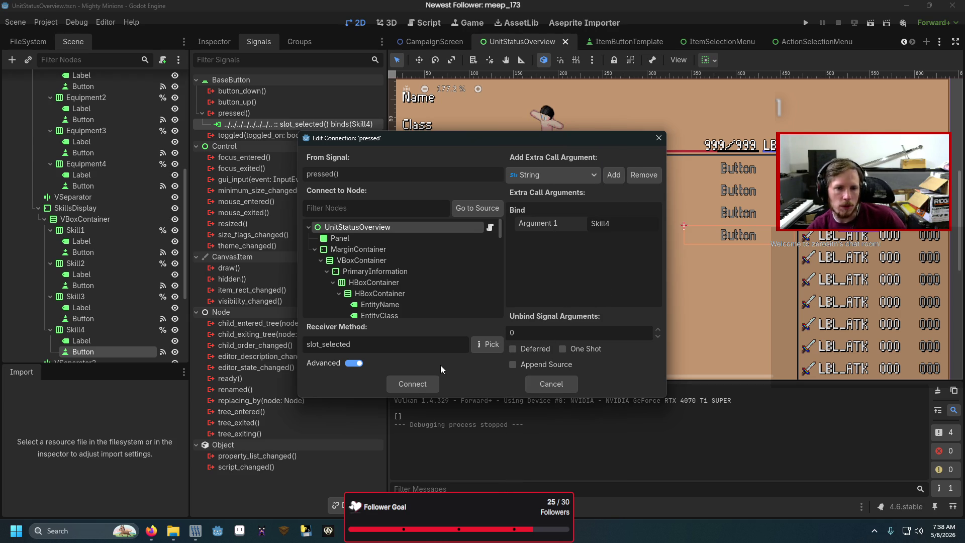
{"action": "left_click", "coordinate": [546, 384]}
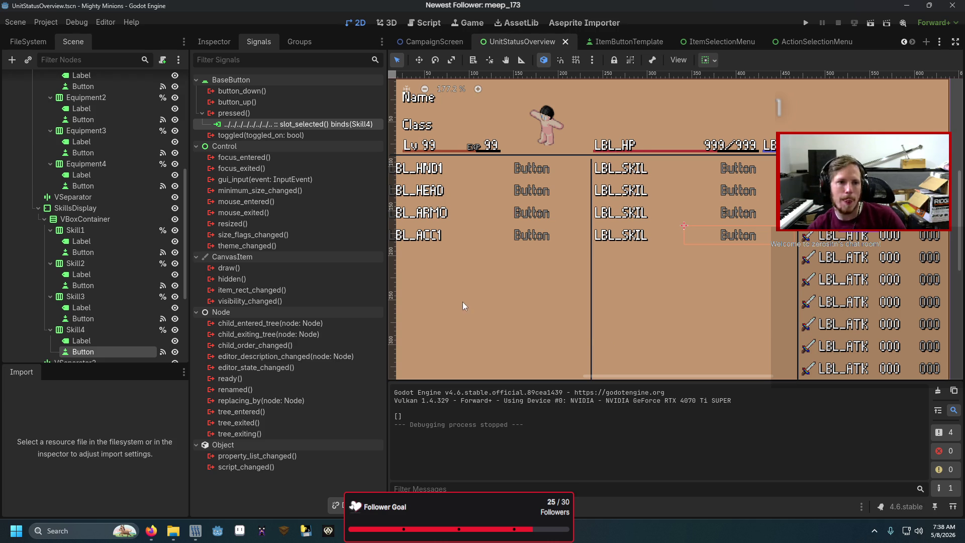
{"action": "scroll", "coordinate": [695, 268], "scroll_direction": "up", "scroll_amount": 1}
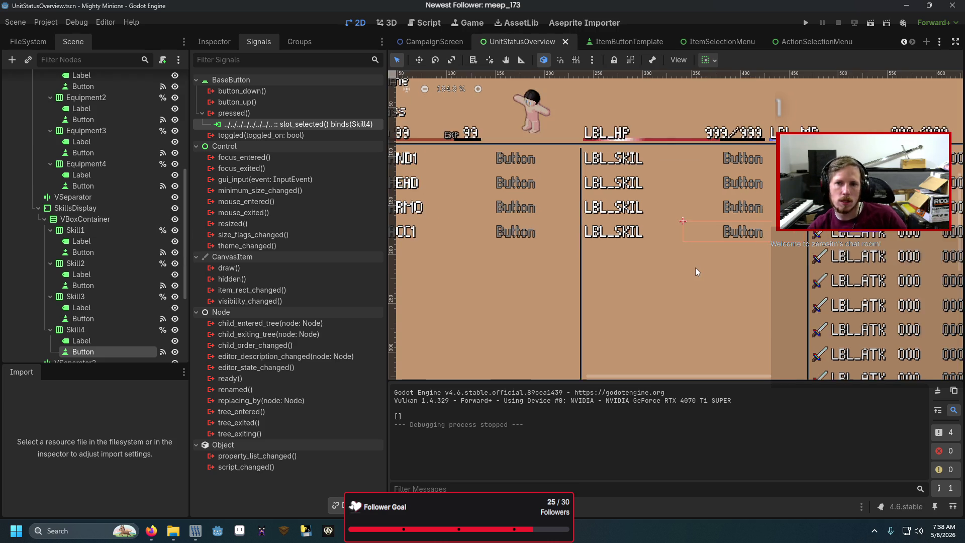
{"action": "scroll", "coordinate": [695, 267], "scroll_direction": "down", "scroll_amount": 4}
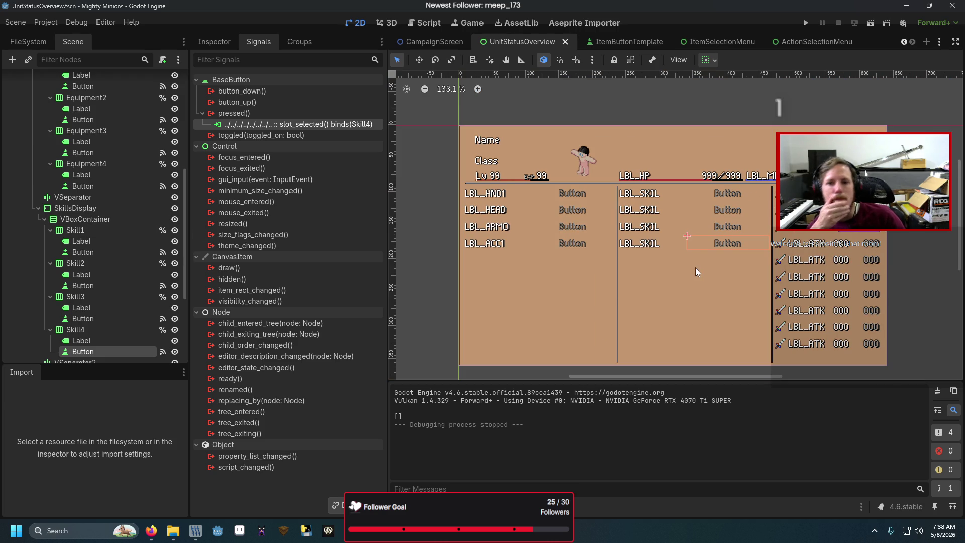
{"action": "key", "text": "F5"}
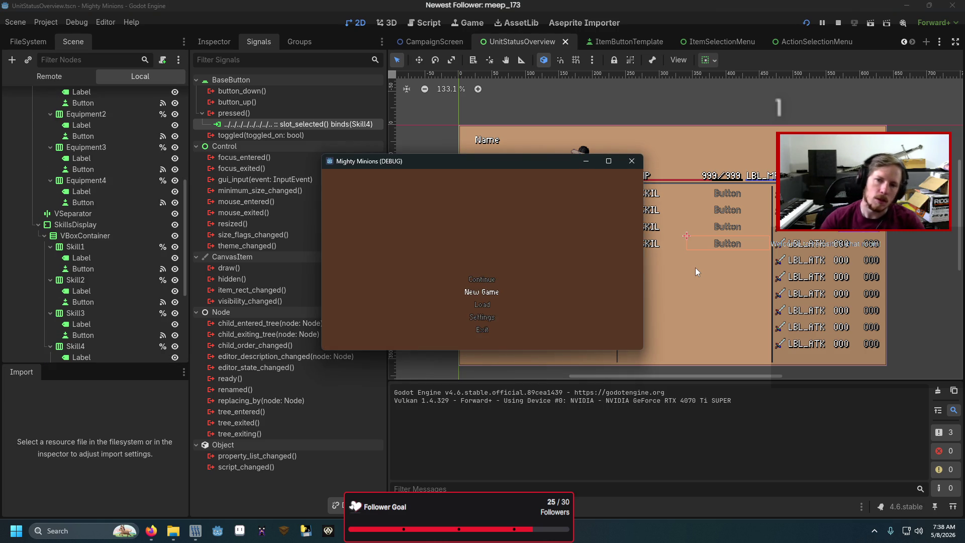
{"action": "key", "text": "F6"}
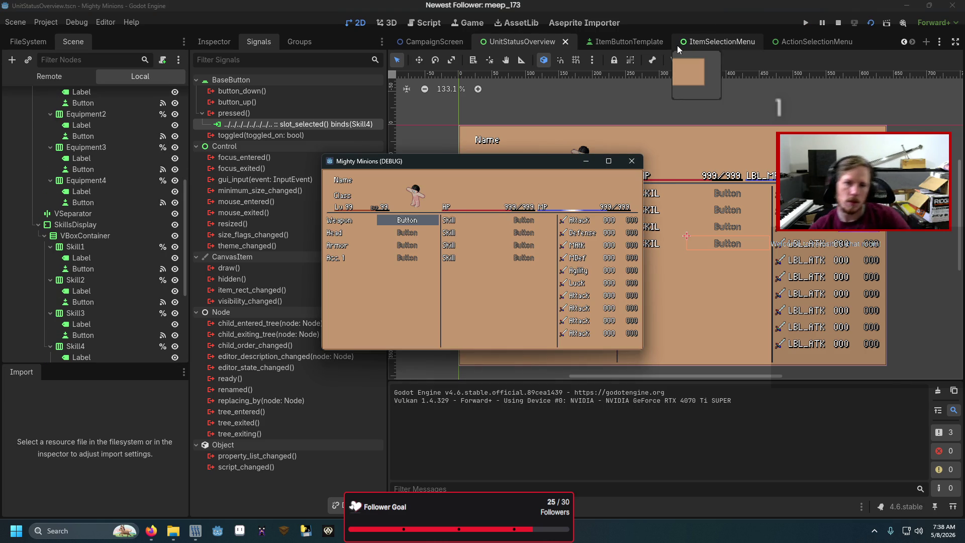
{"action": "key", "text": "Right"}
{"action": "key", "text": "Left"}
{"action": "key", "text": "Down"}
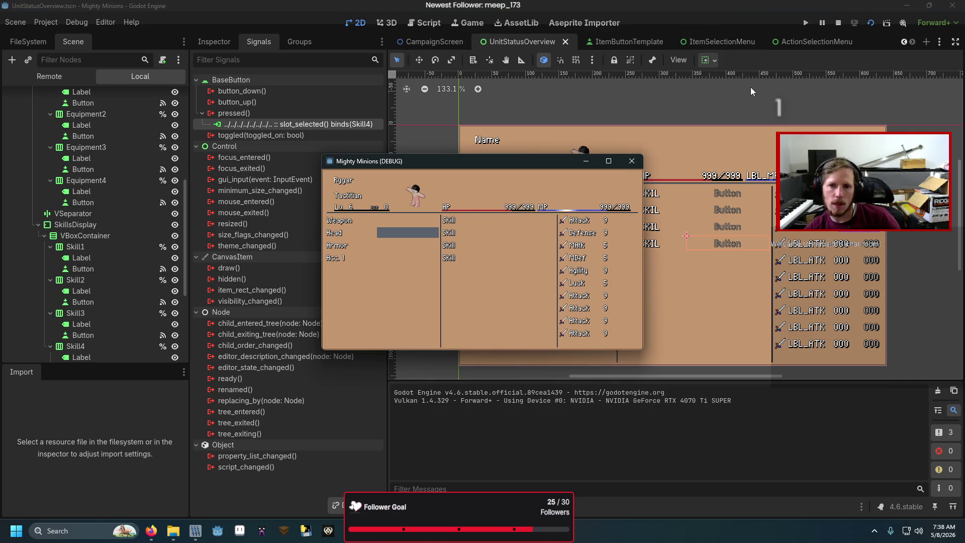
{"action": "key", "text": "F8"}
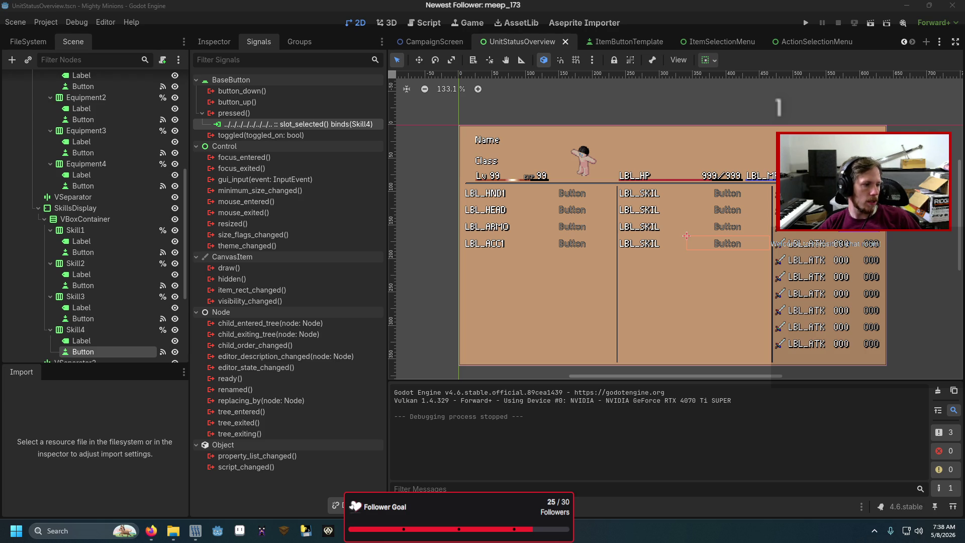
{"action": "left_click", "coordinate": [451, 227]}
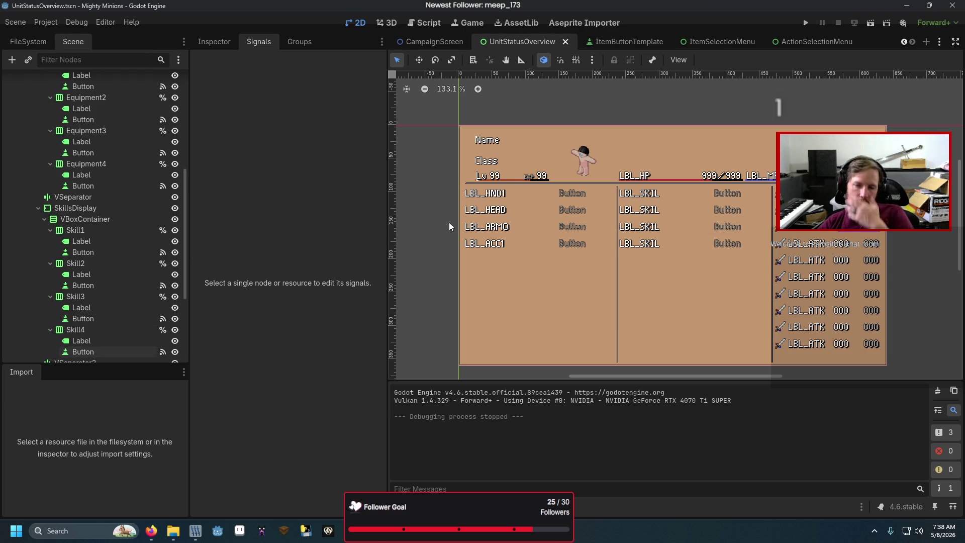
- Resize the editor panels, reset canvas zoom, and close the UnitStatusOverview and ItemButtonTemplate tabs
{"action": "left_click", "coordinate": [203, 40]}
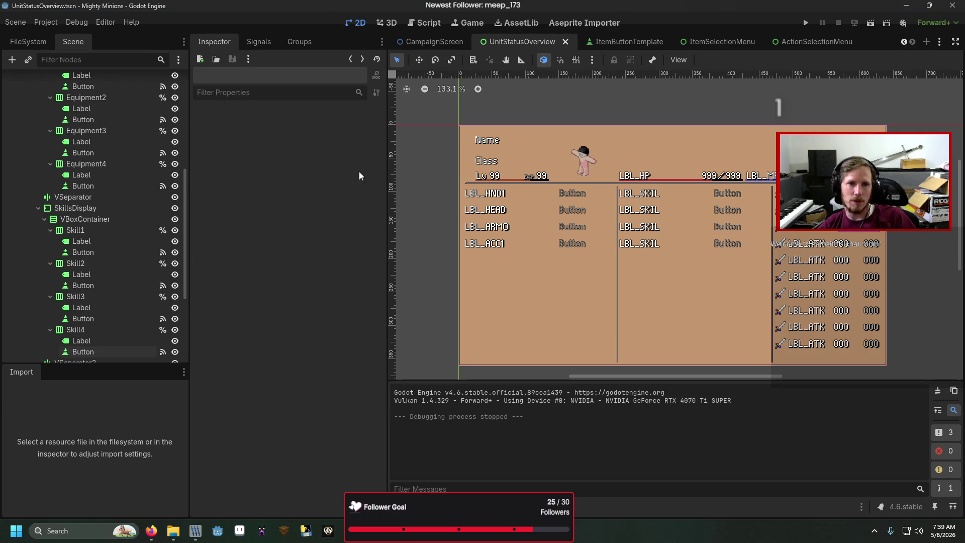
{"action": "left_click_drag", "start_coordinate": [187, 213], "coordinate": [175, 213]}
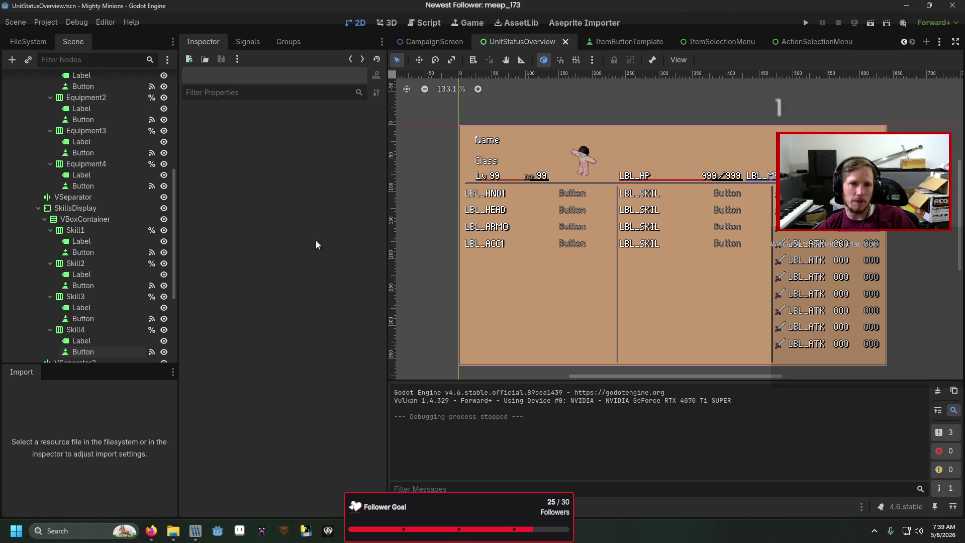
{"action": "left_click_drag", "start_coordinate": [382, 255], "coordinate": [312, 266]}
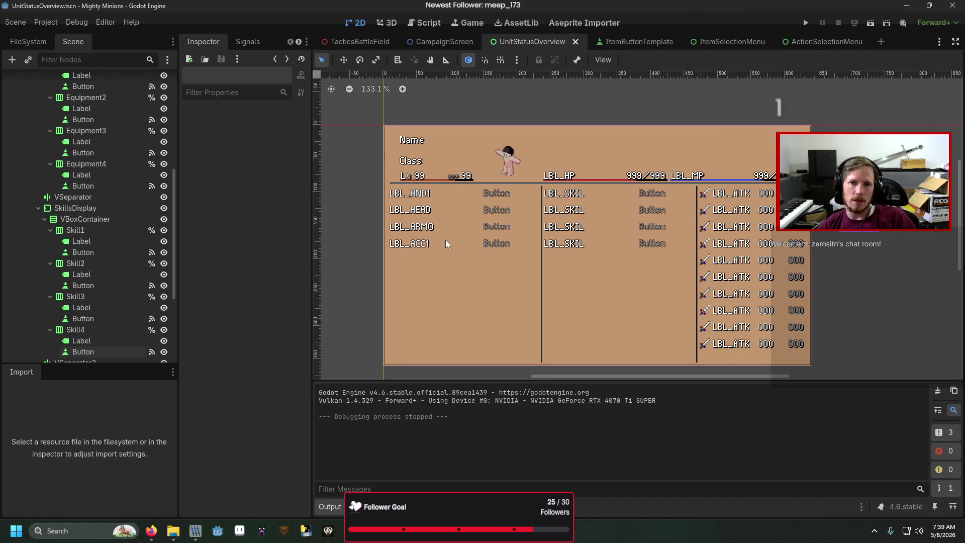
{"action": "key", "text": "1"}
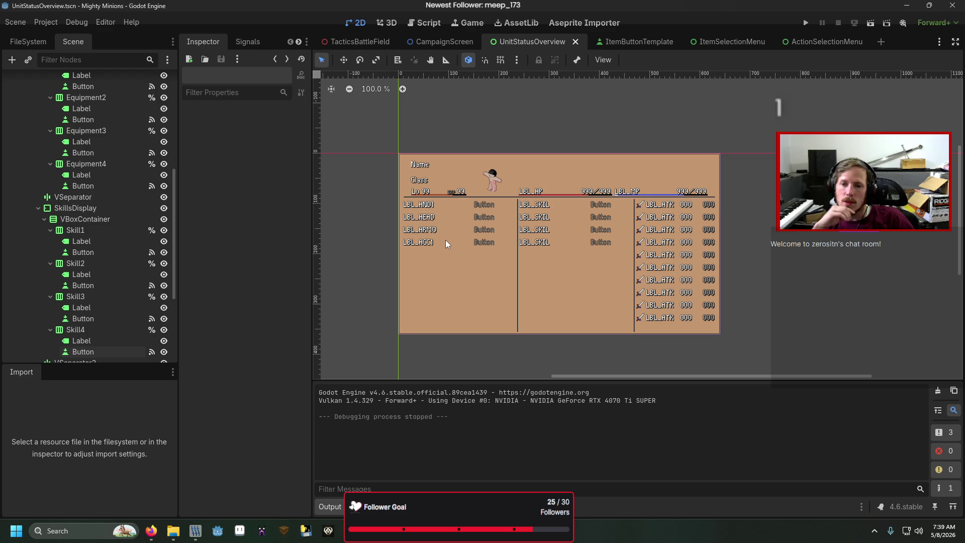
{"action": "left_click", "coordinate": [575, 42]}
{"action": "left_click", "coordinate": [578, 42]}
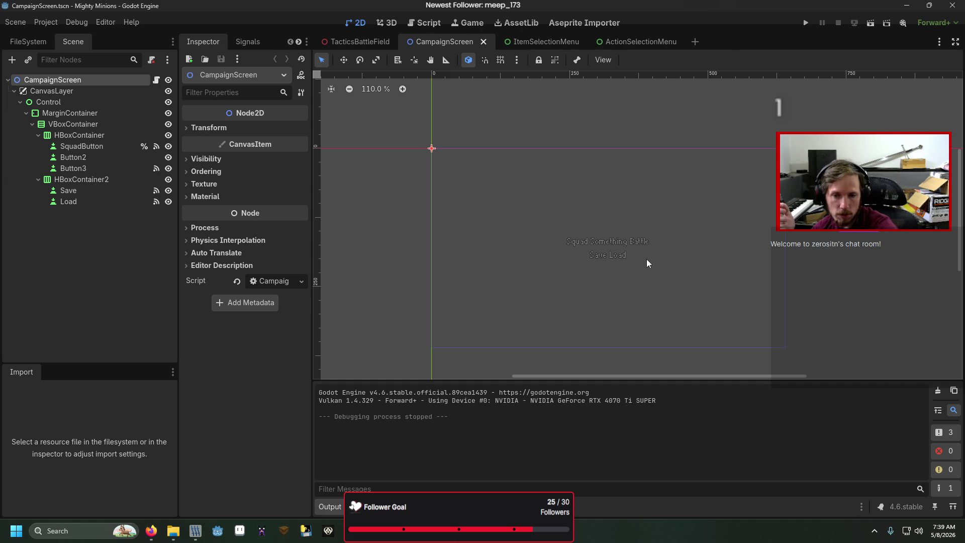
- Run the project, start a new game with player name Me, and begin a Battle
{"action": "key", "text": "F5"}
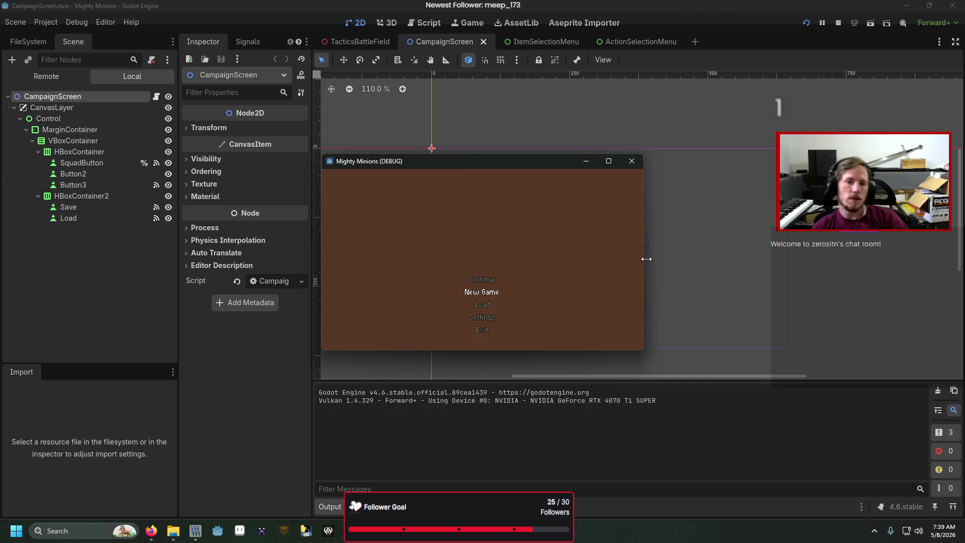
{"action": "key", "text": "Return"}
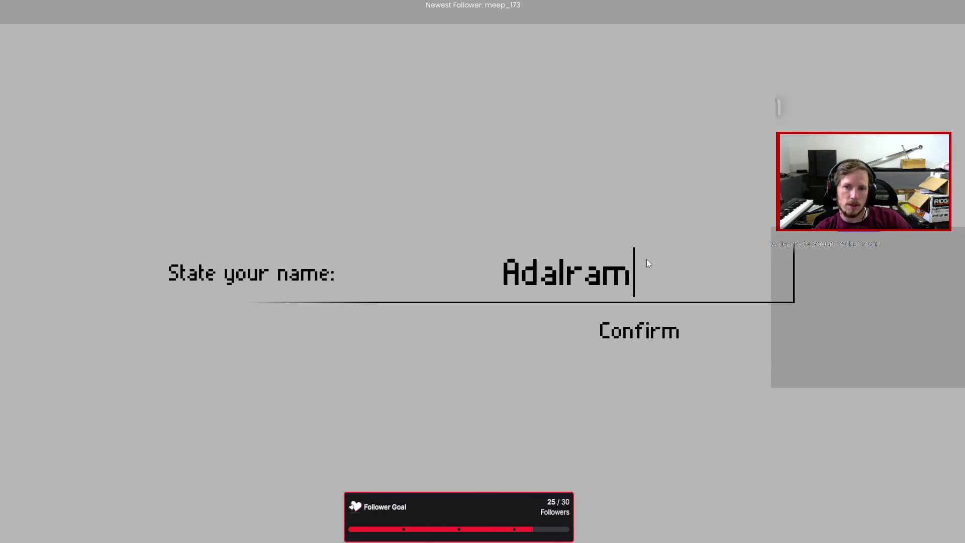
{"action": "type", "text": "s"}
{"action": "key", "text": "BackSpace"}
{"action": "key", "text": "BackSpace"}
{"action": "key", "text": "BackSpace"}
{"action": "key", "text": "BackSpace"}
{"action": "key", "text": "BackSpace"}
{"action": "type", "text": "Me"}
{"action": "key", "text": "Return"}
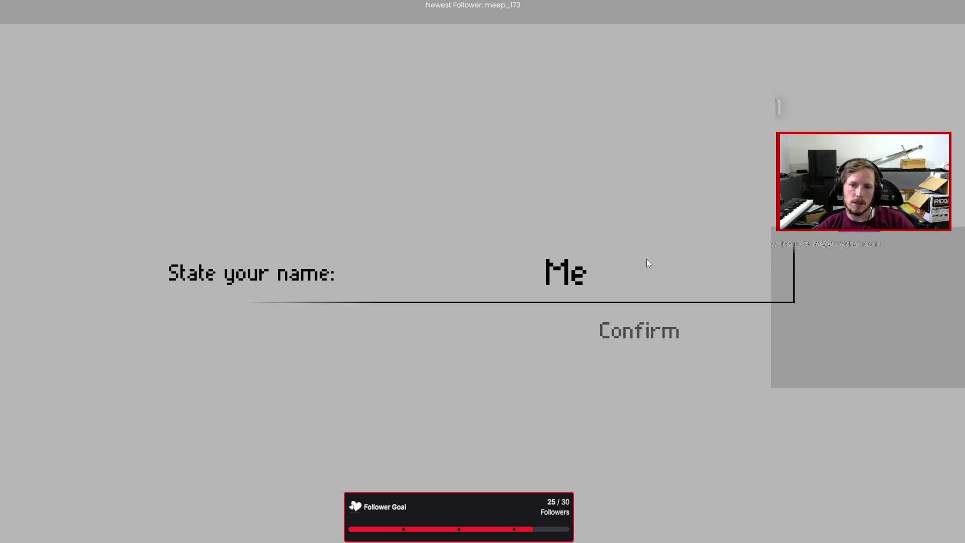
{"action": "key", "text": "Right"}
{"action": "key", "text": "Return"}
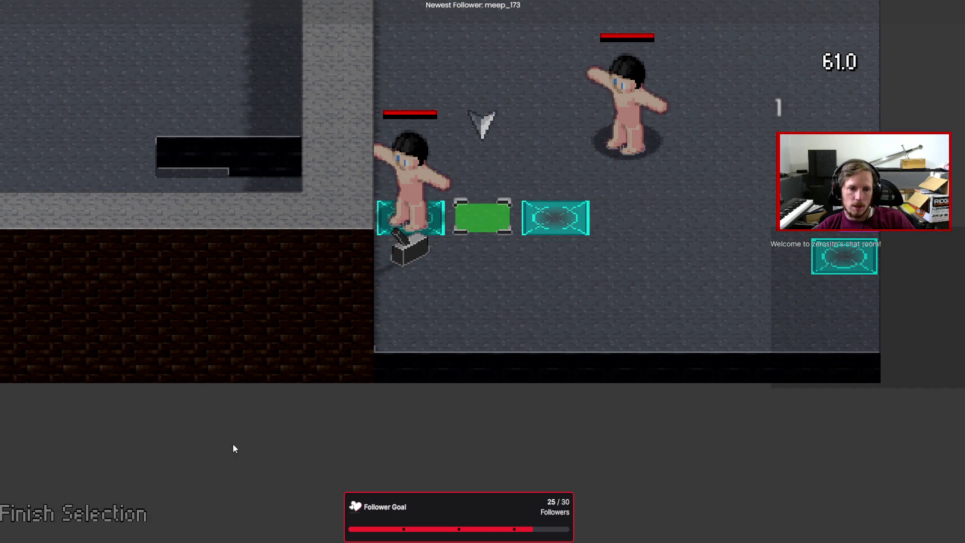
- Confirm the Soldier's starting position, move it, and target an enemy to strike
{"action": "key", "text": "Return"}
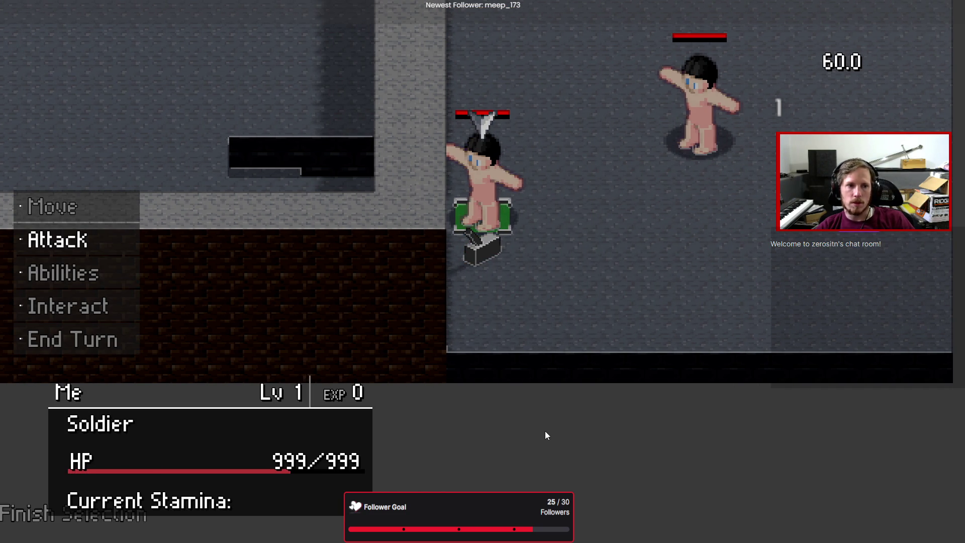
{"action": "key", "text": "Return"}
{"action": "key", "text": "Escape"}
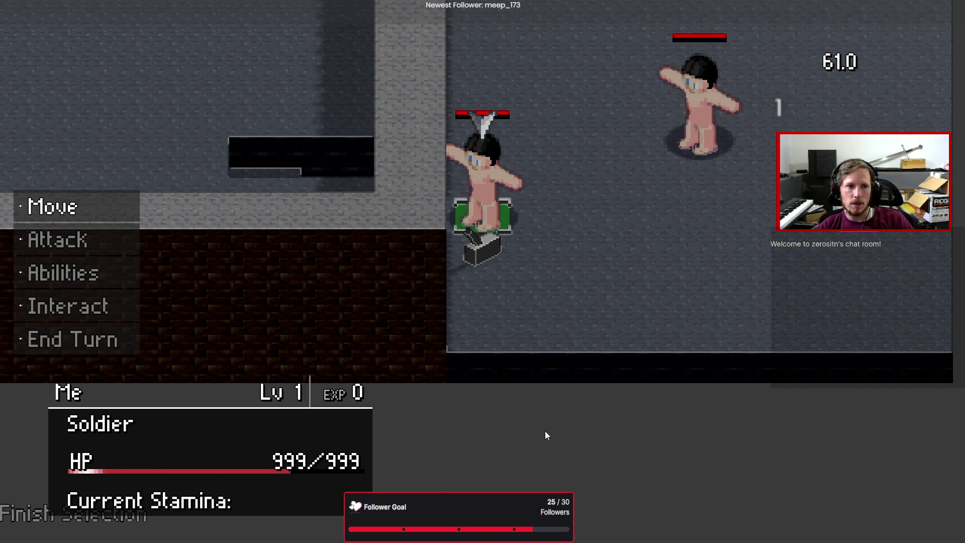
{"action": "key", "text": "Return"}
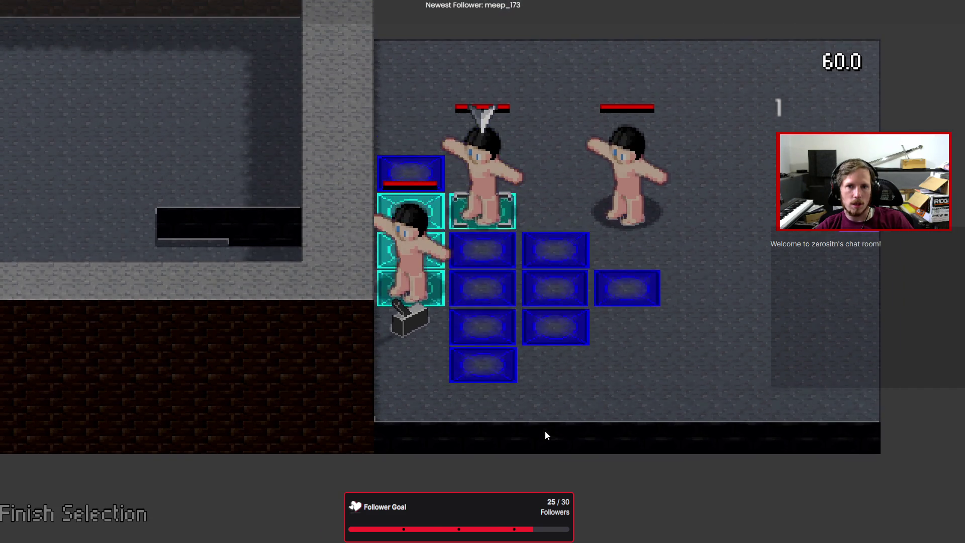
{"action": "key", "text": "Escape"}
{"action": "key", "text": "Down"}
{"action": "key", "text": "Down"}
{"action": "key", "text": "Return"}
{"action": "key", "text": "Return"}
{"action": "key", "text": "Return"}
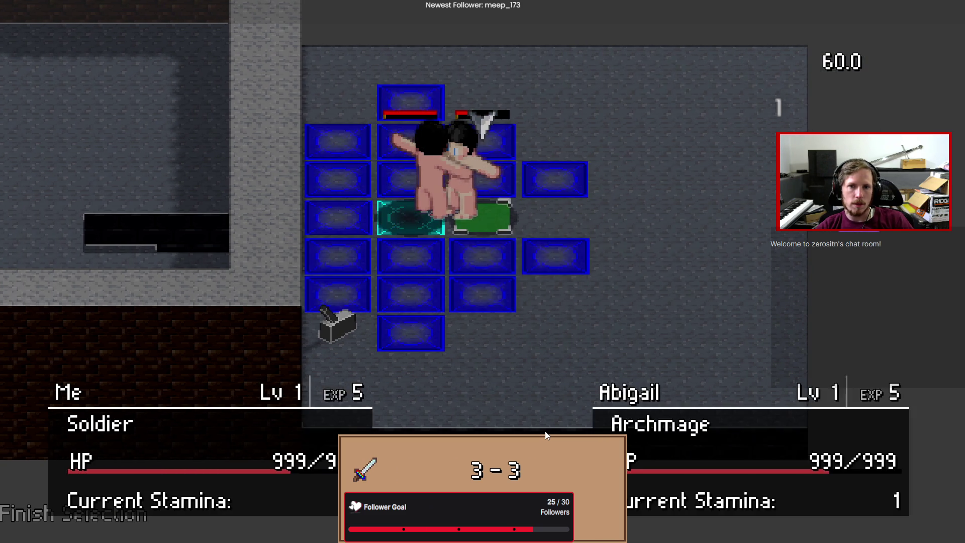
- Make further Strike attacks, repositioning the unit and striking the adjacent enemy
{"action": "key", "text": "Down"}
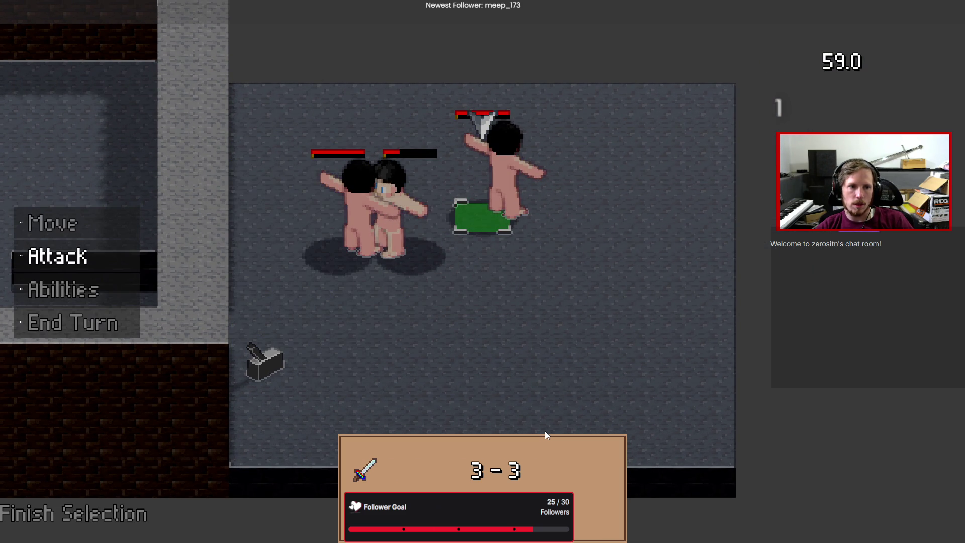
{"action": "key", "text": "Return"}
{"action": "key", "text": "Return"}
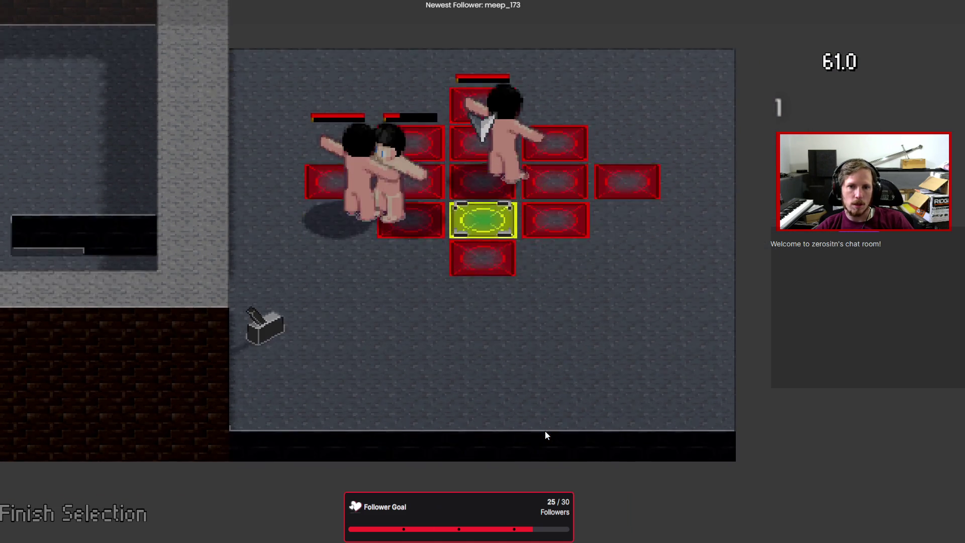
{"action": "key", "text": "Return"}
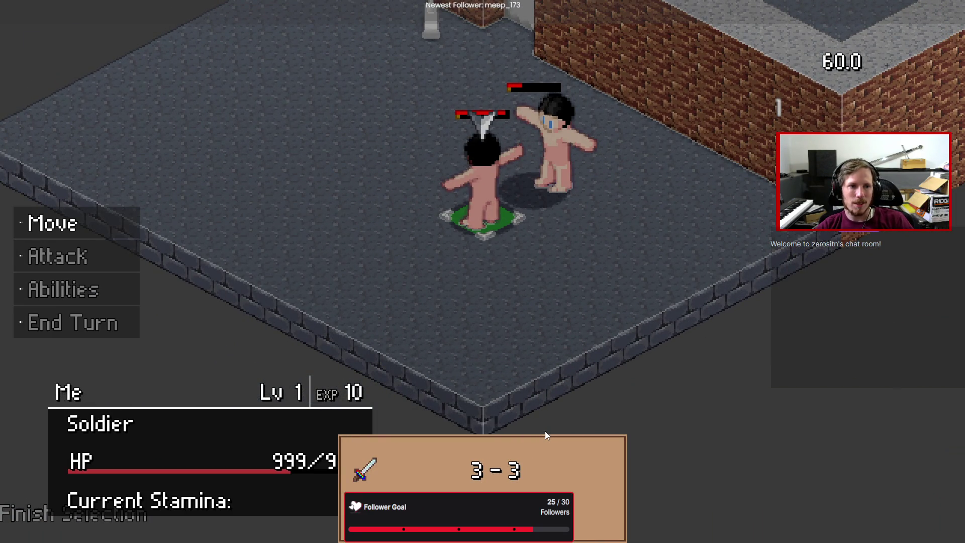
{"action": "key", "text": "Return"}
{"action": "key", "text": "Return"}
{"action": "key", "text": "Down"}
{"action": "key", "text": "Up"}
{"action": "key", "text": "Return"}
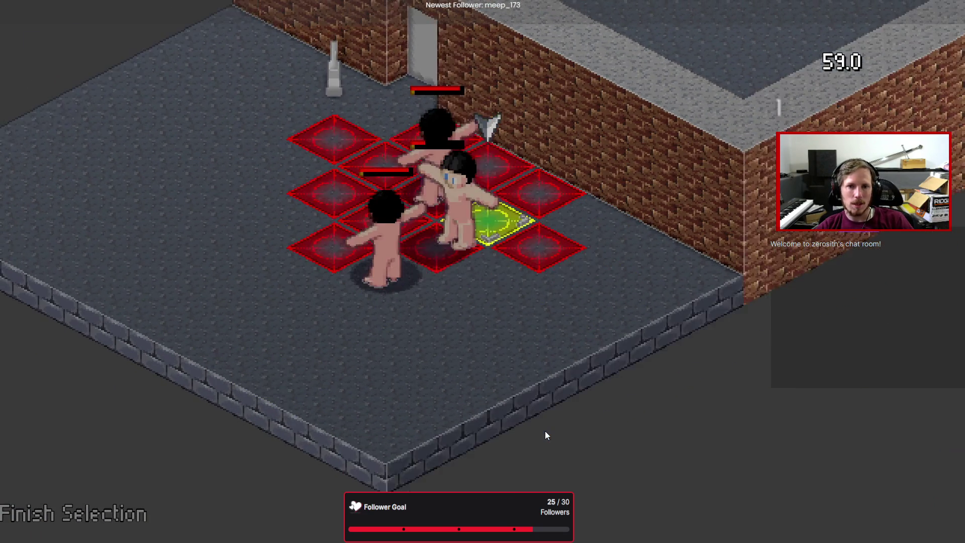
{"action": "key", "text": "Return"}
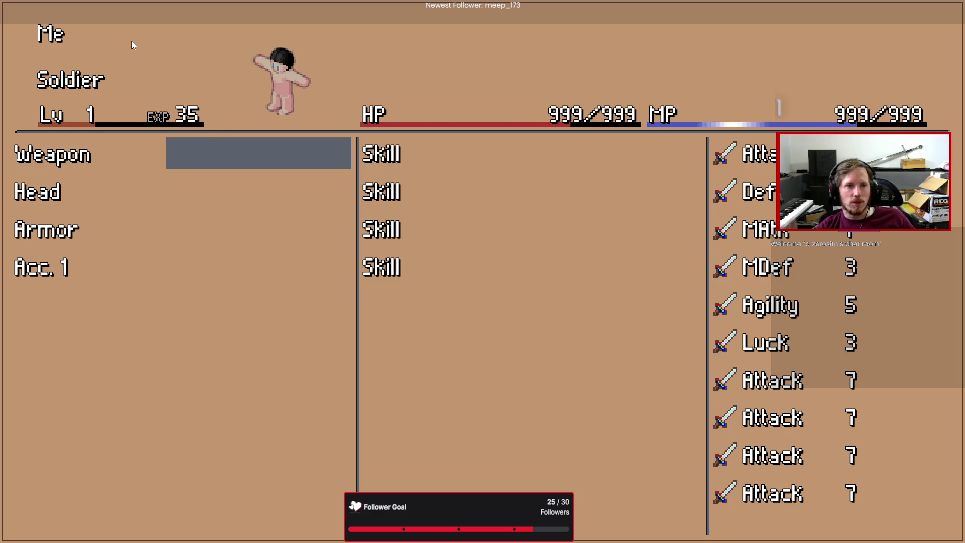
- Move through to the third skill slot in the status screen, then close the game with Alt+F4
{"action": "key", "text": "Right"}
{"action": "key", "text": "Down"}
{"action": "key", "text": "Down"}
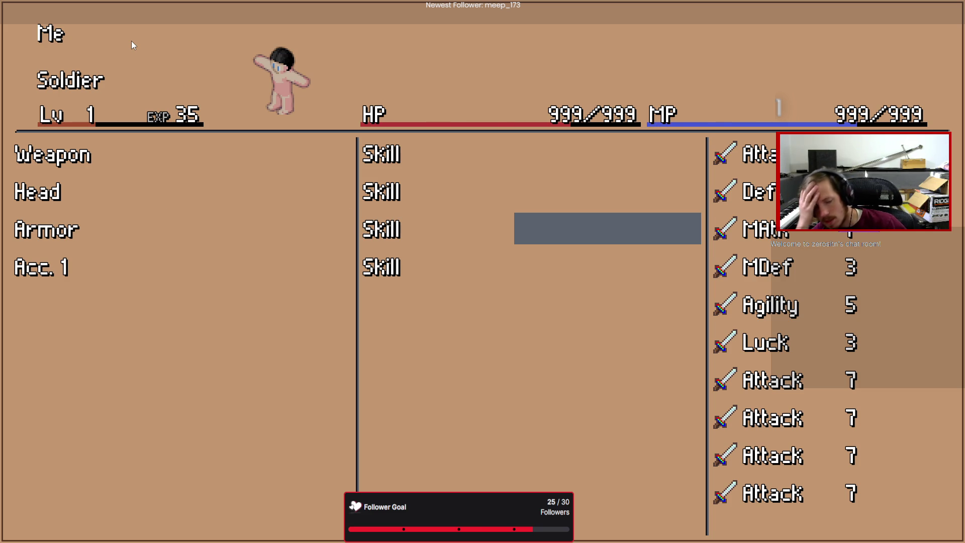
{"action": "key", "text": "alt+F4"}
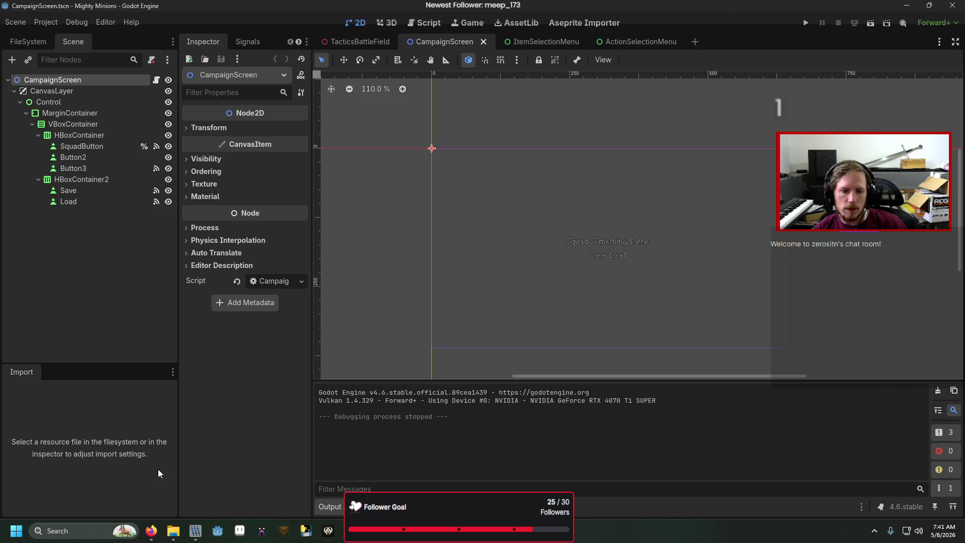
{"action": "left_click", "coordinate": [393, 531]}
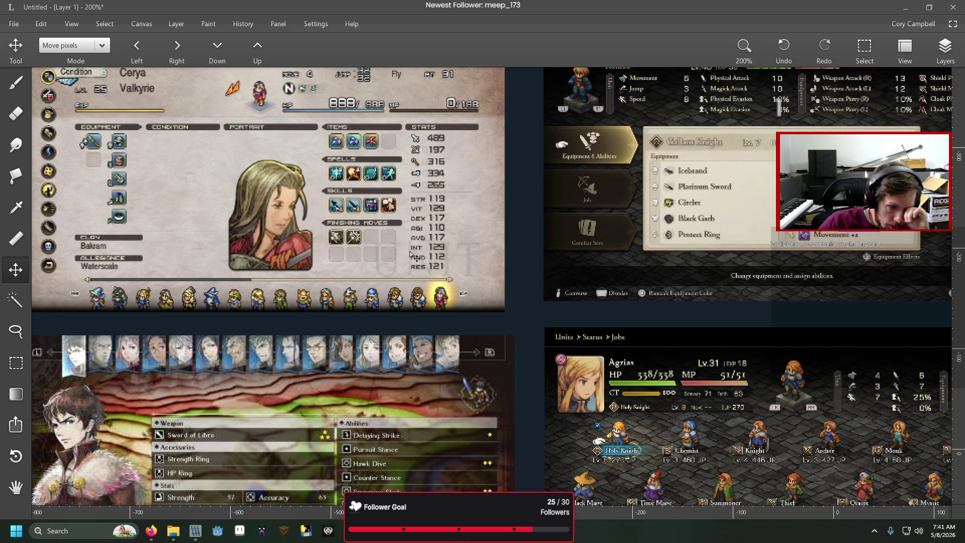
{"action": "scroll", "coordinate": [412, 254], "scroll_direction": "up", "scroll_amount": 2}
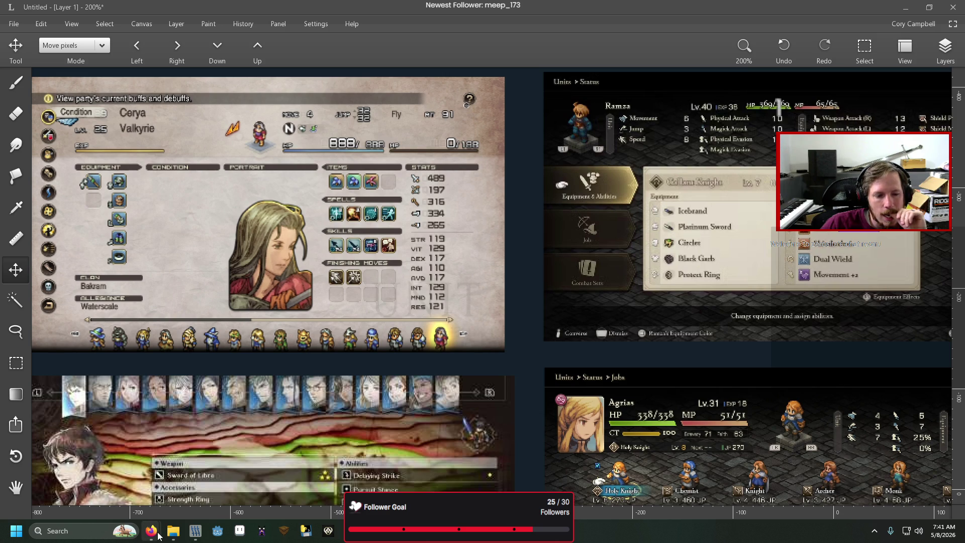
{"action": "mouse_move", "coordinate": [173, 531]}
{"action": "mouse_move", "coordinate": [218, 531]}
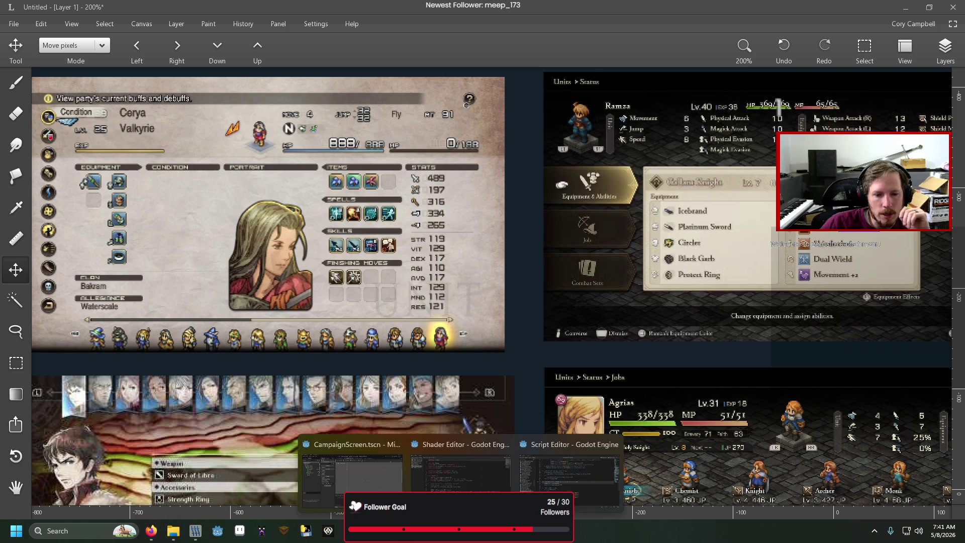
{"action": "left_click", "coordinate": [370, 481]}
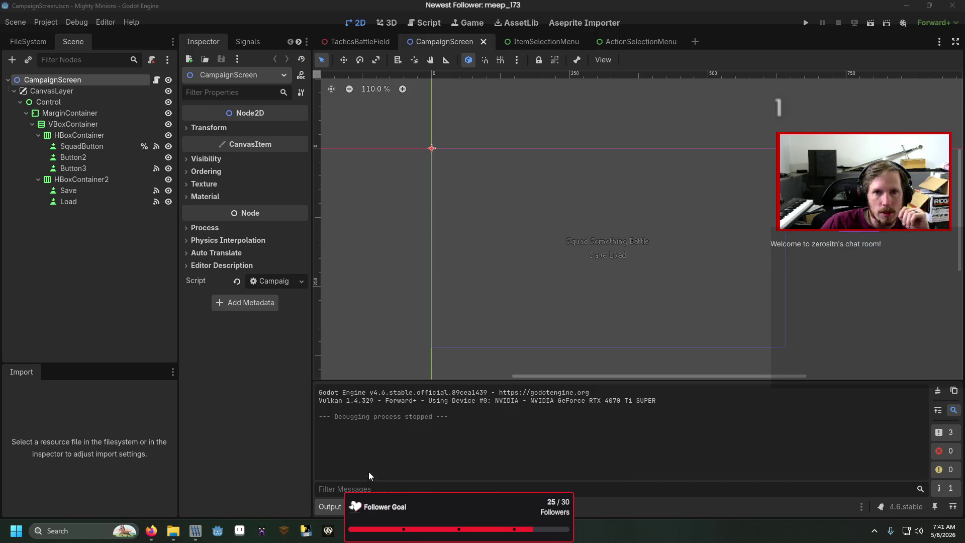
- Close the ItemSelectionMenu and ActionSelectionMenu scene tabs
{"action": "left_click", "coordinate": [558, 44]}
{"action": "left_click", "coordinate": [576, 41]}
{"action": "left_click", "coordinate": [584, 42]}
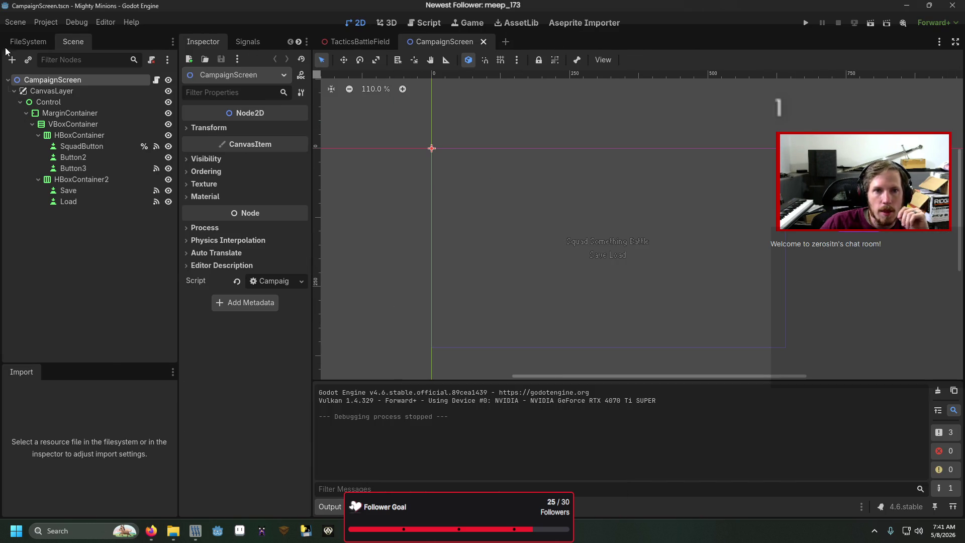
- Open UnitStatusOverview.tscn from the Scenes folder in the FileSystem dock
{"action": "left_click", "coordinate": [34, 45]}
{"action": "scroll", "coordinate": [60, 216], "scroll_direction": "down", "scroll_amount": 2}
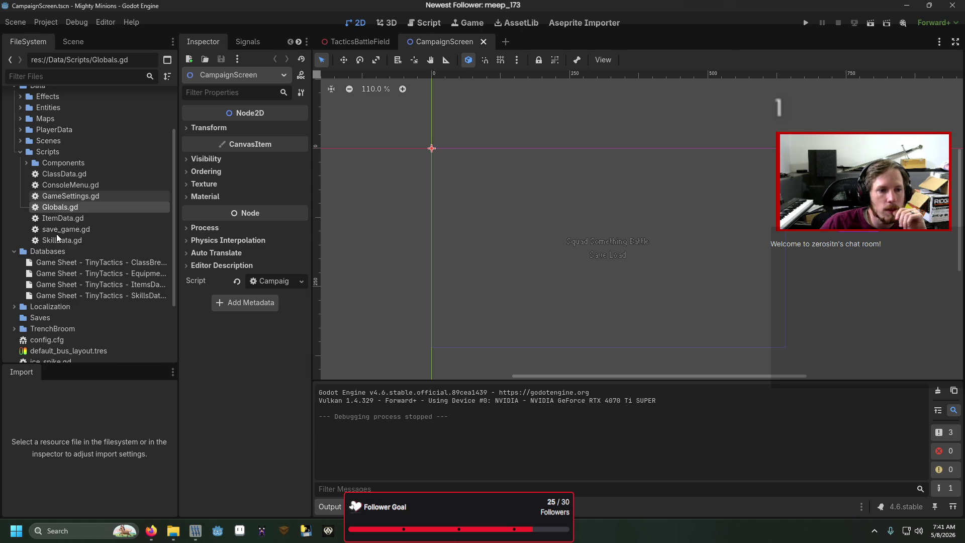
{"action": "scroll", "coordinate": [60, 216], "scroll_direction": "up", "scroll_amount": 2}
{"action": "left_click", "coordinate": [20, 218]}
{"action": "left_click", "coordinate": [22, 208]}
{"action": "left_click", "coordinate": [21, 207]}
{"action": "scroll", "coordinate": [70, 206], "scroll_direction": "down", "scroll_amount": 2}
{"action": "double_click", "coordinate": [70, 206]}
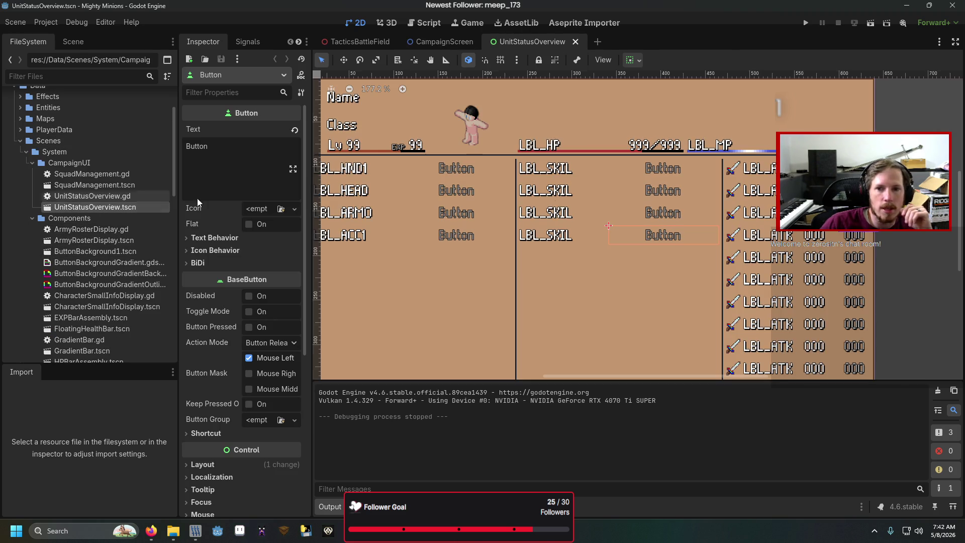
- Open the StatDisplay scene from UnitStatusOverview's node tree for editing
{"action": "left_click", "coordinate": [768, 170]}
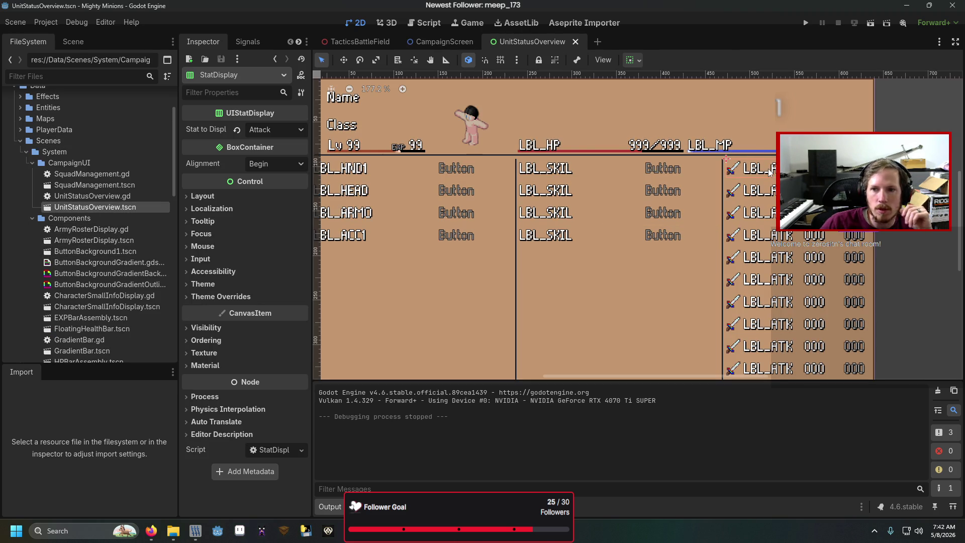
{"action": "left_click", "coordinate": [73, 42]}
{"action": "left_click", "coordinate": [139, 252]}
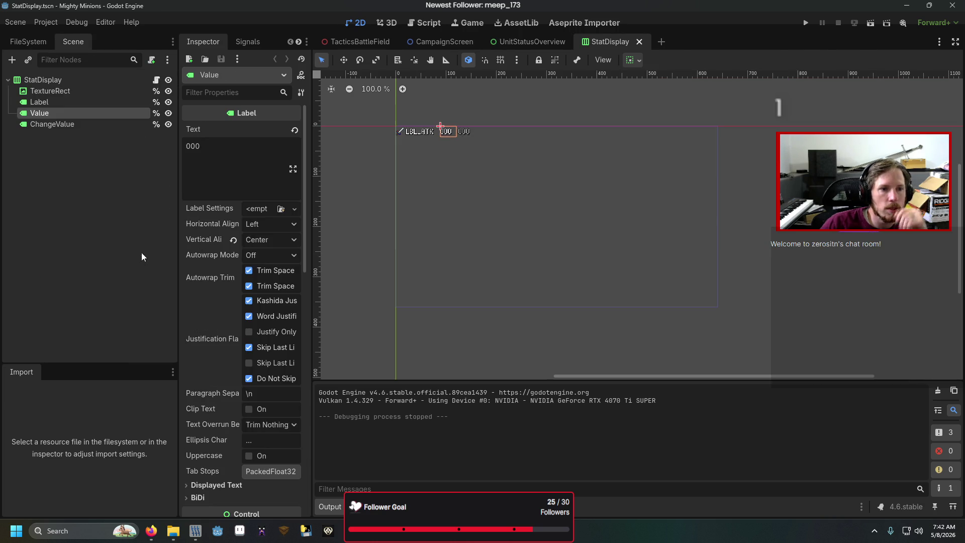
- Select the LBL_ATK Label node and expand its Theme Overrides font settings
{"action": "left_click", "coordinate": [75, 103]}
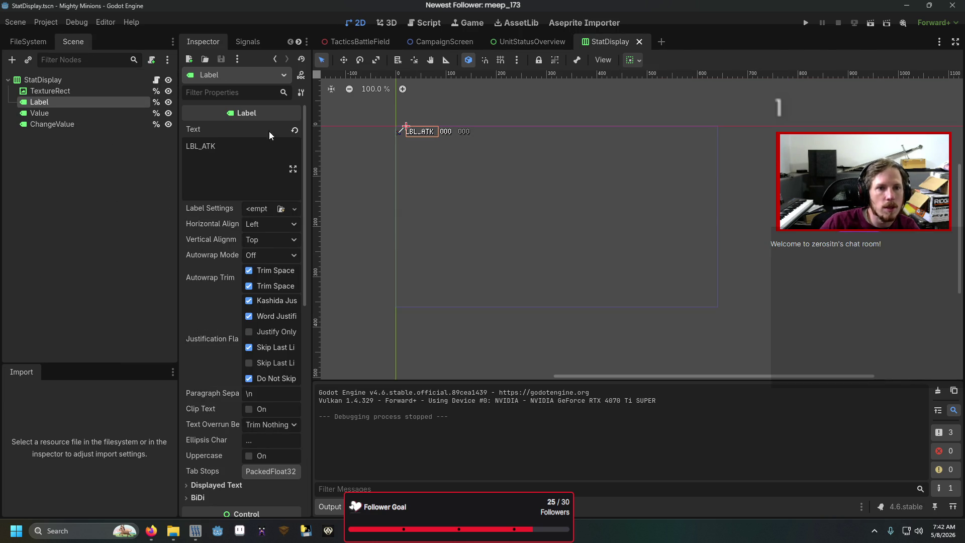
{"action": "scroll", "coordinate": [246, 280], "scroll_direction": "down", "scroll_amount": 6}
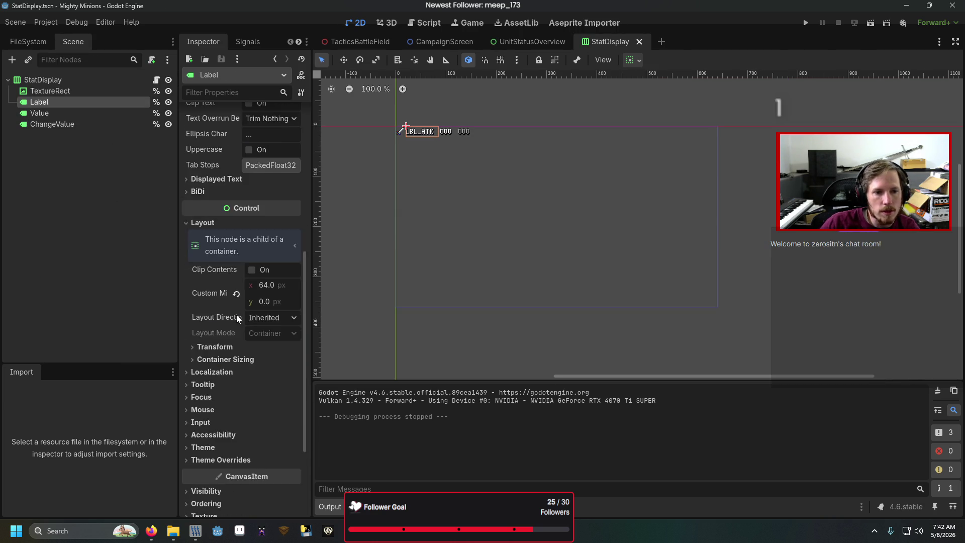
{"action": "scroll", "coordinate": [238, 319], "scroll_direction": "up", "scroll_amount": 4}
{"action": "scroll", "coordinate": [237, 318], "scroll_direction": "down", "scroll_amount": 6}
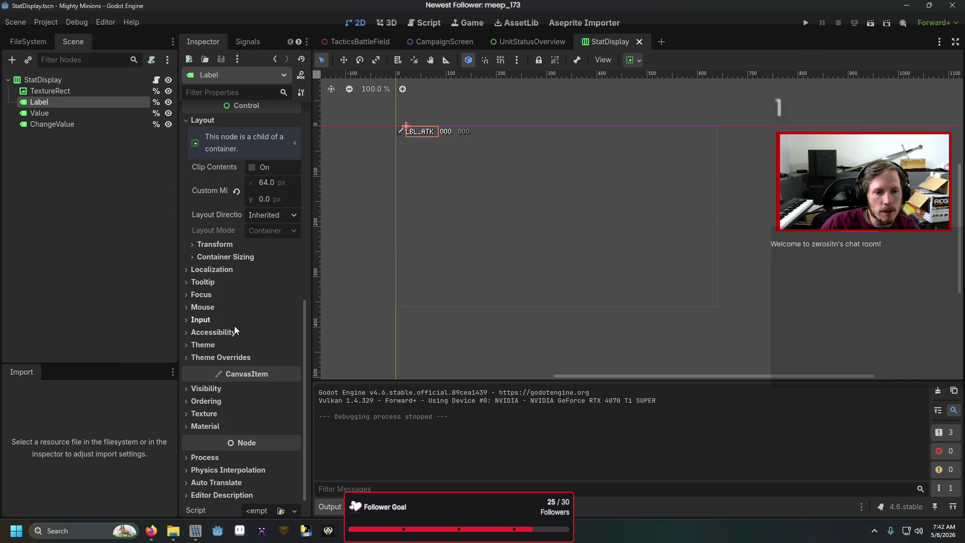
{"action": "left_click", "coordinate": [226, 347]}
{"action": "left_click", "coordinate": [226, 347]}
{"action": "left_click", "coordinate": [225, 357]}
{"action": "left_click", "coordinate": [213, 394]}
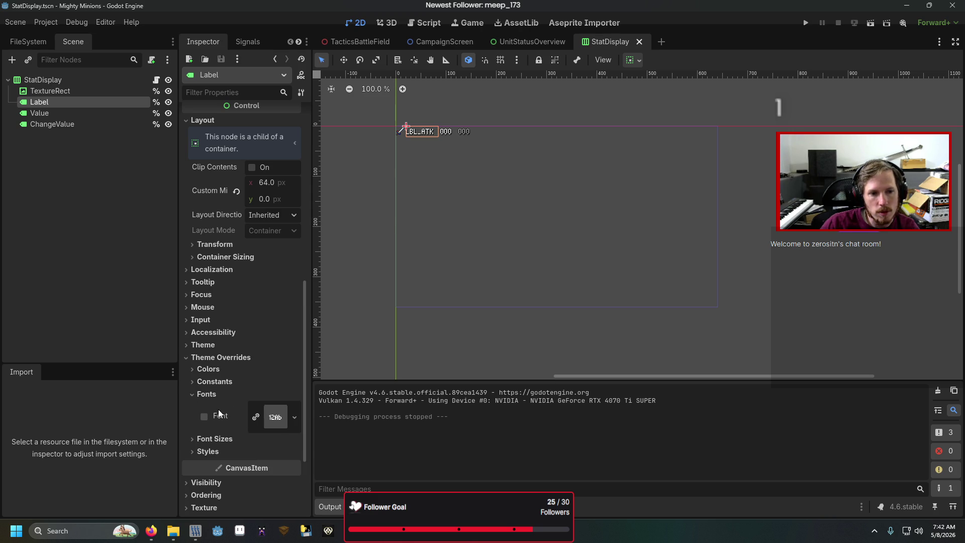
{"action": "left_click", "coordinate": [204, 395]}
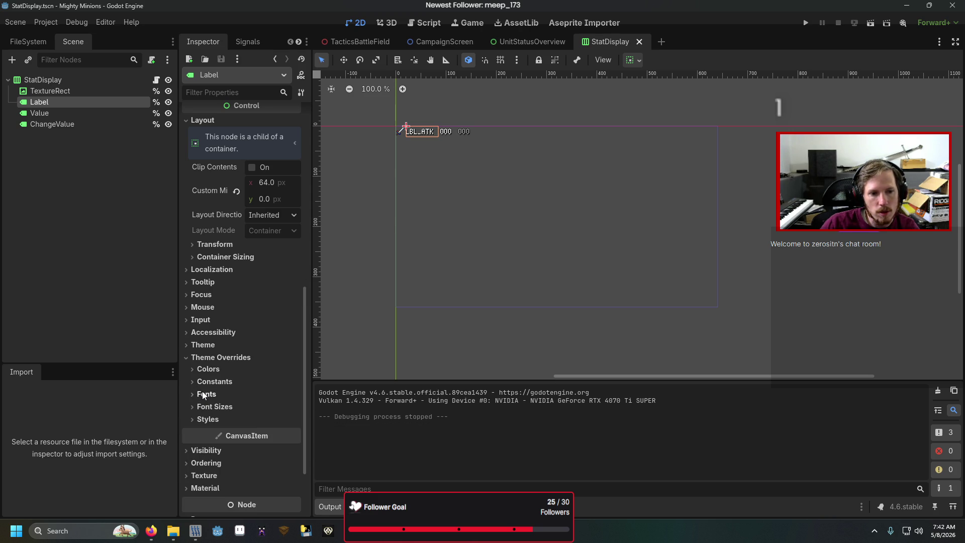
{"action": "left_click", "coordinate": [206, 395]}
- Enable the Label's font size override and set it to 16
{"action": "left_click", "coordinate": [206, 395]}
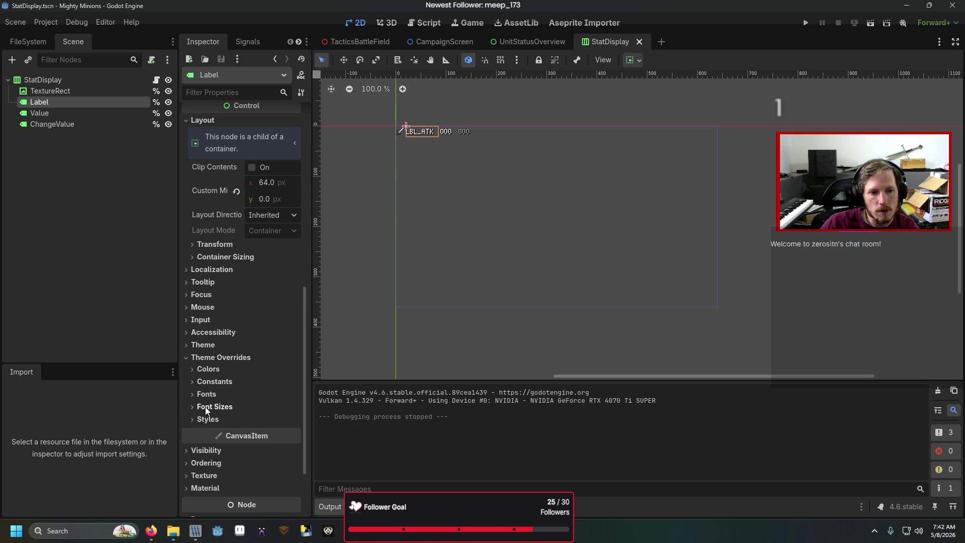
{"action": "left_click", "coordinate": [211, 406]}
{"action": "left_click", "coordinate": [205, 420]}
{"action": "left_click", "coordinate": [263, 422]}
{"action": "scroll", "coordinate": [404, 155], "scroll_direction": "up", "scroll_amount": 3}
{"action": "left_click_drag", "start_coordinate": [404, 156], "coordinate": [408, 258]}
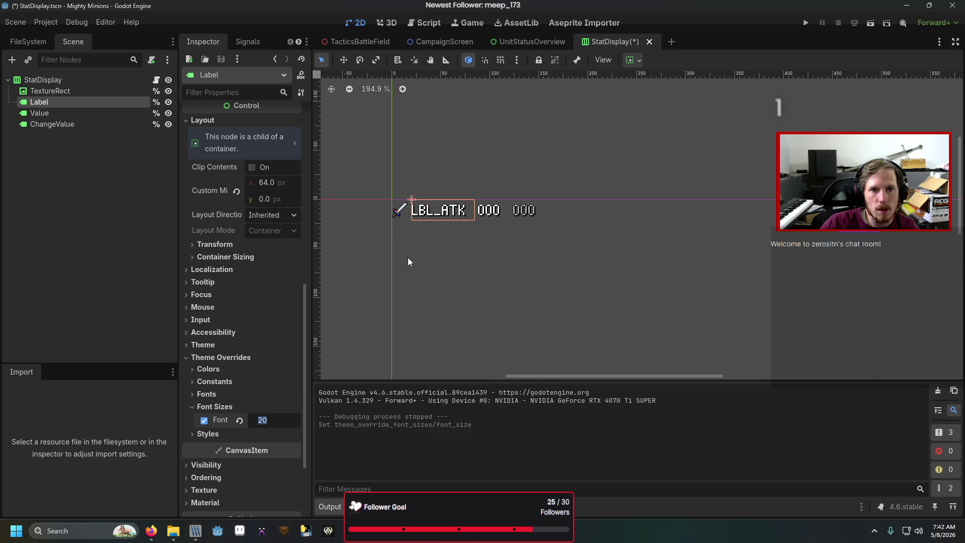
{"action": "type", "text": "16"}
{"action": "key", "text": "Return"}
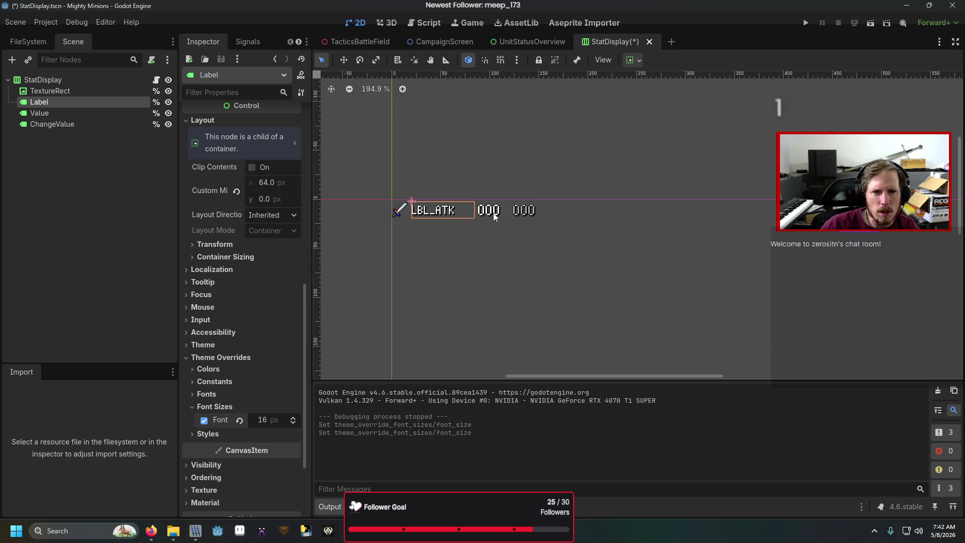
- Set the Value node's font size override to 16
{"action": "left_click", "coordinate": [478, 219]}
{"action": "scroll", "coordinate": [210, 351], "scroll_direction": "down", "scroll_amount": 10}
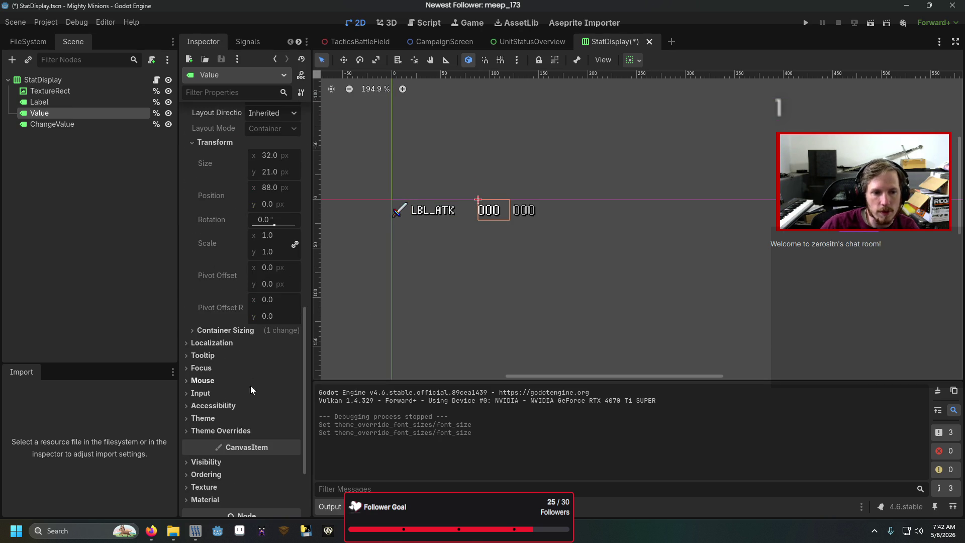
{"action": "left_click", "coordinate": [235, 427]}
{"action": "left_click", "coordinate": [234, 482]}
{"action": "left_click", "coordinate": [261, 494]}
{"action": "type", "text": "16"}
{"action": "key", "text": "Return"}
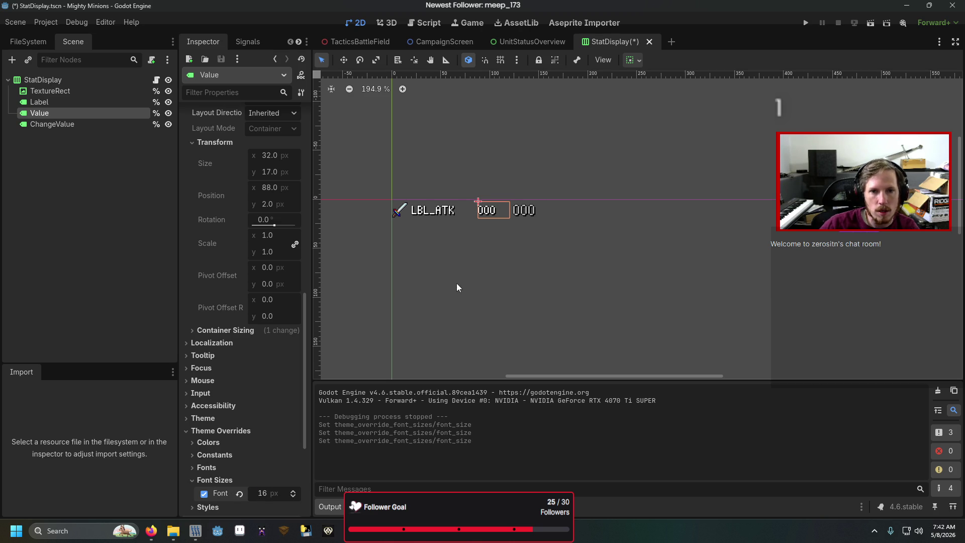
- Set the ChangeValue node's font size override to 16
{"action": "left_click", "coordinate": [526, 214]}
{"action": "scroll", "coordinate": [245, 383], "scroll_direction": "down", "scroll_amount": 15}
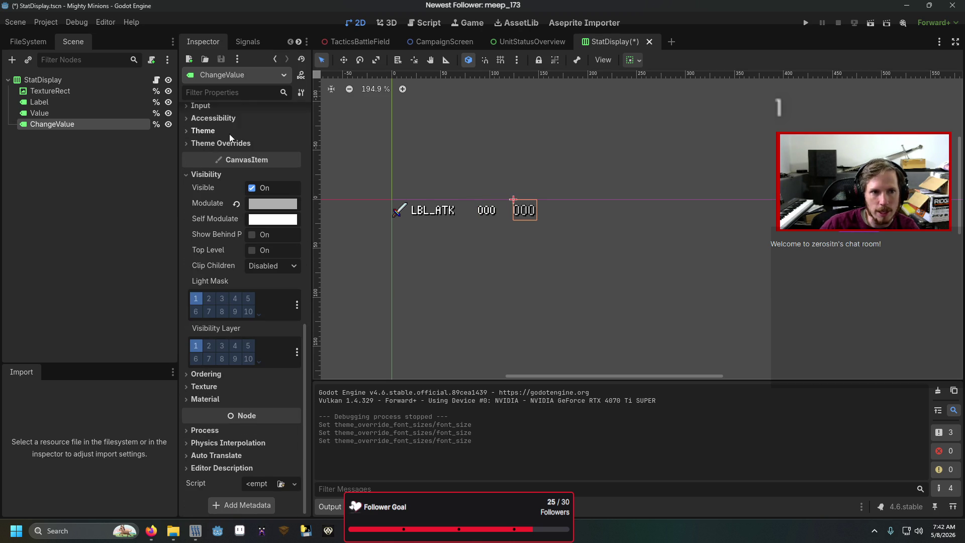
{"action": "left_click", "coordinate": [232, 144]}
{"action": "left_click", "coordinate": [228, 193]}
{"action": "left_click", "coordinate": [268, 206]}
{"action": "key", "text": "Return"}
- Save the StatDisplay scene and return to the UnitStatusOverview scene
{"action": "key", "text": "ctrl+s"}
{"action": "left_click", "coordinate": [487, 41]}
{"action": "scroll", "coordinate": [778, 237], "scroll_direction": "down", "scroll_amount": 2}
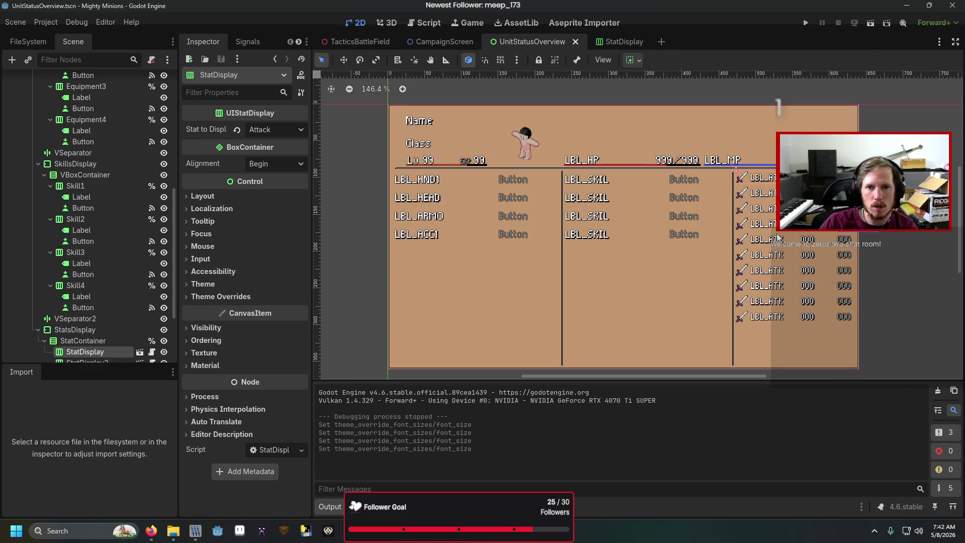
{"action": "key", "text": "F6"}
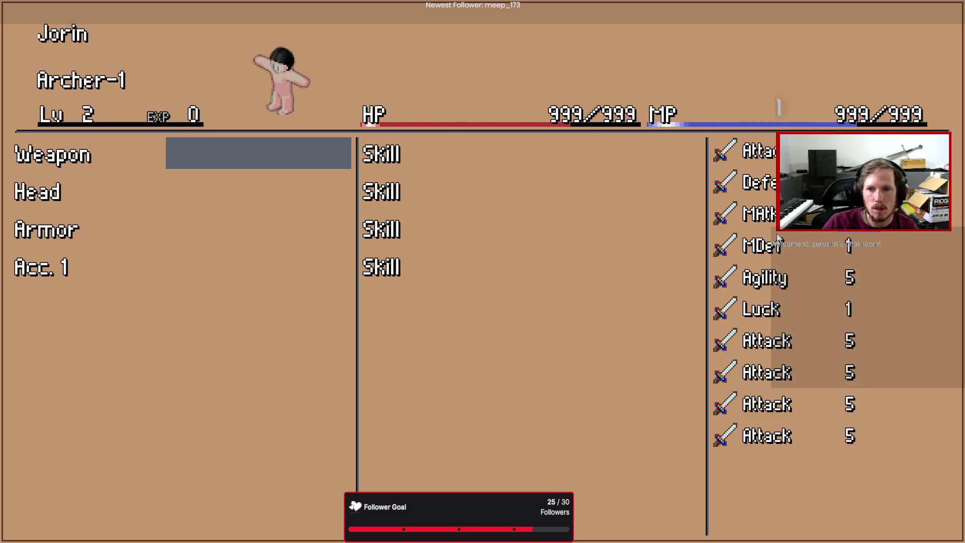
{"action": "key", "text": "Right"}
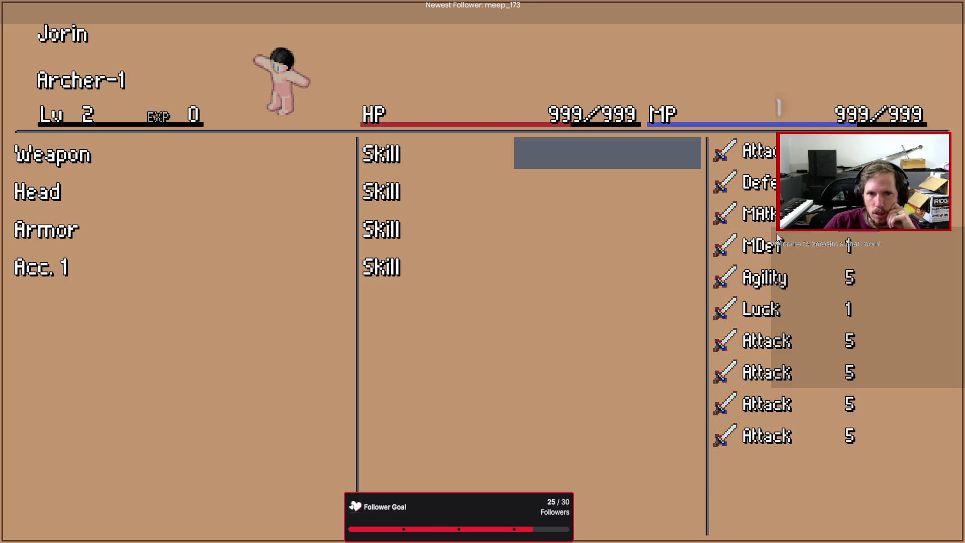
{"action": "key", "text": "alt+F4"}
{"action": "key", "text": "F6"}
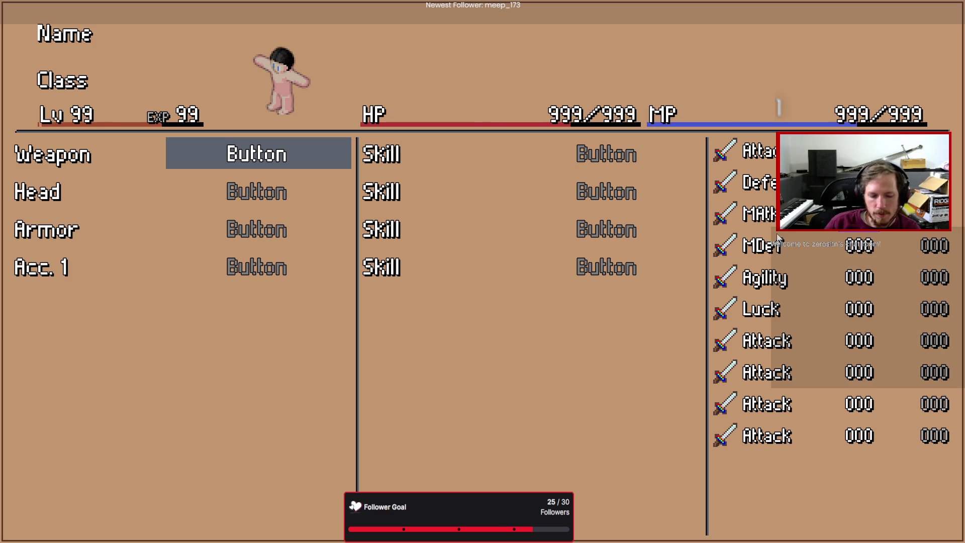
{"action": "key", "text": "F8"}
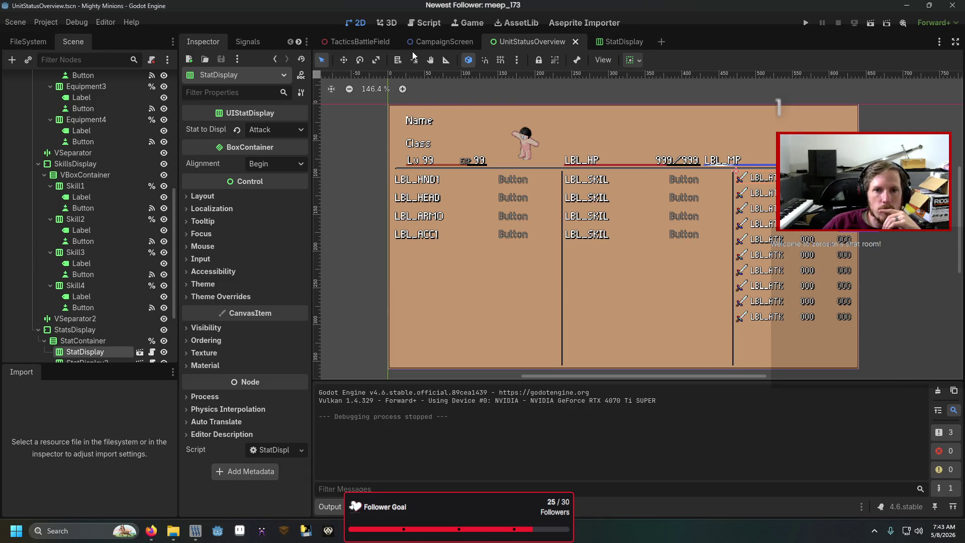
- Open UnitOverviewWidget from TacticsBattleField and copy its ColorRect background node
{"action": "left_click", "coordinate": [362, 45]}
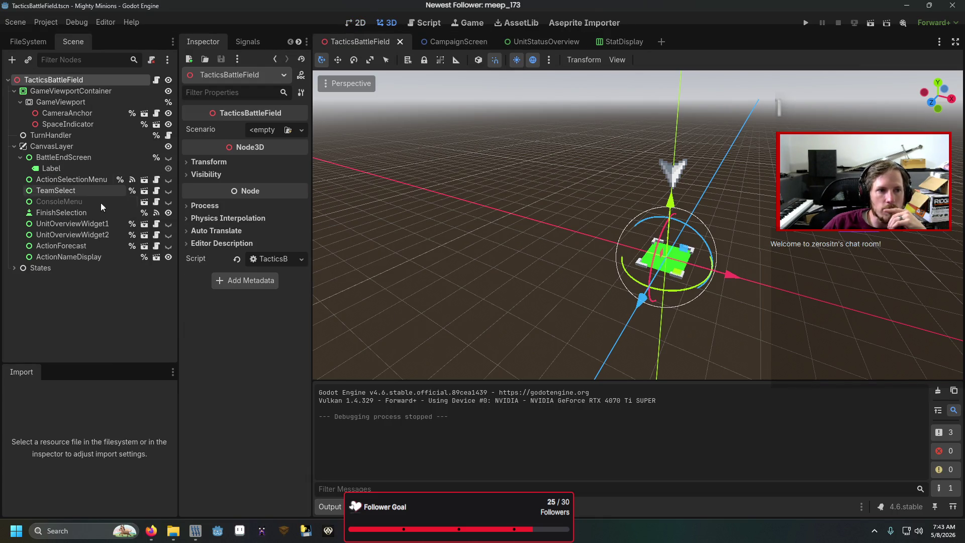
{"action": "left_click", "coordinate": [144, 225]}
{"action": "left_click", "coordinate": [438, 228]}
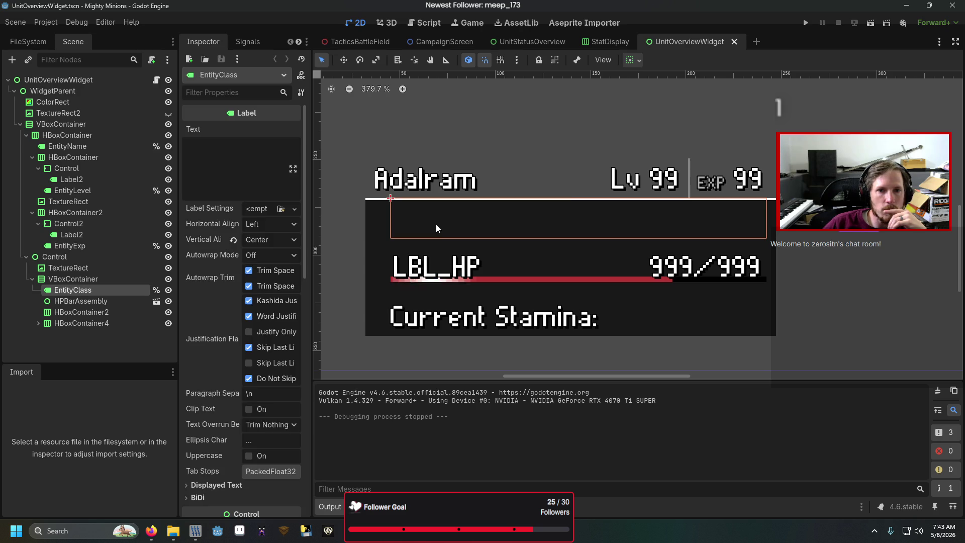
{"action": "left_click", "coordinate": [376, 253]}
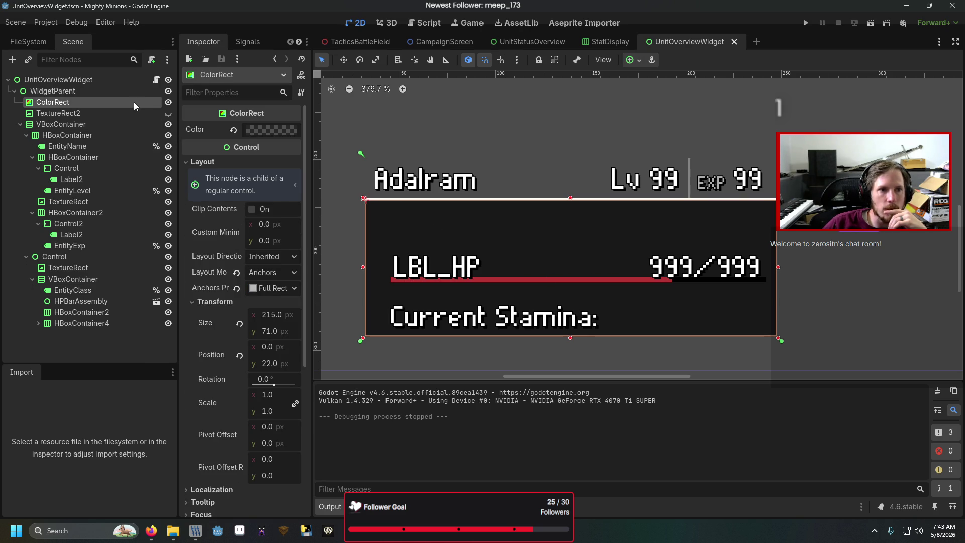
{"action": "right_click", "coordinate": [131, 103]}
{"action": "left_click", "coordinate": [165, 161]}
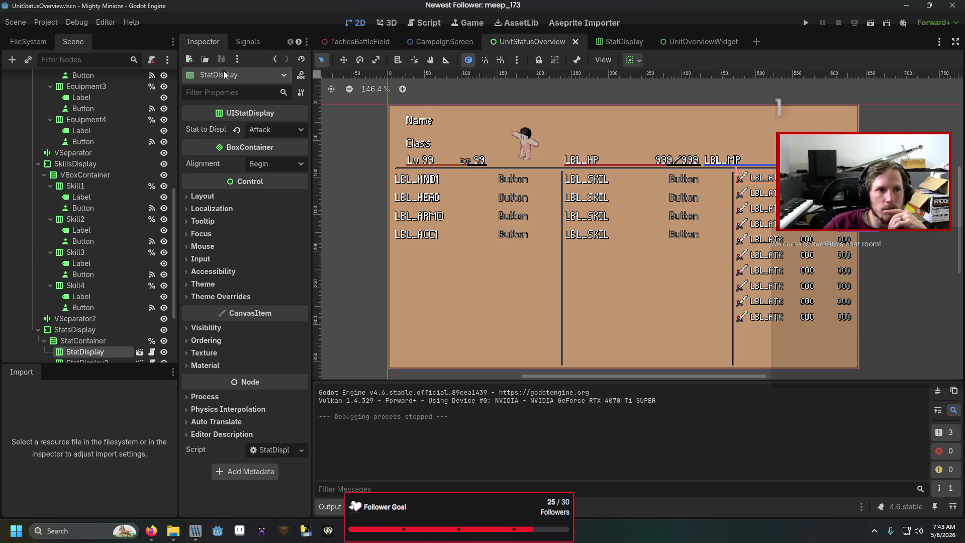
- Back in UnitStatusOverview, select the root node and bring up its context menu
{"action": "left_click", "coordinate": [531, 41]}
{"action": "scroll", "coordinate": [81, 121], "scroll_direction": "up", "scroll_amount": 5}
{"action": "left_click", "coordinate": [57, 80]}
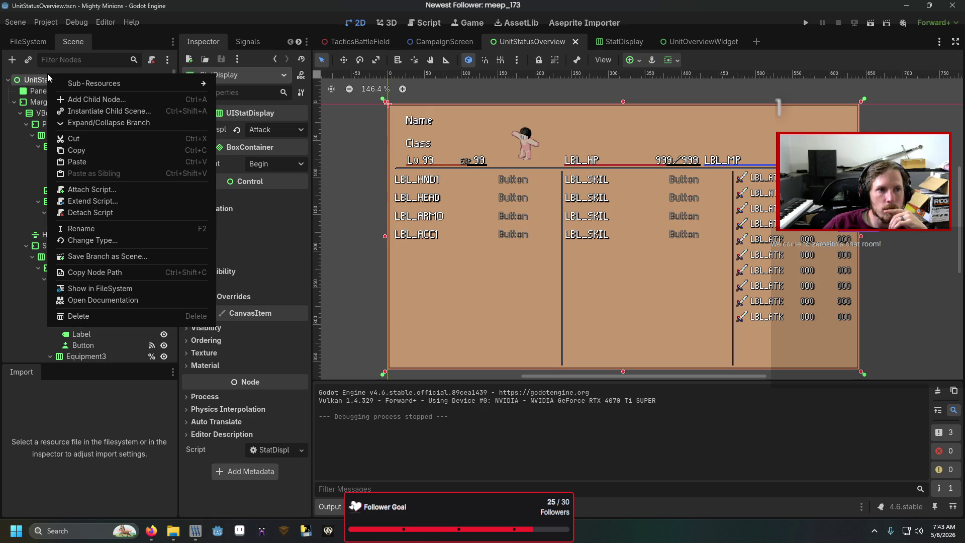
{"action": "right_click", "coordinate": [53, 80]}
{"action": "left_click", "coordinate": [80, 81]}
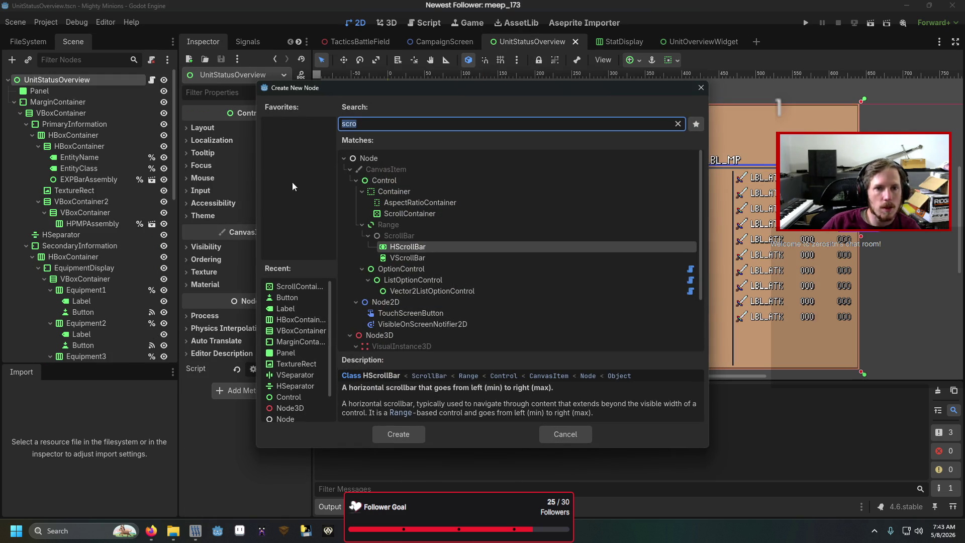
{"action": "key", "text": "Escape"}
{"action": "right_click", "coordinate": [53, 81]}
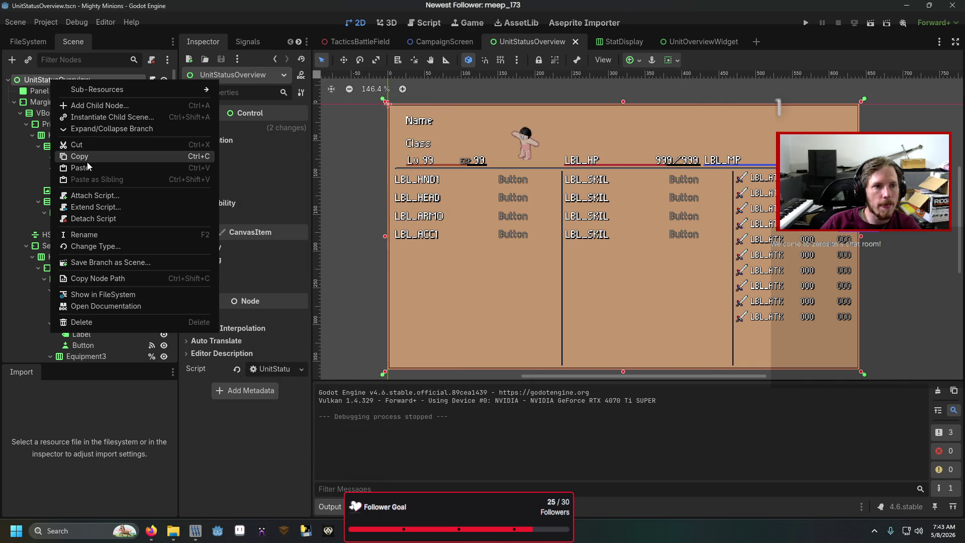
- Paste the ColorRect onto the root, move it just below Panel, and hide Panel
{"action": "left_click", "coordinate": [88, 166]}
{"action": "mouse_move", "coordinate": [85, 349]}
{"action": "left_mouse_down"}
{"action": "mouse_move", "coordinate": [89, 186]}
{"action": "mouse_move", "coordinate": [70, 97]}
{"action": "left_mouse_up"}
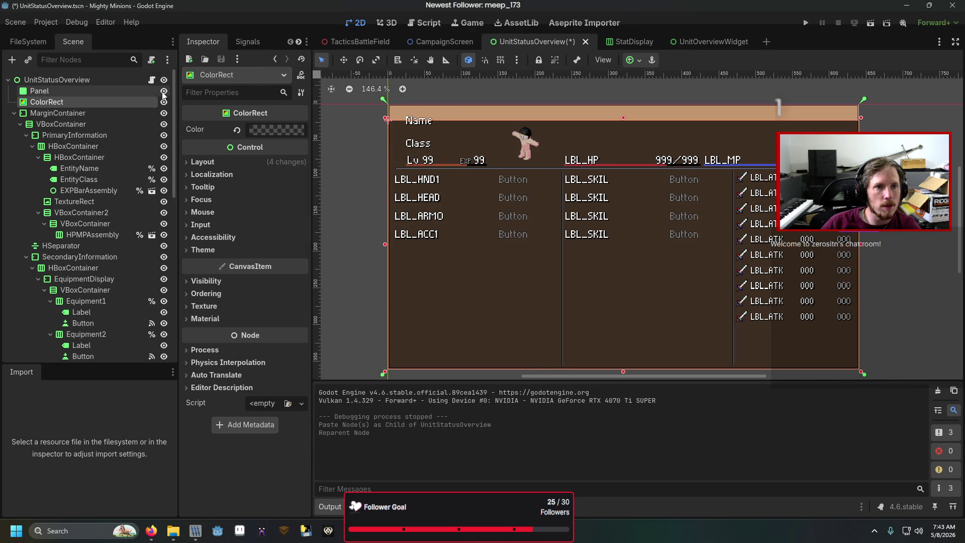
{"action": "left_click", "coordinate": [163, 91]}
- Stretch the ColorRect to fill 640×360, turn on smart snapping, and run the scene with F6
{"action": "left_click", "coordinate": [107, 103]}
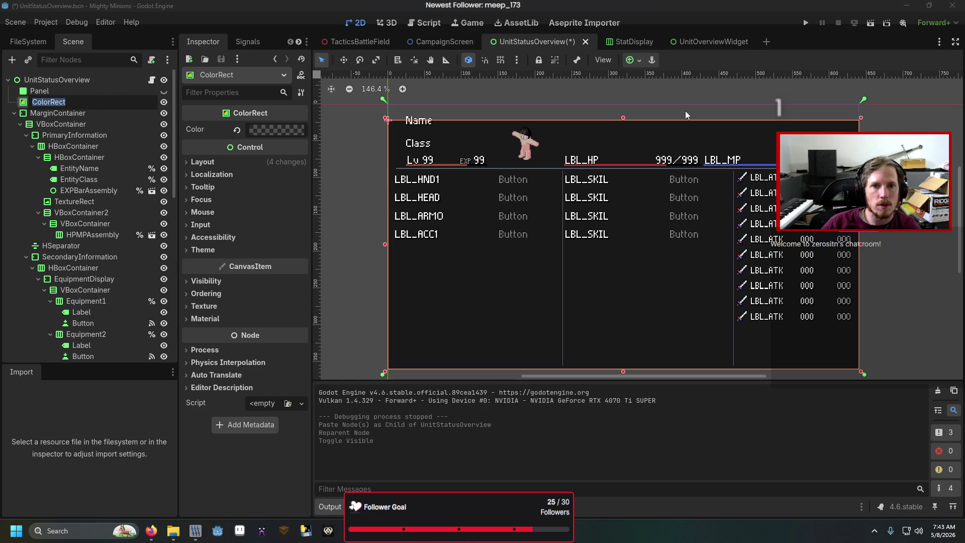
{"action": "left_click", "coordinate": [622, 120]}
{"action": "left_click_drag", "start_coordinate": [622, 118], "coordinate": [621, 102]}
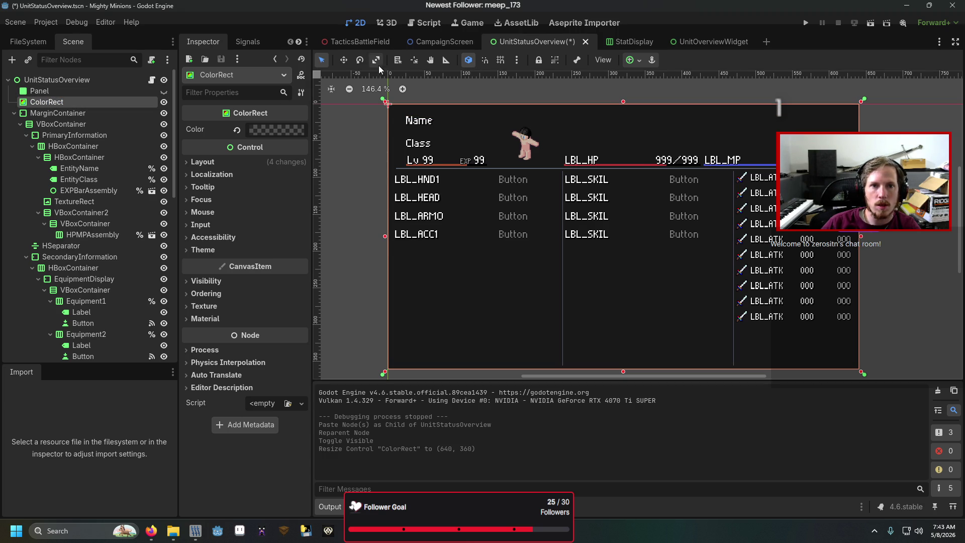
{"action": "left_click", "coordinate": [485, 60]}
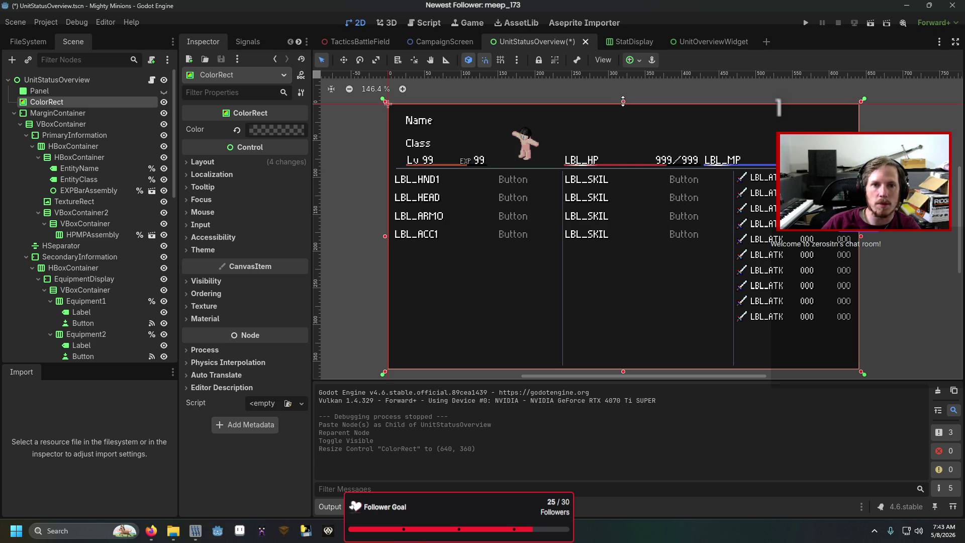
{"action": "key", "text": "F6"}
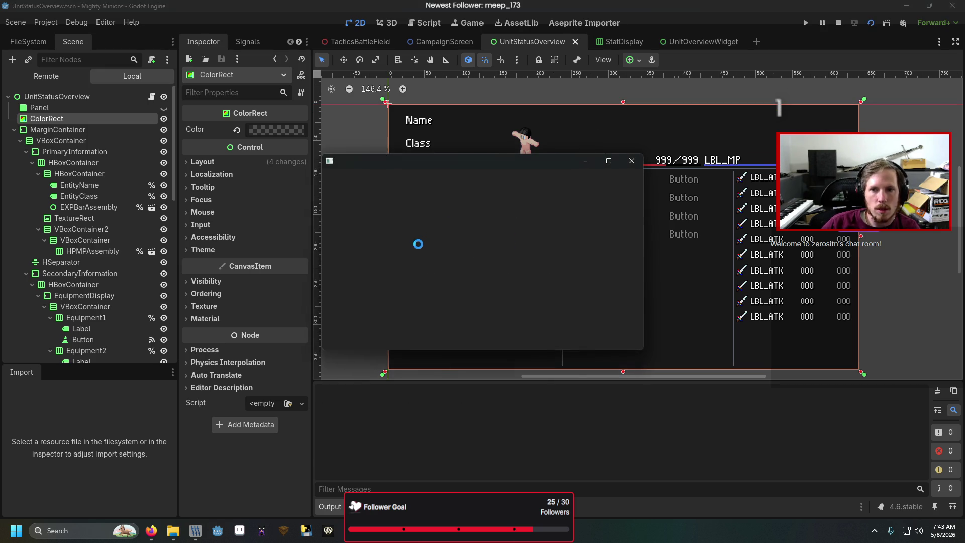
- Test arrow-key focus from Head, Armor and Weapon across to the first skill button and back
{"action": "key", "text": "Down"}
{"action": "key", "text": "Right"}
{"action": "key", "text": "Down"}
- Check focus moving down the equipment buttons and between the second, third and fourth skills
{"action": "key", "text": "Down"}
{"action": "key", "text": "Left"}
{"action": "key", "text": "Up"}
{"action": "key", "text": "Right"}
{"action": "key", "text": "Left"}
{"action": "key", "text": "Up"}
{"action": "key", "text": "Right"}
{"action": "key", "text": "Left"}
{"action": "key", "text": "Right"}
{"action": "key", "text": "Left"}
{"action": "key", "text": "Down"}
{"action": "key", "text": "Down"}
{"action": "key", "text": "Down"}
{"action": "key", "text": "Right"}
{"action": "key", "text": "Up"}
{"action": "key", "text": "Up"}
{"action": "key", "text": "Up"}
{"action": "key", "text": "Left"}
{"action": "key", "text": "Down"}
{"action": "key", "text": "Right"}
{"action": "key", "text": "Down"}
{"action": "key", "text": "Left"}
{"action": "key", "text": "Right"}
{"action": "key", "text": "Down"}
{"action": "key", "text": "Up"}
{"action": "key", "text": "Left"}
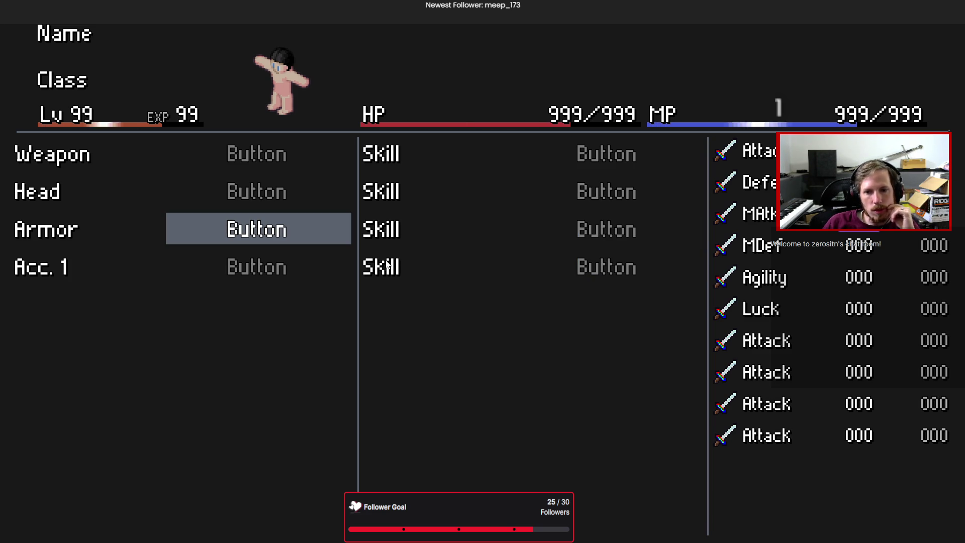
- Recheck focus jumps between Weapon, Acc. 1 and Armor and the first and fourth skills
{"action": "key", "text": "Down"}
{"action": "key", "text": "Right"}
{"action": "key", "text": "Up"}
{"action": "key", "text": "Up"}
{"action": "key", "text": "Up"}
{"action": "key", "text": "Left"}
{"action": "key", "text": "Down"}
{"action": "key", "text": "Down"}
{"action": "key", "text": "Down"}
{"action": "key", "text": "Right"}
{"action": "key", "text": "Up"}
{"action": "key", "text": "Up"}
{"action": "key", "text": "Up"}
{"action": "key", "text": "Left"}
{"action": "key", "text": "Down"}
{"action": "key", "text": "Down"}
{"action": "key", "text": "Down"}
{"action": "key", "text": "Right"}
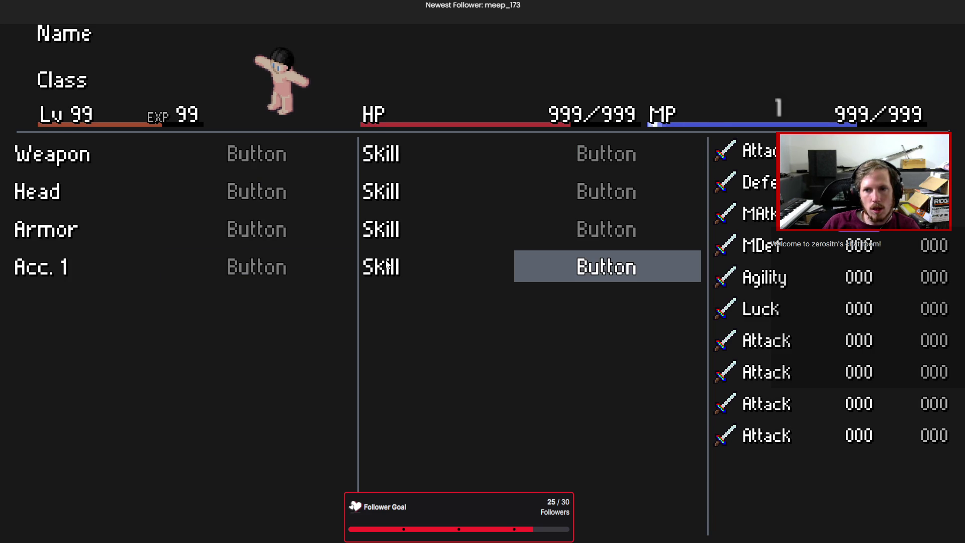
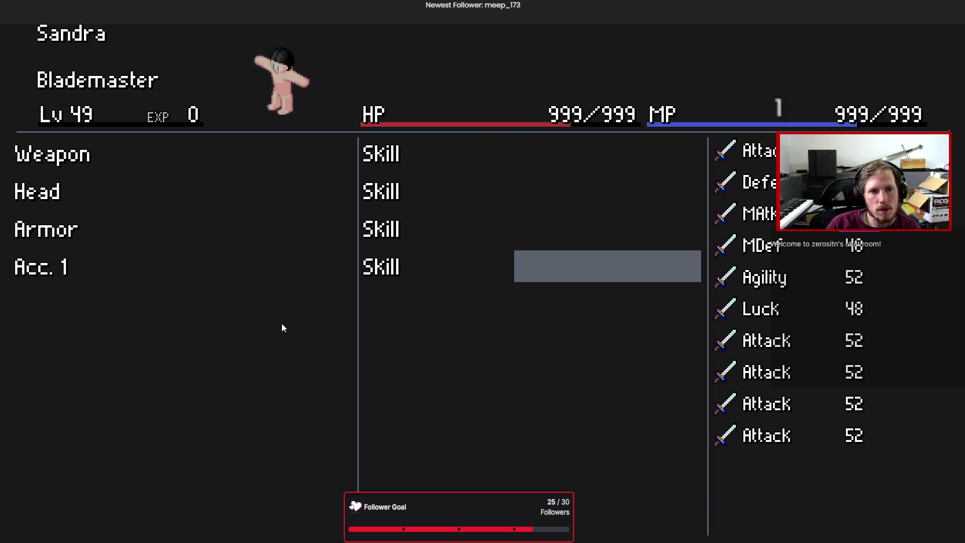
- Browse the equipment and skill slots, then cycle through the other party members
{"action": "key", "text": "Up"}
{"action": "key", "text": "Right"}
{"action": "key", "text": "Up"}
{"action": "key", "text": "Up"}
{"action": "key", "text": "Return"}
{"action": "key", "text": "Escape"}
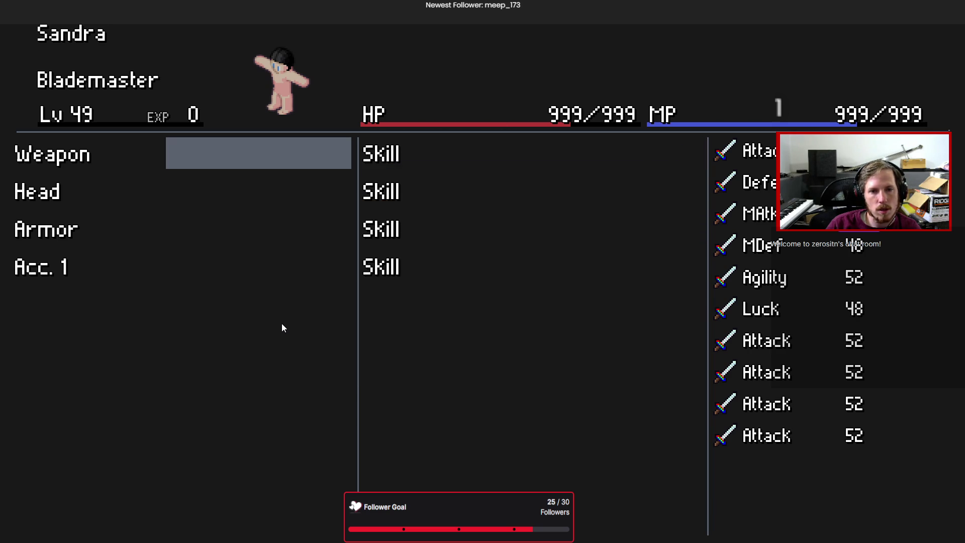
{"action": "key", "text": "Page_Down"}
{"action": "key", "text": "Page_Down"}
{"action": "key", "text": "Page_Down"}
{"action": "key", "text": "Page_Down"}
{"action": "key", "text": "Page_Down"}
{"action": "key", "text": "Page_Down"}
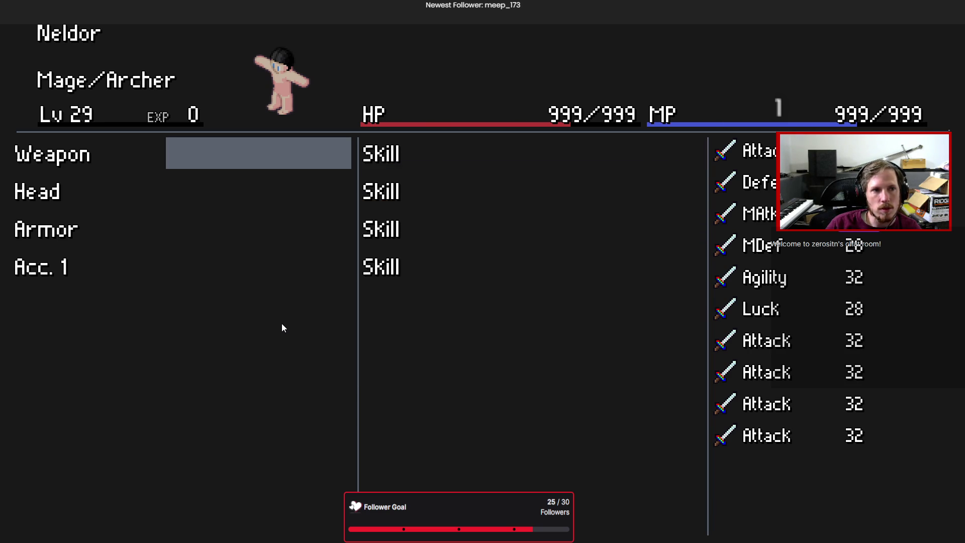
{"action": "key", "text": "Page_Down"}
{"action": "key", "text": "Page_Down"}
- Switch to the Thief and assign Strike to the Weapon-row and Head-row skill slots
{"action": "key", "text": "Right"}
{"action": "key", "text": "Return"}
{"action": "key", "text": "Return"}
{"action": "key", "text": "Down"}
{"action": "key", "text": "Right"}
{"action": "key", "text": "Return"}
{"action": "key", "text": "Return"}
{"action": "key", "text": "Down"}
- Check the Acc. 1 and Armor rows' skill slots, then quit the game
{"action": "key", "text": "Down"}
{"action": "key", "text": "Right"}
{"action": "key", "text": "Down"}
{"action": "key", "text": "Up"}
{"action": "key", "text": "Up"}
{"action": "key", "text": "Up"}
{"action": "key", "text": "Down"}
{"action": "key", "text": "Down"}
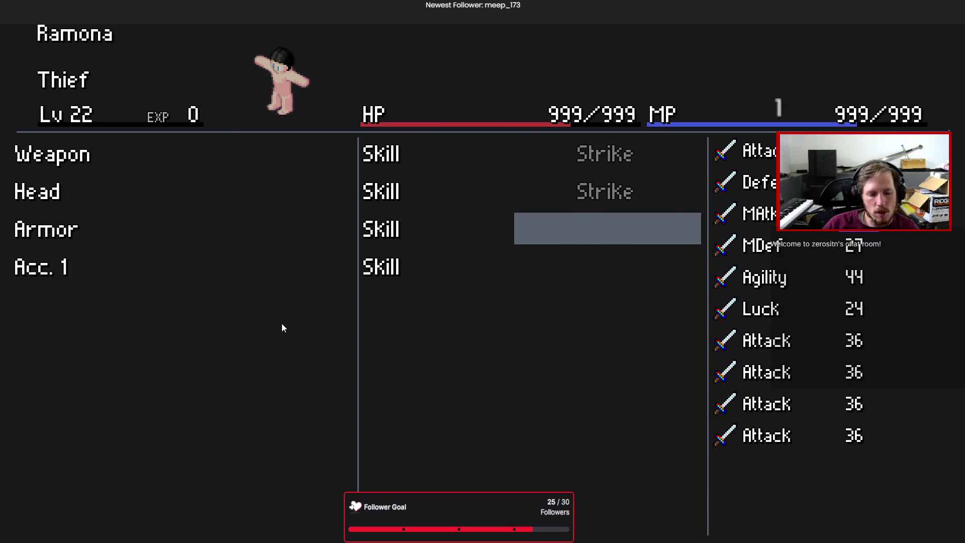
{"action": "key", "text": "alt+F4"}
- Expand Assets > Textures > System > Theme1 in the FileSystem dock and open MainTheme.tres
{"action": "left_click", "coordinate": [16, 42]}
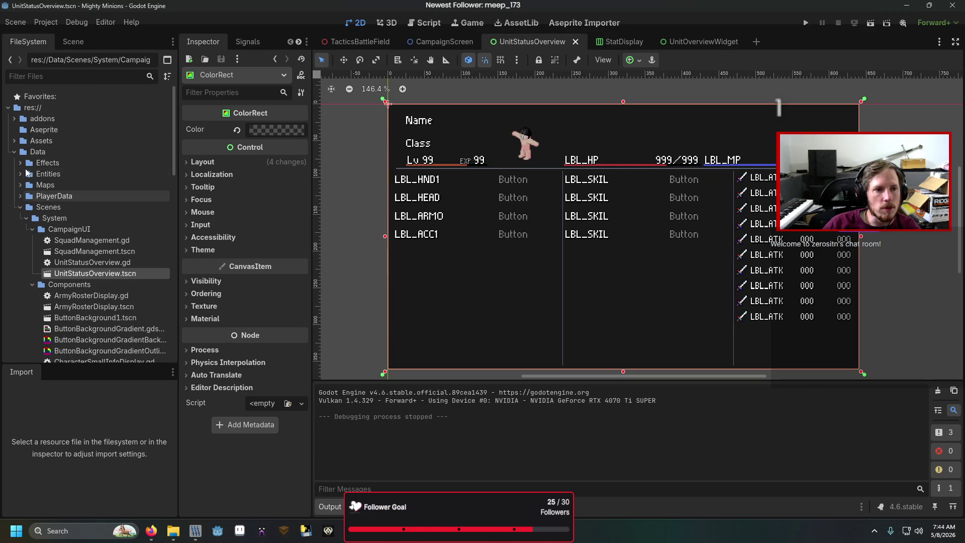
{"action": "left_click", "coordinate": [14, 152]}
{"action": "left_click", "coordinate": [14, 140]}
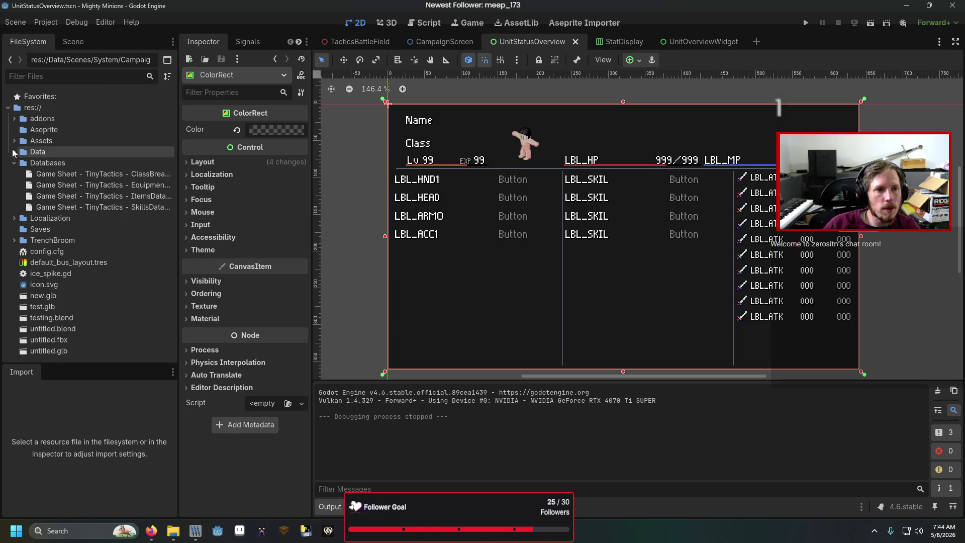
{"action": "left_click", "coordinate": [20, 196]}
{"action": "left_click", "coordinate": [20, 196]}
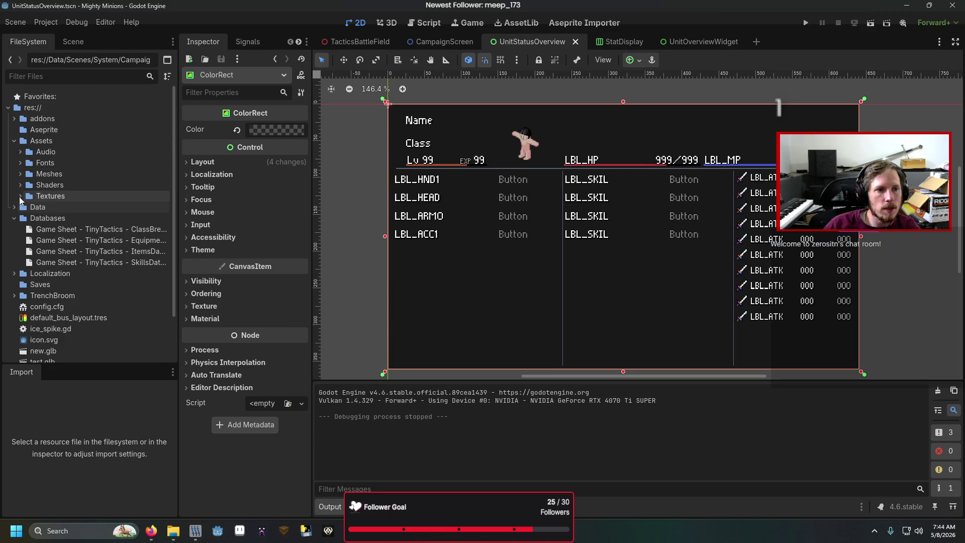
{"action": "double_click", "coordinate": [23, 196]}
{"action": "left_click", "coordinate": [21, 196]}
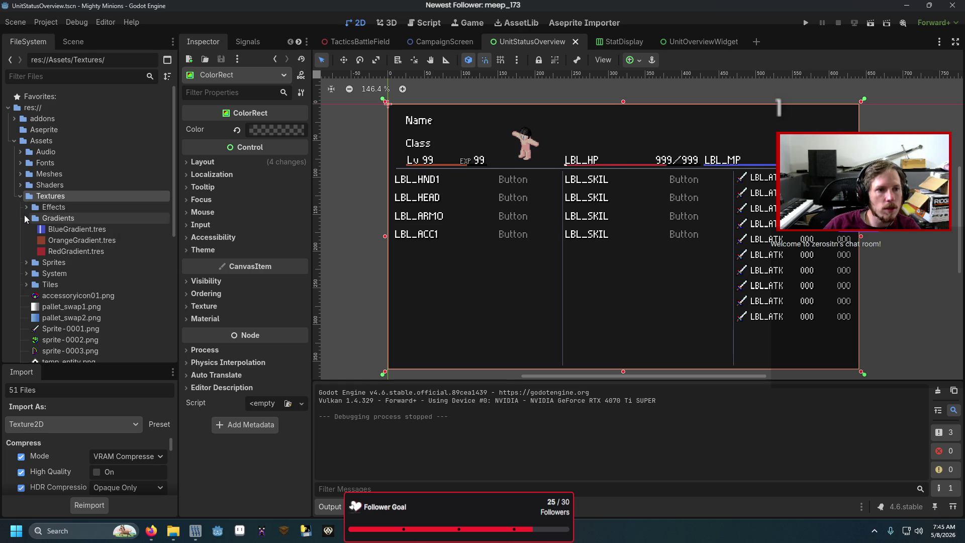
{"action": "left_click", "coordinate": [28, 239]}
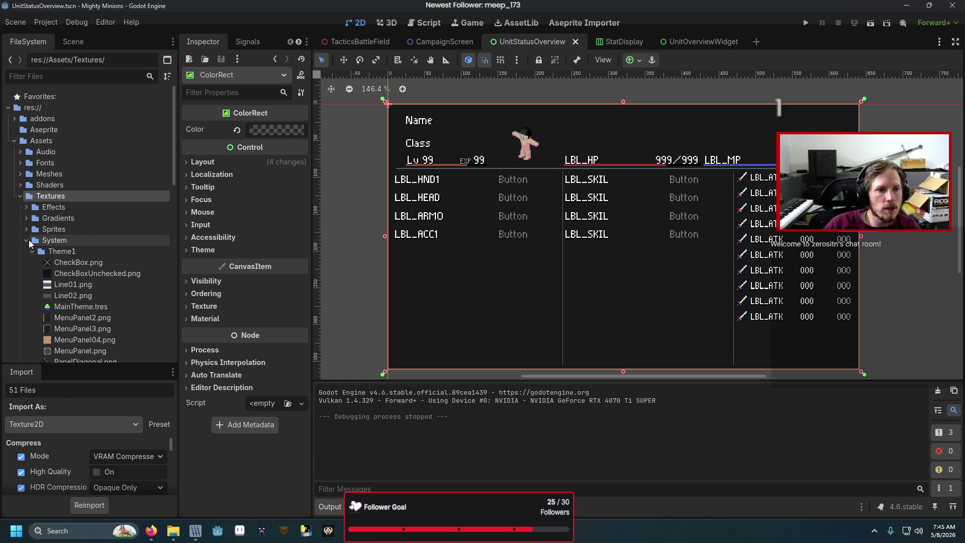
{"action": "scroll", "coordinate": [35, 223], "scroll_direction": "down", "scroll_amount": 3}
{"action": "double_click", "coordinate": [70, 239]}
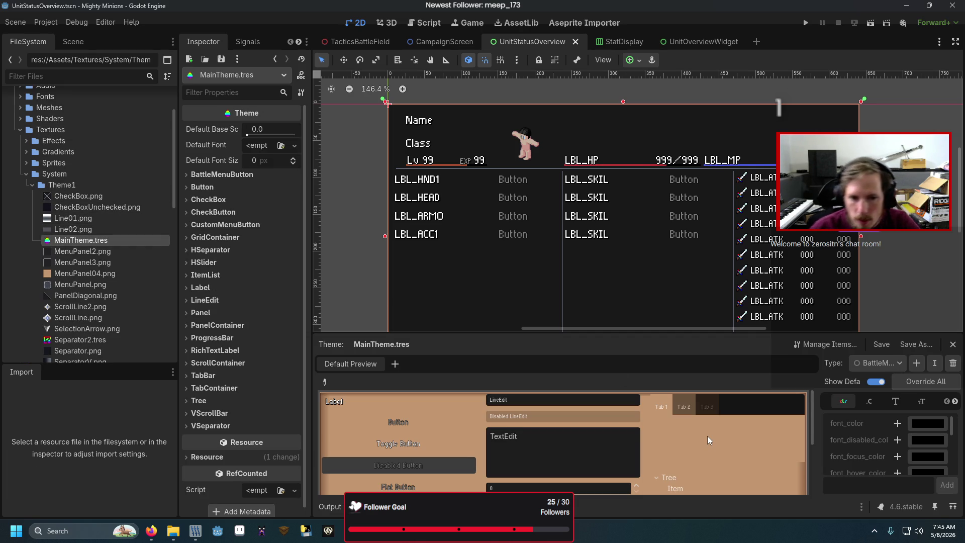
- Maximize the theme editor and switch its edited type to Panel
{"action": "scroll", "coordinate": [707, 435], "scroll_direction": "down", "scroll_amount": 2}
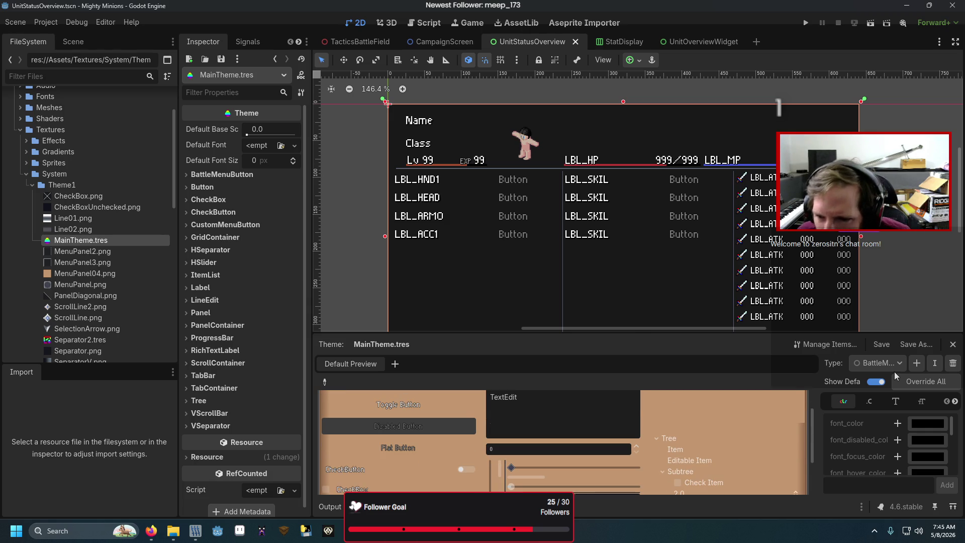
{"action": "key", "text": "shift+F12"}
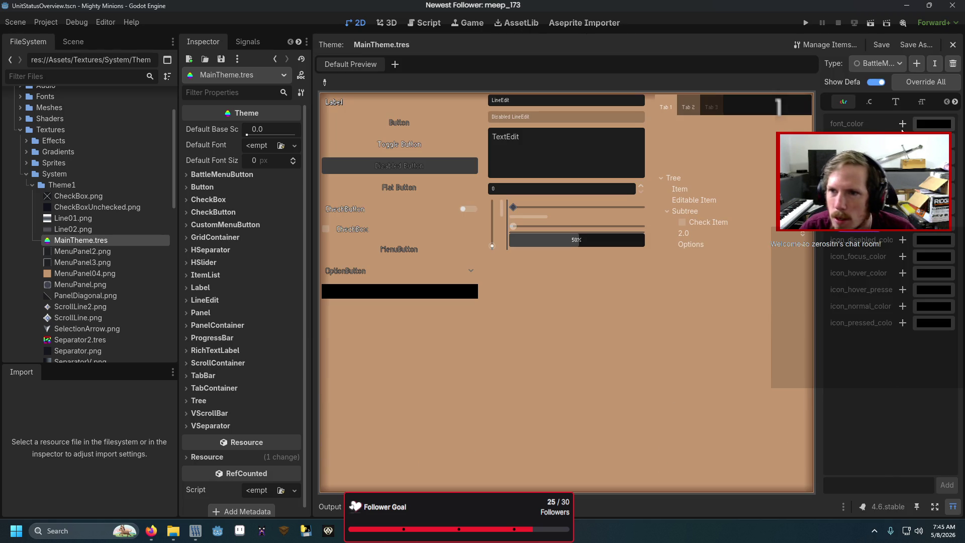
{"action": "left_click", "coordinate": [883, 59]}
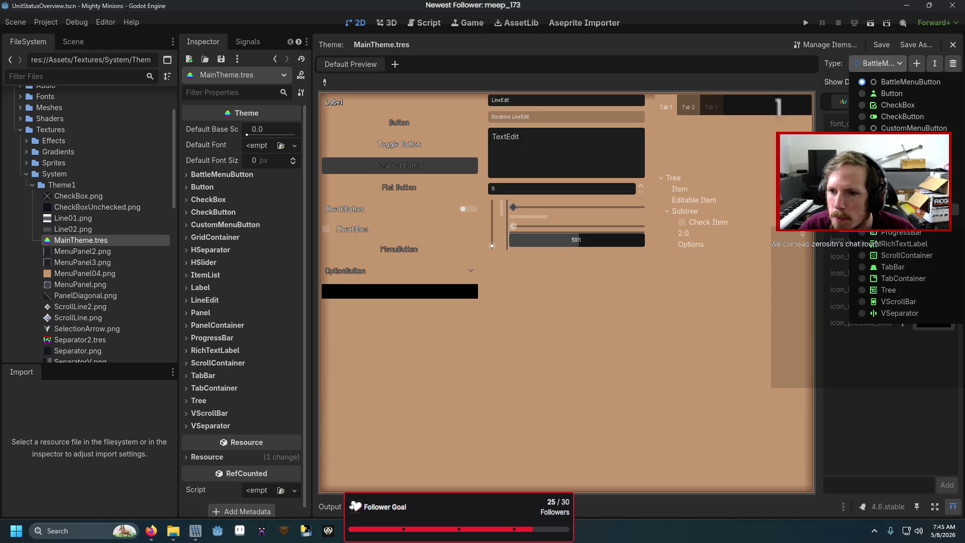
{"action": "left_click", "coordinate": [864, 232]}
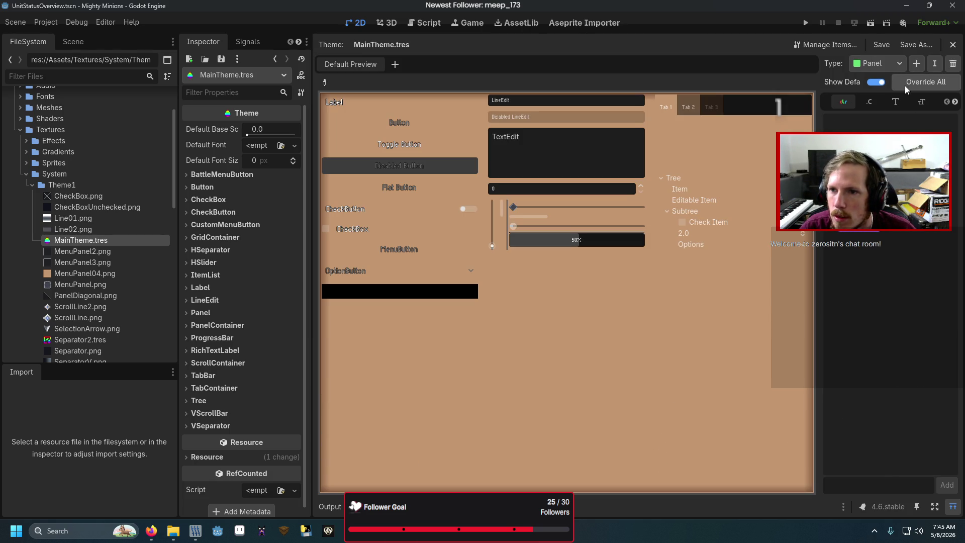
- Browse the Panel type's item categories and open its panel StyleBoxTexture
{"action": "left_click", "coordinate": [893, 101]}
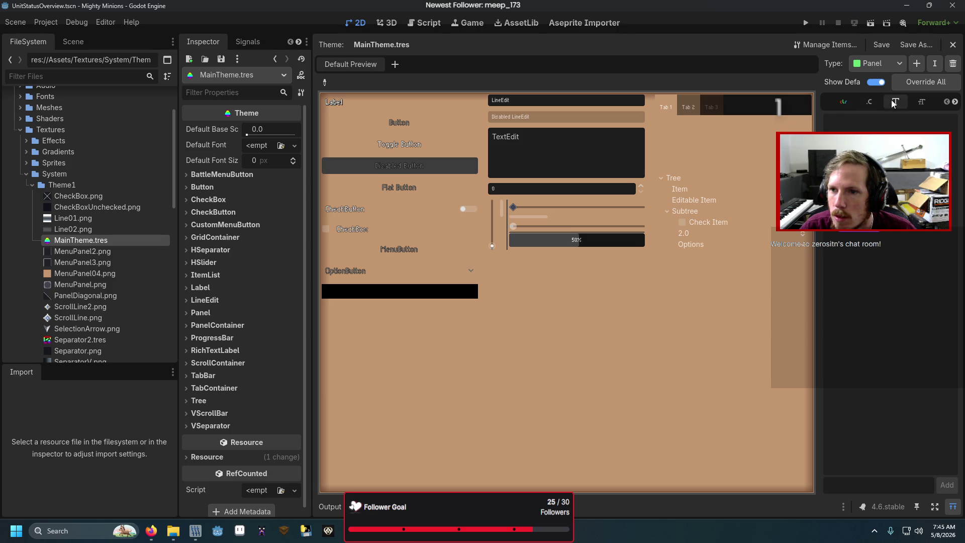
{"action": "left_click", "coordinate": [912, 101]}
{"action": "left_click", "coordinate": [953, 102]}
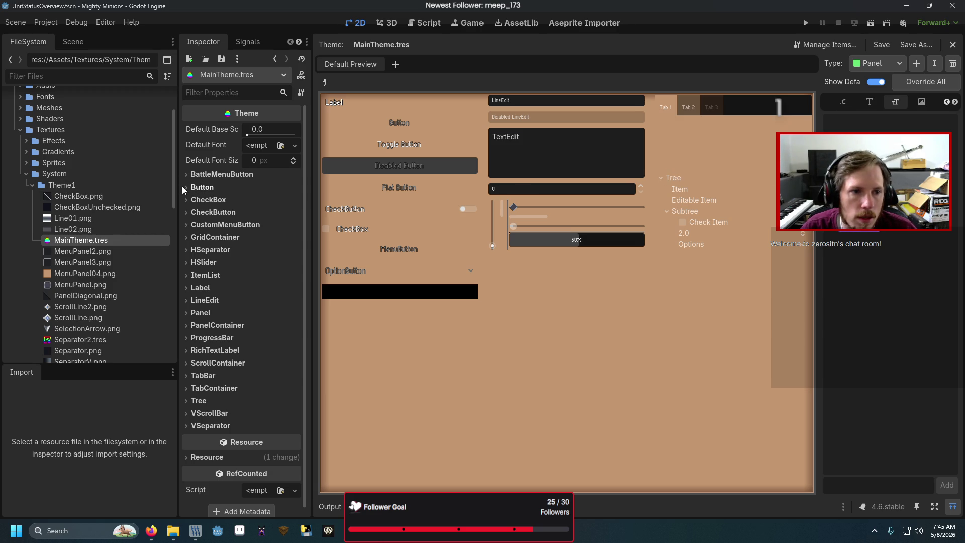
{"action": "left_click_drag", "start_coordinate": [822, 268], "coordinate": [798, 270]}
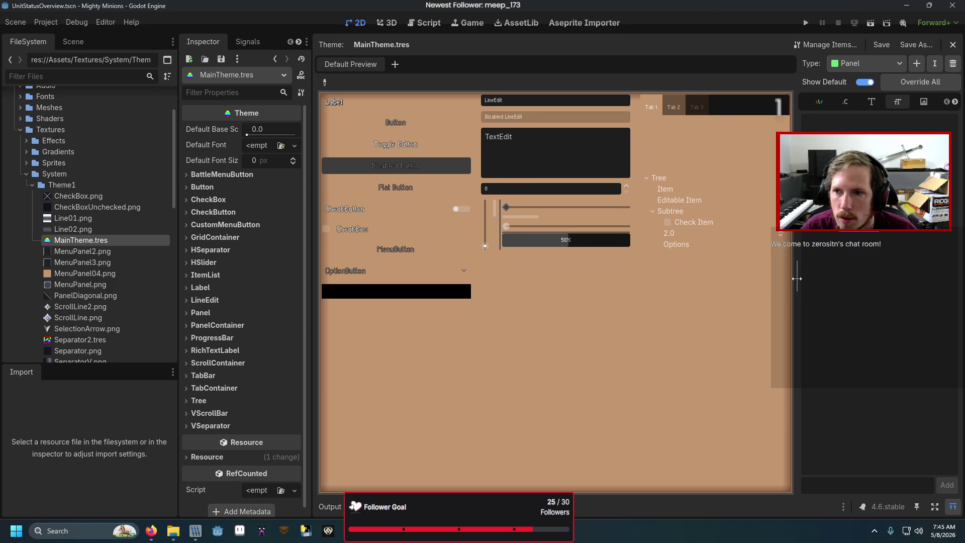
{"action": "left_click", "coordinate": [954, 102]}
{"action": "left_click", "coordinate": [918, 106]}
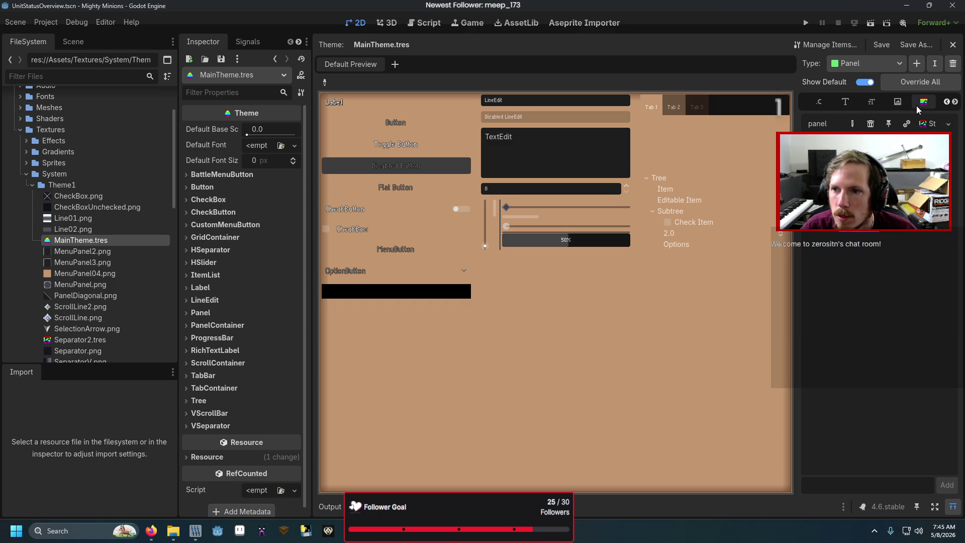
{"action": "left_click", "coordinate": [929, 123]}
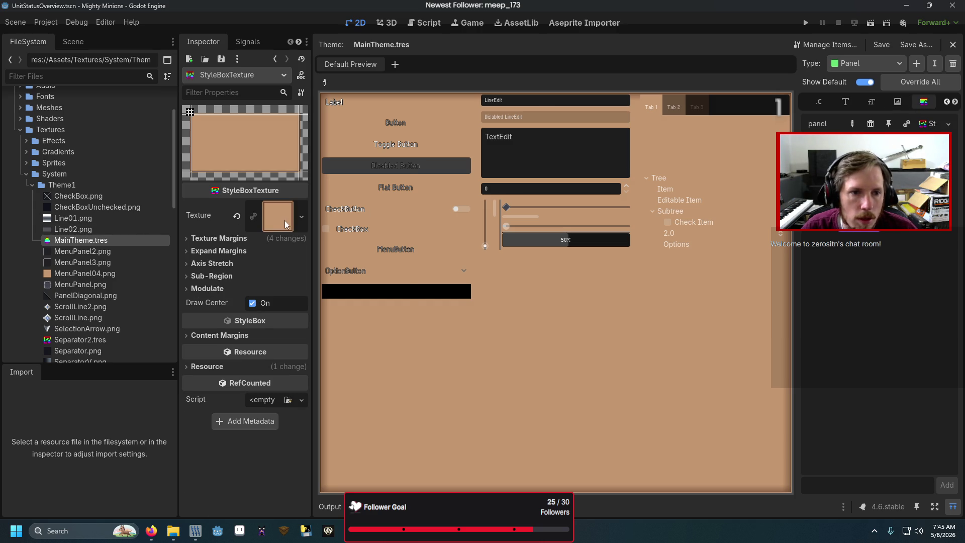
- Try the quick texture picker on the panel's Texture slot, then dismiss it
{"action": "right_click", "coordinate": [281, 220]}
{"action": "left_click", "coordinate": [307, 403]}
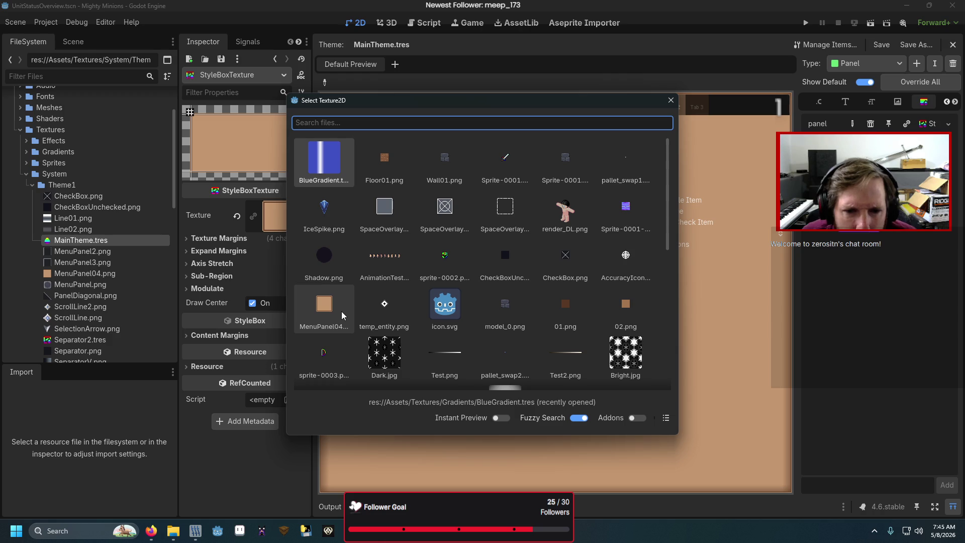
{"action": "double_click", "coordinate": [341, 315]}
- Load MenuPanel.png from Assets/Textures/System/Theme1 as the panel texture
{"action": "right_click", "coordinate": [281, 216]}
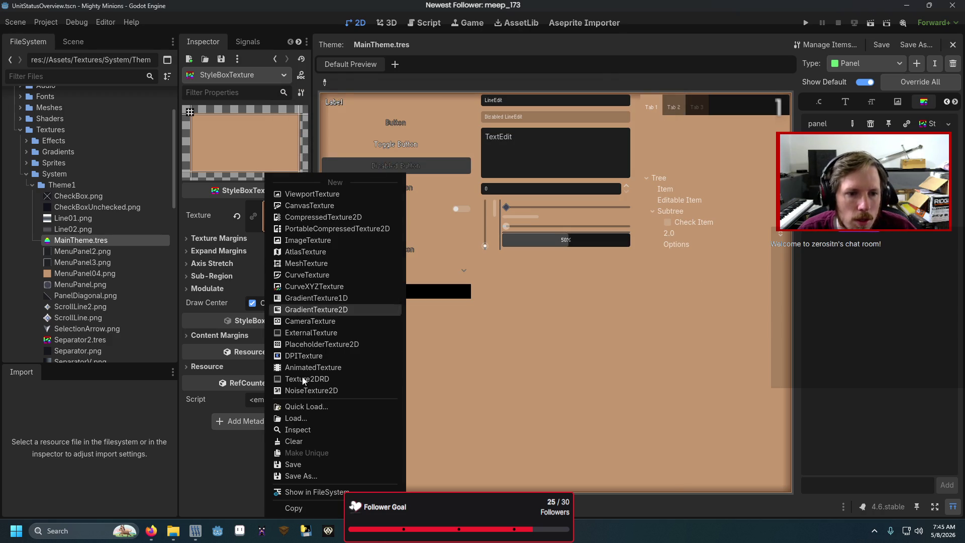
{"action": "left_click", "coordinate": [307, 418]}
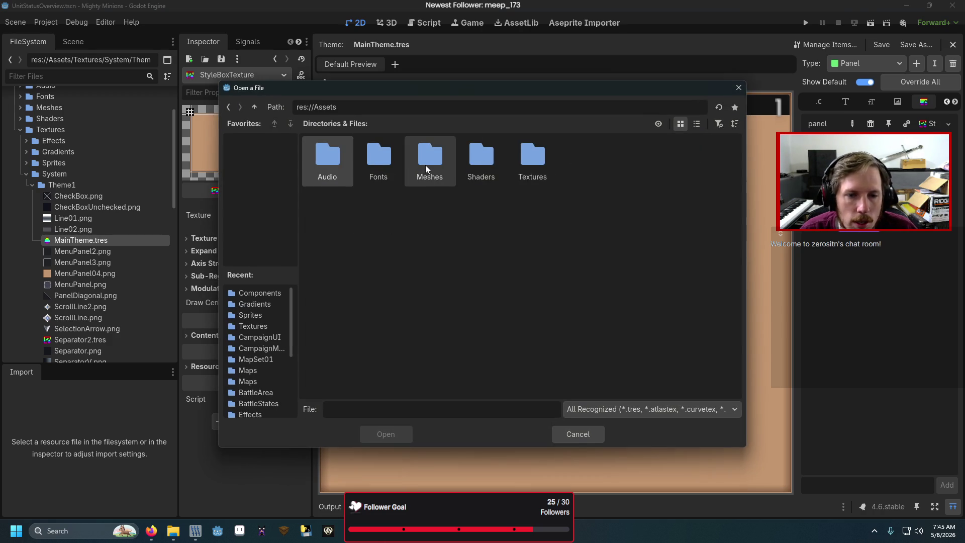
{"action": "double_click", "coordinate": [513, 162]}
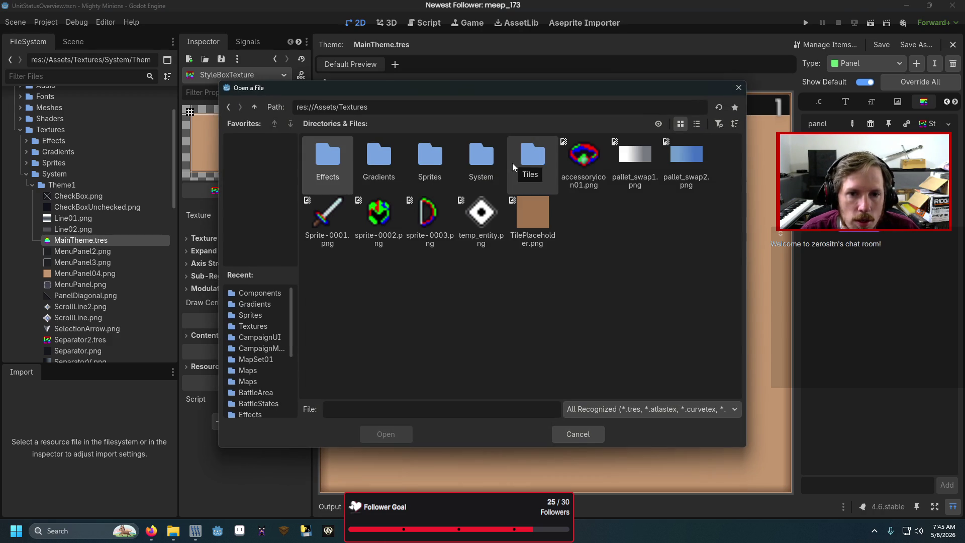
{"action": "double_click", "coordinate": [482, 160]}
{"action": "double_click", "coordinate": [337, 151]}
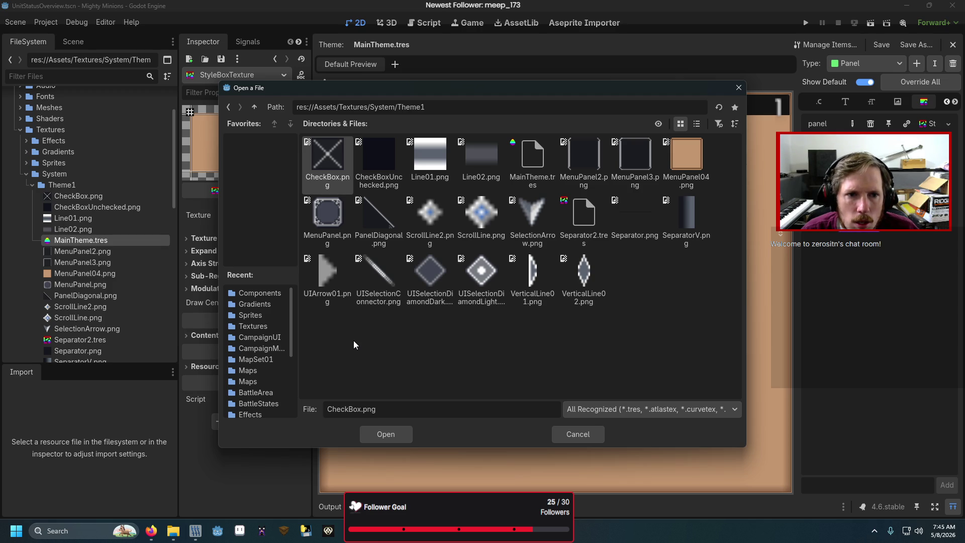
{"action": "double_click", "coordinate": [324, 211]}
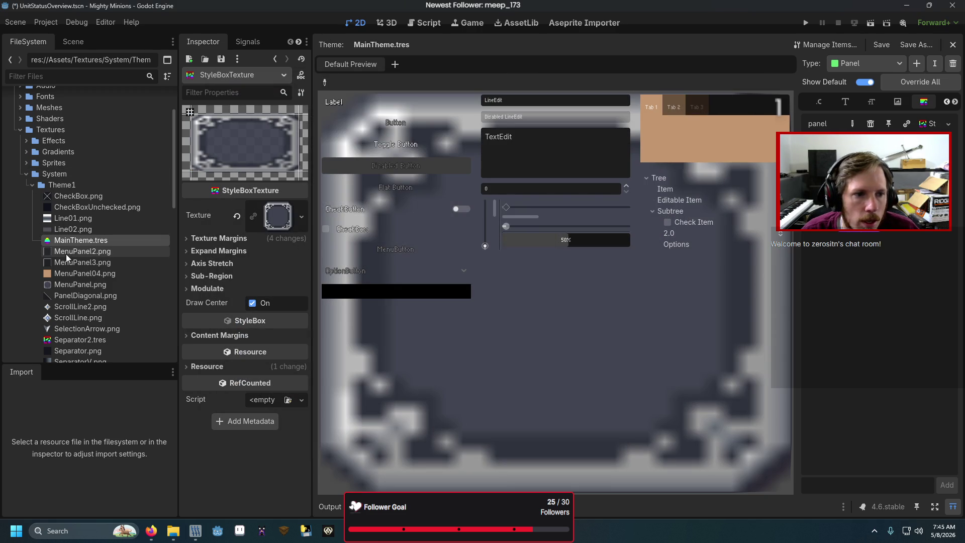
- Review MenuPanel.png's file options and import settings
{"action": "right_click", "coordinate": [81, 289]}
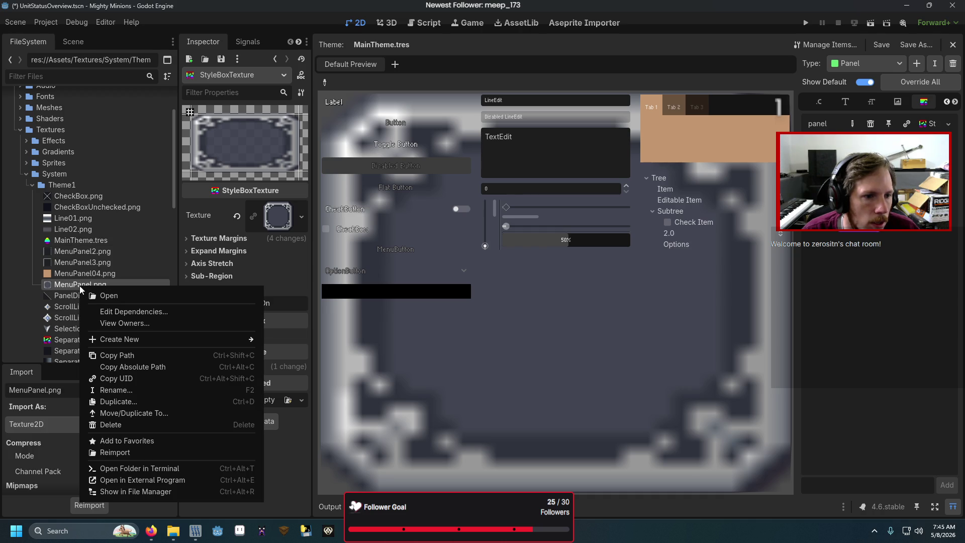
{"action": "left_click", "coordinate": [51, 408]}
{"action": "left_click", "coordinate": [99, 455]}
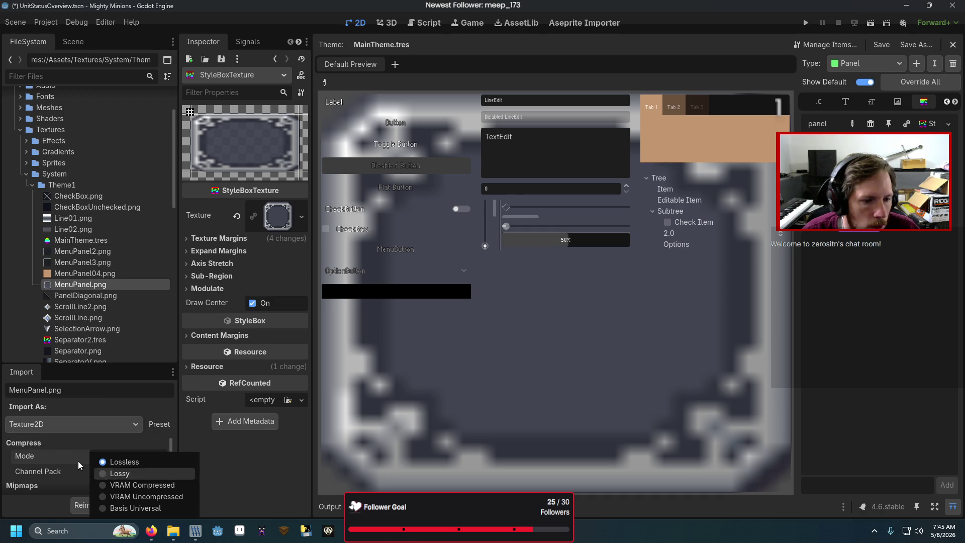
{"action": "scroll", "coordinate": [88, 472], "scroll_direction": "down", "scroll_amount": 5}
{"action": "scroll", "coordinate": [90, 476], "scroll_direction": "down", "scroll_amount": 6}
{"action": "scroll", "coordinate": [90, 476], "scroll_direction": "down", "scroll_amount": 4}
{"action": "scroll", "coordinate": [90, 477], "scroll_direction": "up", "scroll_amount": 12}
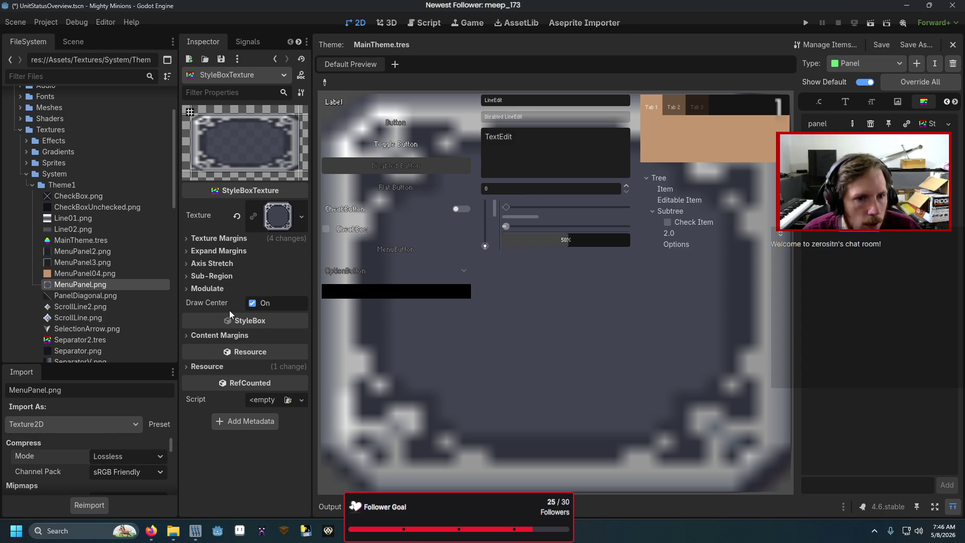
- Peek at the texture margin, expand margin and axis stretch sections, then enlarge the import settings area
{"action": "left_click", "coordinate": [236, 238]}
{"action": "left_click", "coordinate": [236, 239]}
{"action": "left_click", "coordinate": [244, 253]}
{"action": "left_click", "coordinate": [244, 251]}
{"action": "left_click", "coordinate": [241, 264]}
{"action": "left_click", "coordinate": [241, 264]}
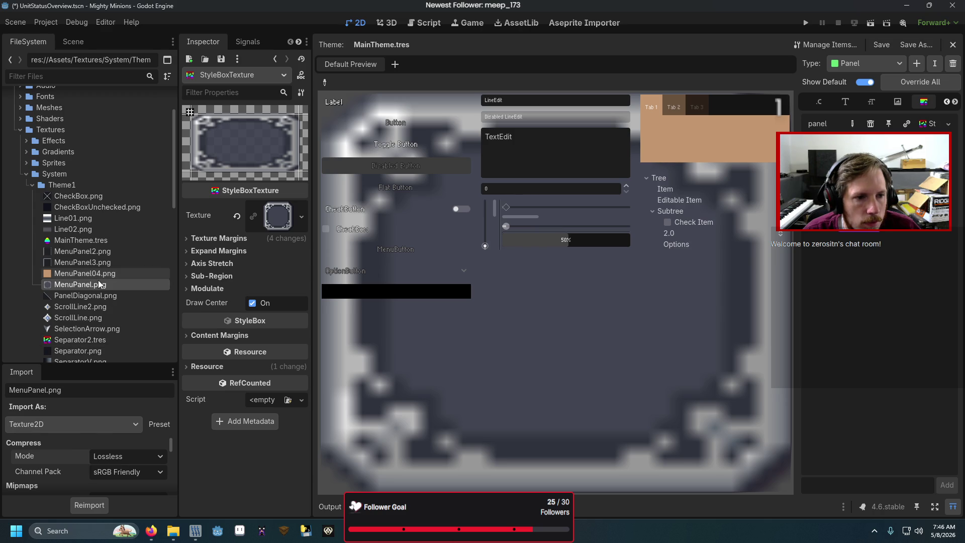
{"action": "left_click_drag", "start_coordinate": [94, 365], "coordinate": [96, 119]}
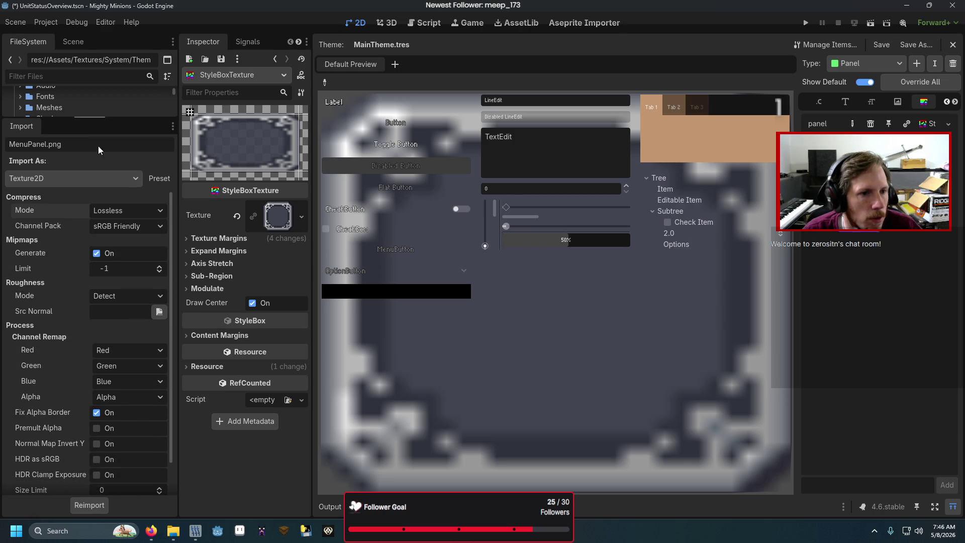
- Keep Lossless compression and leave 3D compression disabled for MenuPanel.png
{"action": "left_click", "coordinate": [125, 213]}
{"action": "left_click", "coordinate": [124, 227]}
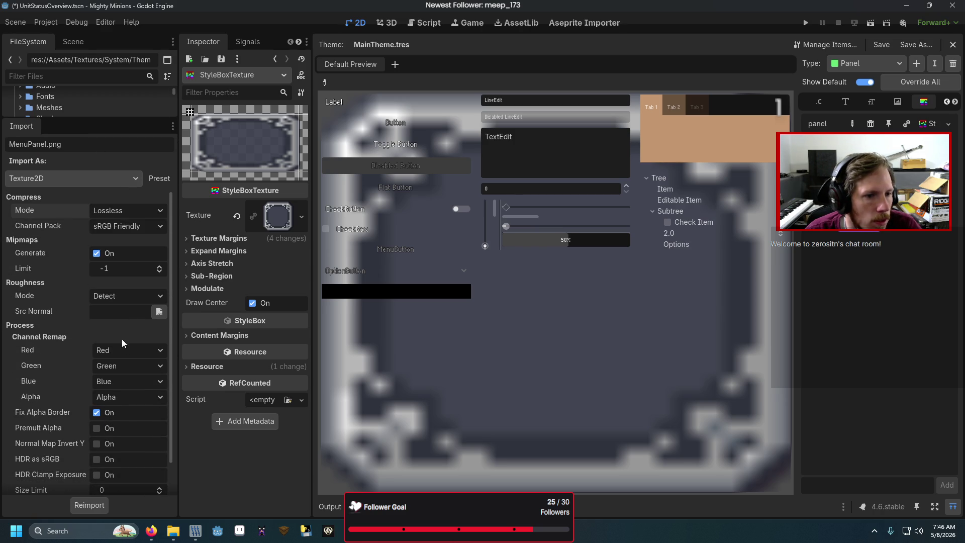
{"action": "scroll", "coordinate": [141, 381], "scroll_direction": "down", "scroll_amount": 2}
{"action": "left_click", "coordinate": [108, 484]}
{"action": "left_click", "coordinate": [104, 490]}
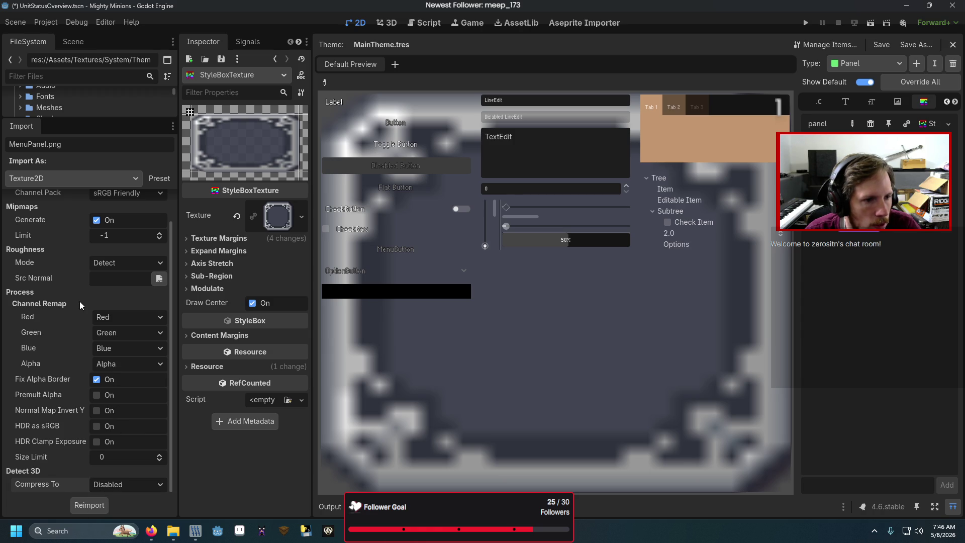
- Try importing MenuPanel.png as Image, then revert it to Texture2D
{"action": "left_click", "coordinate": [124, 182]}
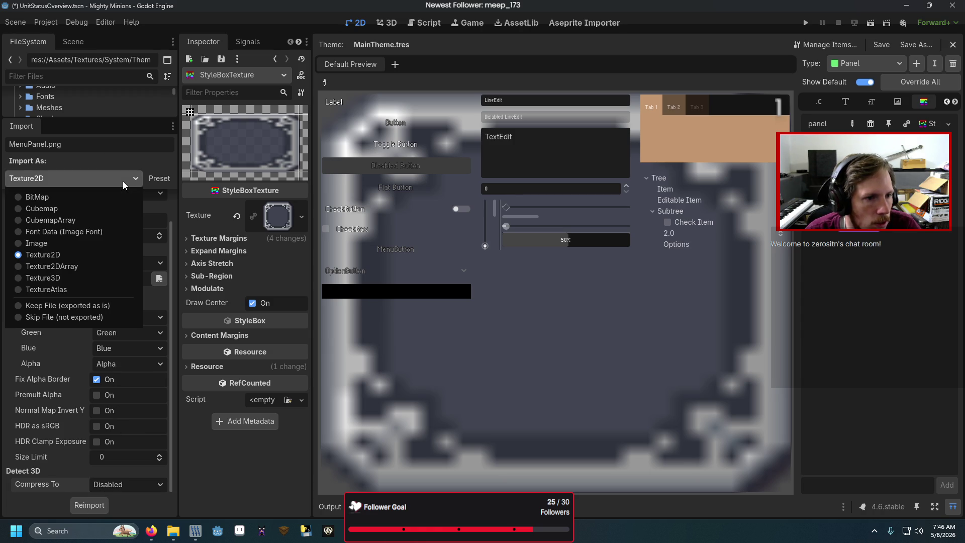
{"action": "left_click", "coordinate": [90, 245]}
{"action": "left_click", "coordinate": [114, 179]}
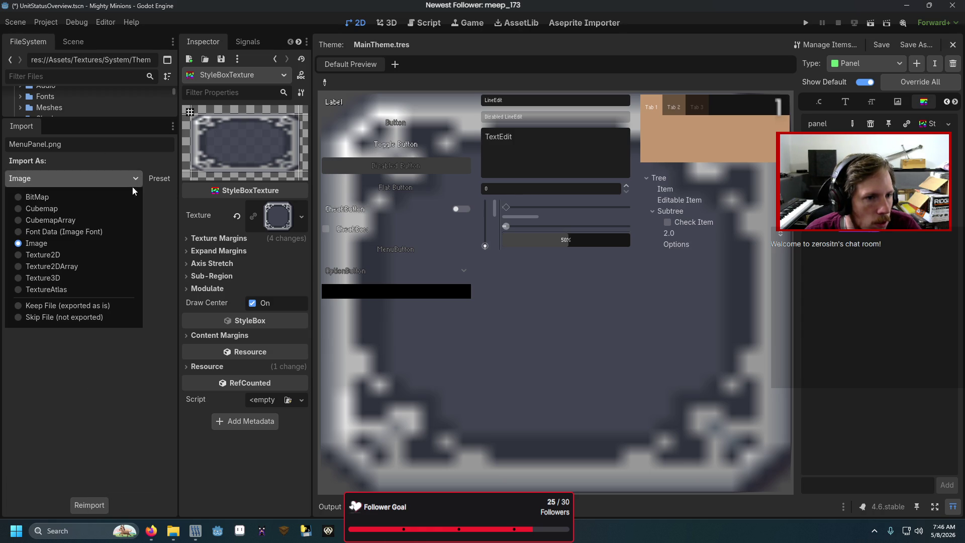
{"action": "left_click", "coordinate": [98, 256]}
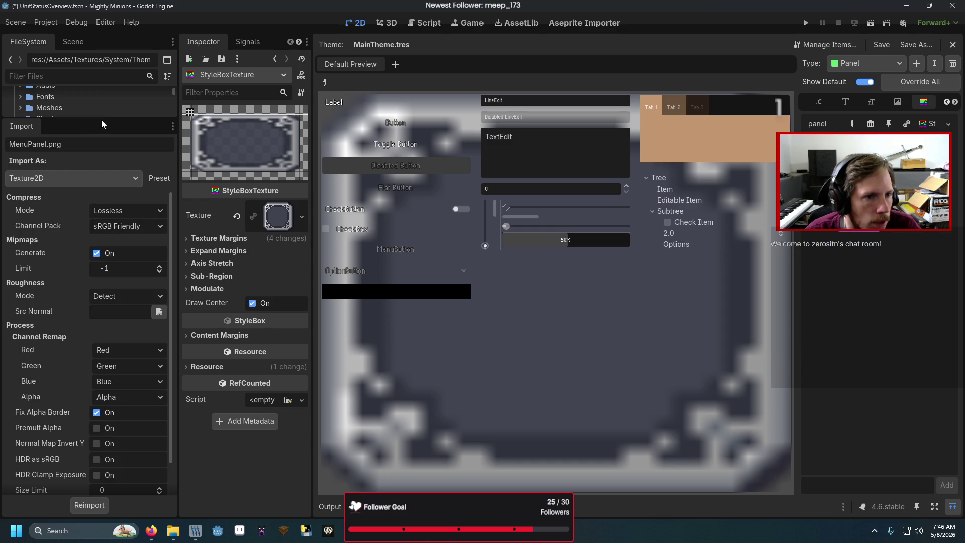
- Compare MenuPanel.png with the tan MenuPanel04.png, then return to the panel StyleBoxTexture
{"action": "left_click_drag", "start_coordinate": [101, 118], "coordinate": [93, 292]}
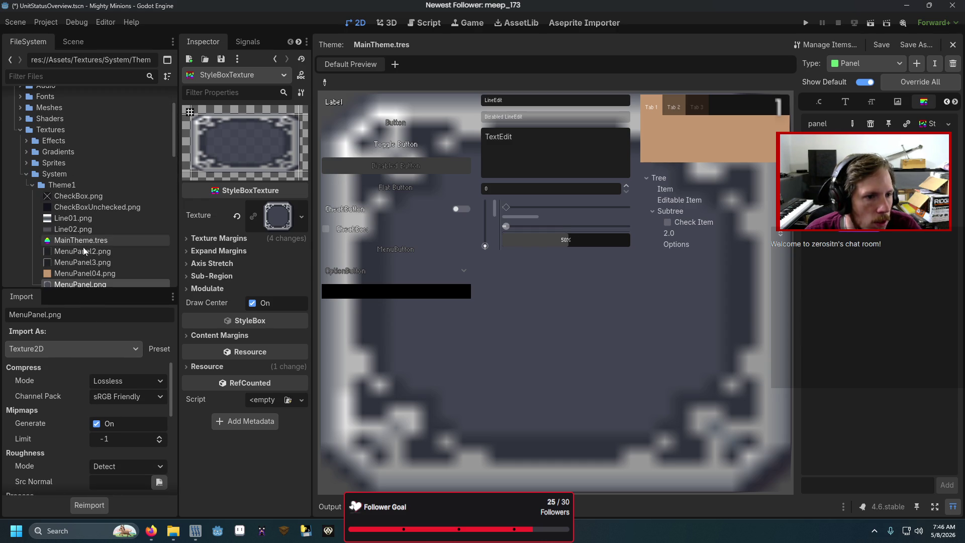
{"action": "left_click", "coordinate": [85, 276]}
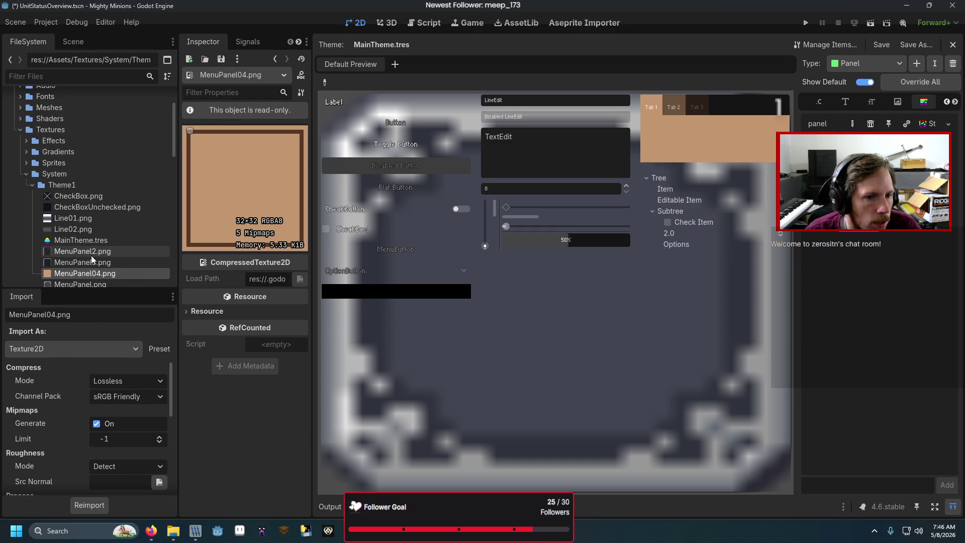
{"action": "scroll", "coordinate": [103, 253], "scroll_direction": "down", "scroll_amount": 2}
{"action": "left_click", "coordinate": [103, 236]}
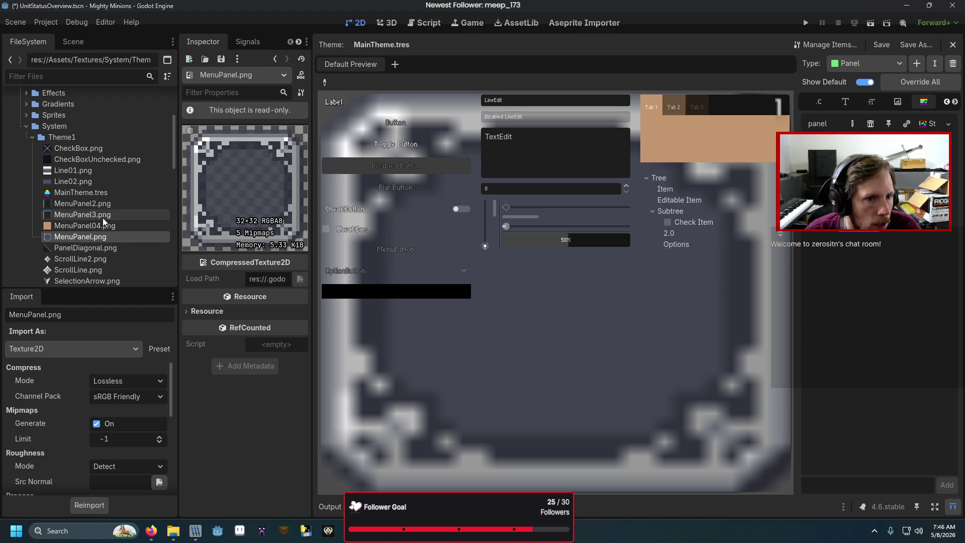
{"action": "left_click", "coordinate": [104, 226]}
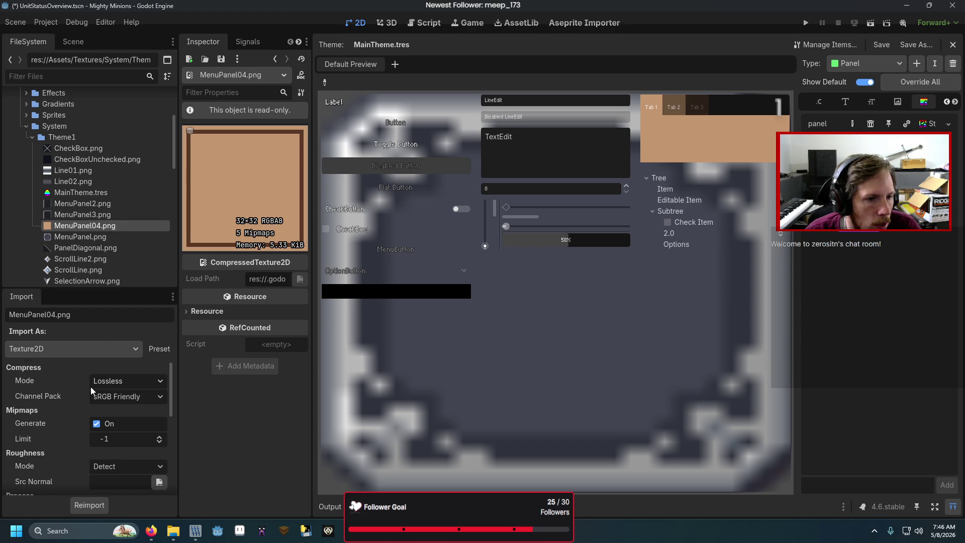
{"action": "scroll", "coordinate": [92, 390], "scroll_direction": "down", "scroll_amount": 5}
{"action": "scroll", "coordinate": [91, 390], "scroll_direction": "down", "scroll_amount": 1}
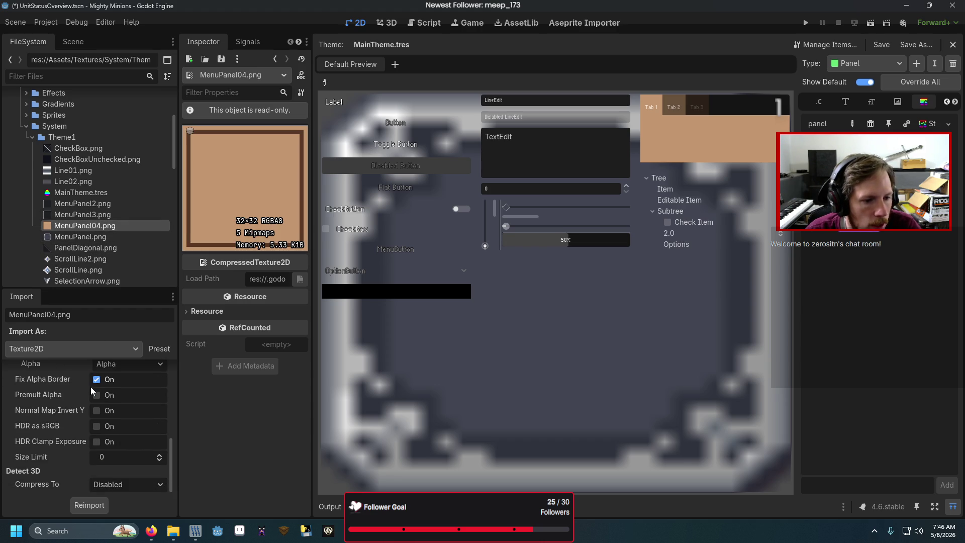
{"action": "left_click", "coordinate": [92, 238]}
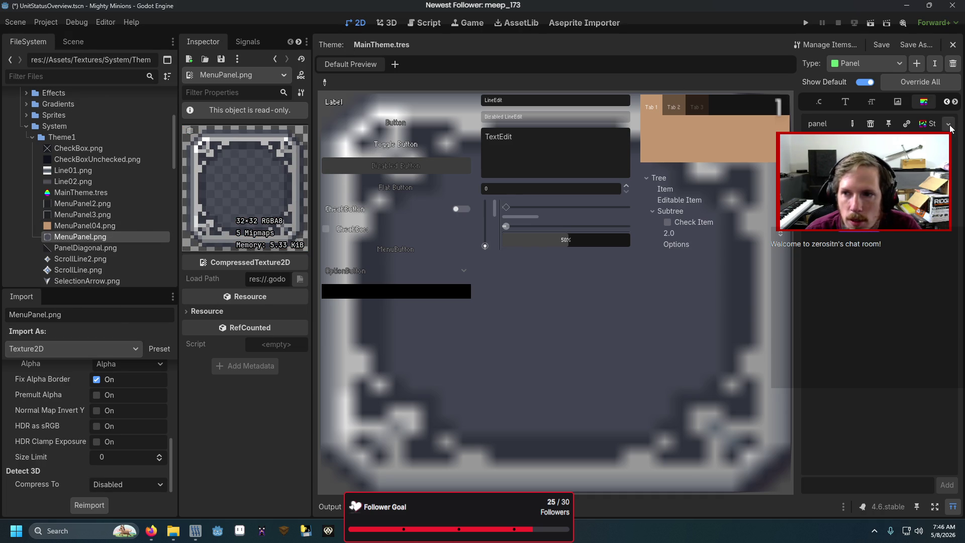
{"action": "left_click", "coordinate": [930, 125]}
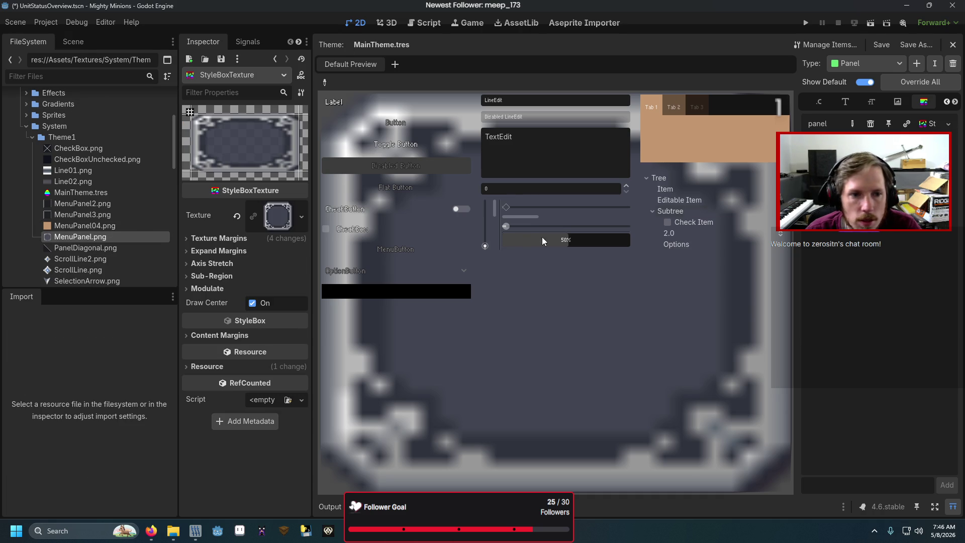
- Expand the panel's texture margins, preview its source texture and adjust the left margin
{"action": "left_click", "coordinate": [274, 239]}
{"action": "left_click", "coordinate": [278, 217]}
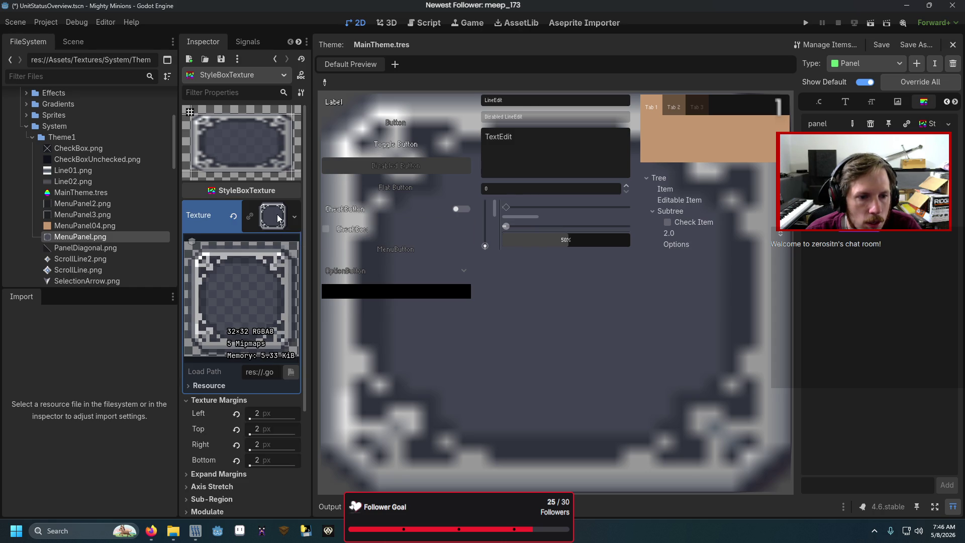
{"action": "left_click", "coordinate": [277, 217]}
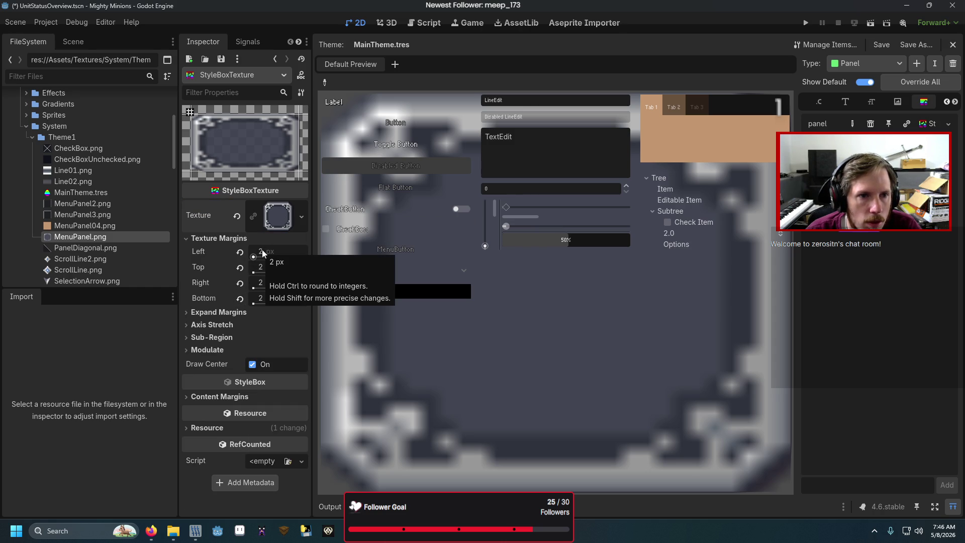
{"action": "left_click_drag", "start_coordinate": [260, 256], "coordinate": [260, 260]}
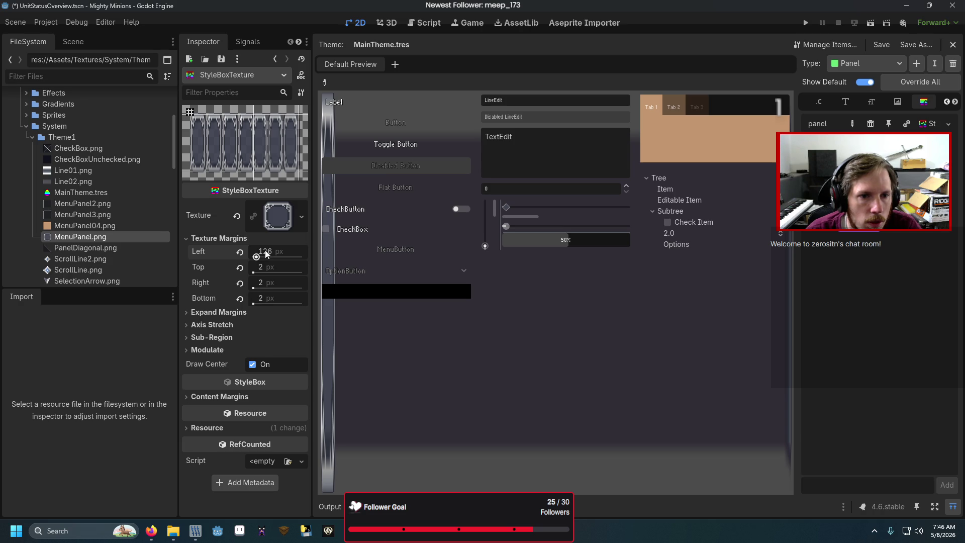
- Drag the Edit Region guides to set margins Left 21, Top 12, Right 20, Bottom 12 px
{"action": "left_click", "coordinate": [227, 338]}
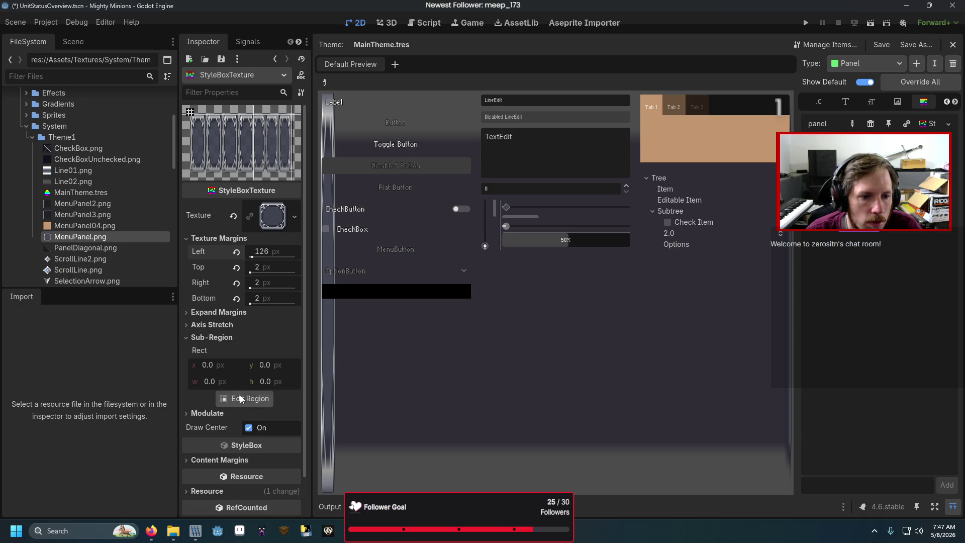
{"action": "left_click", "coordinate": [245, 398]}
{"action": "scroll", "coordinate": [501, 271], "scroll_direction": "up", "scroll_amount": 3}
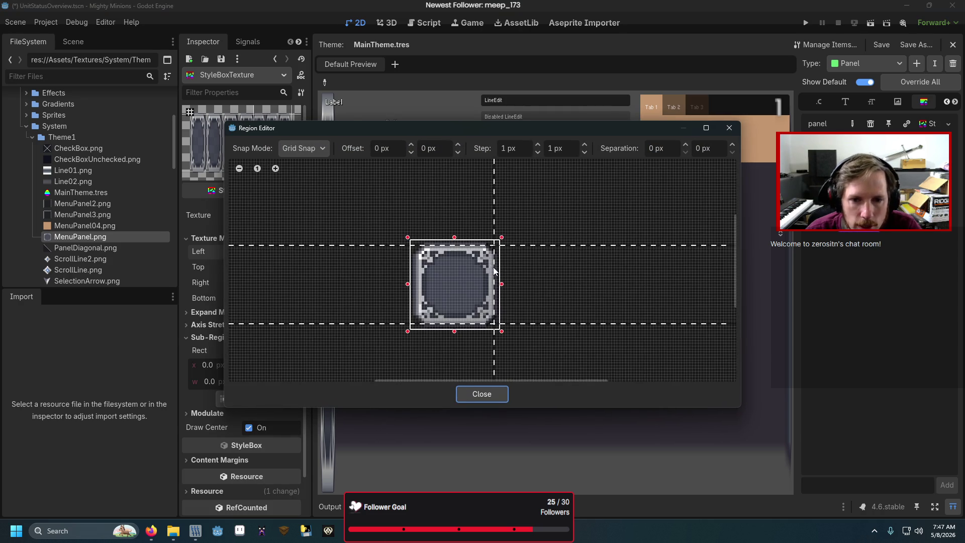
{"action": "mouse_move", "coordinate": [495, 265]}
{"action": "left_mouse_down"}
{"action": "mouse_move", "coordinate": [435, 263]}
{"action": "mouse_move", "coordinate": [444, 271]}
{"action": "left_mouse_up"}
{"action": "scroll", "coordinate": [659, 254], "scroll_direction": "down", "scroll_amount": 3}
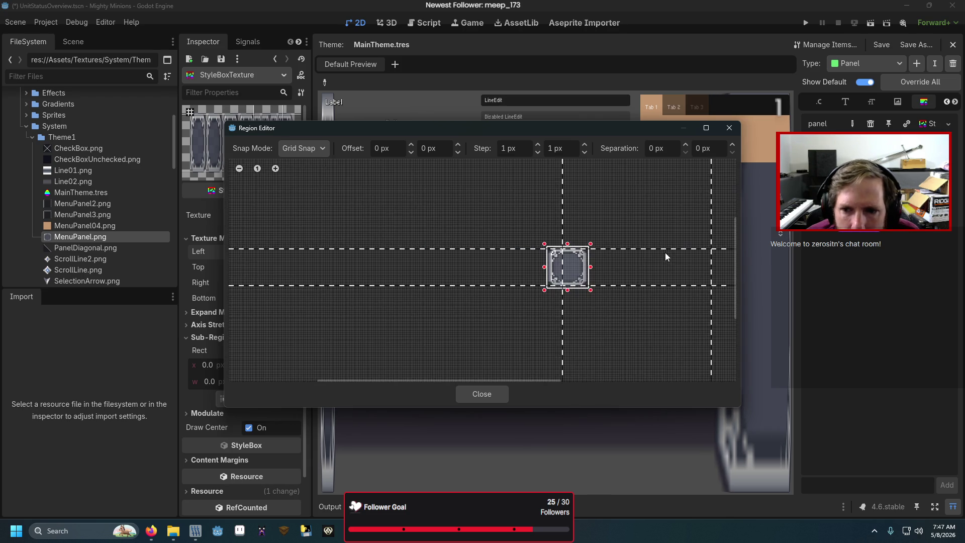
{"action": "left_click_drag", "start_coordinate": [692, 212], "coordinate": [553, 218]}
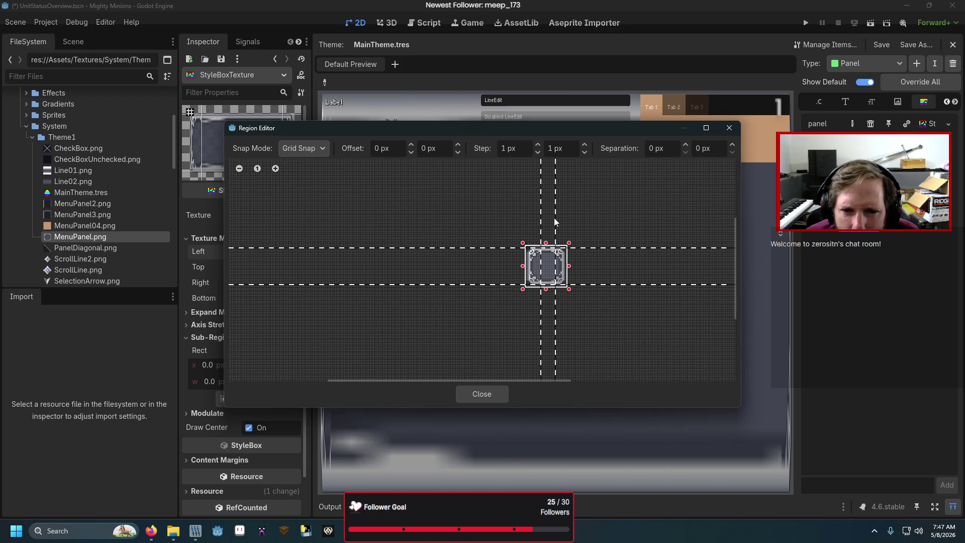
{"action": "scroll", "coordinate": [562, 239], "scroll_direction": "up", "scroll_amount": 1}
{"action": "scroll", "coordinate": [568, 242], "scroll_direction": "up", "scroll_amount": 2}
{"action": "left_click_drag", "start_coordinate": [583, 264], "coordinate": [578, 303]}
{"action": "mouse_move", "coordinate": [591, 368]}
{"action": "left_mouse_down"}
{"action": "mouse_move", "coordinate": [598, 324]}
{"action": "mouse_move", "coordinate": [596, 335]}
{"action": "left_mouse_up"}
{"action": "left_click", "coordinate": [729, 128]}
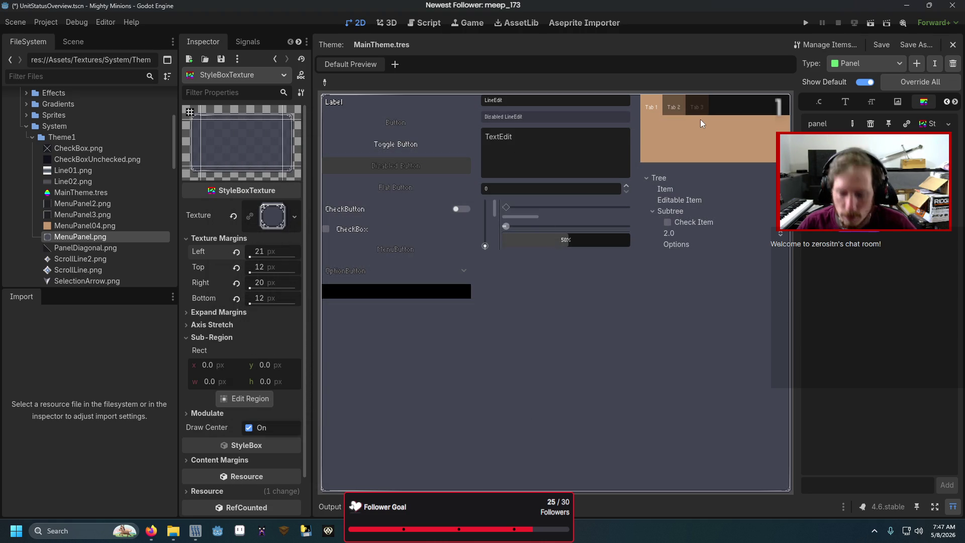
{"action": "key", "text": "shift+F12"}
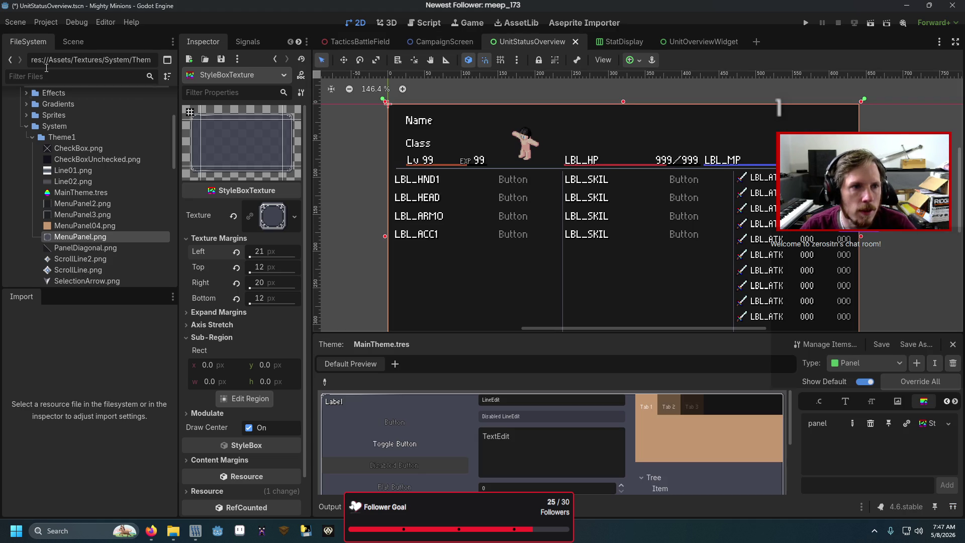
- Hide ColorRect in UnitStatusOverview, nudge a region margin guide, and run the game with F5
{"action": "left_click", "coordinate": [73, 41]}
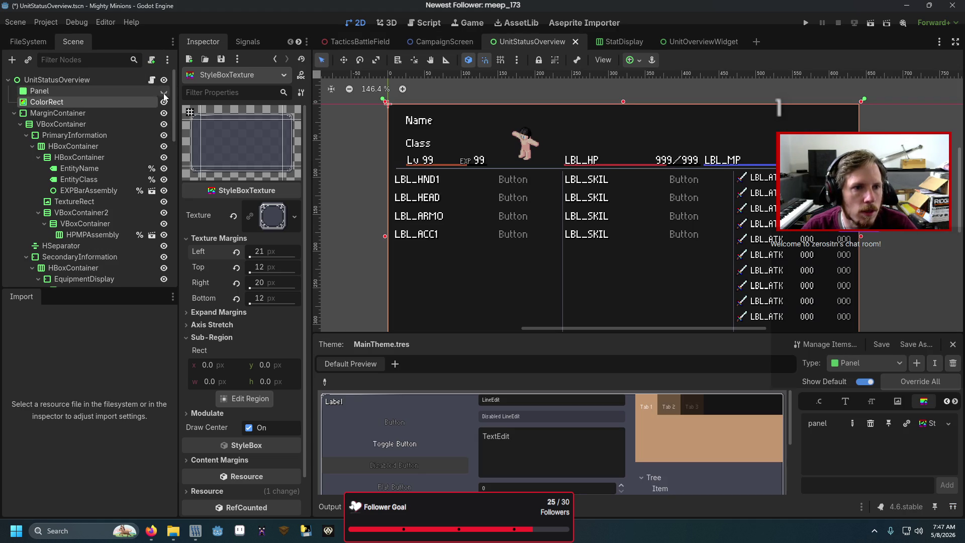
{"action": "left_click", "coordinate": [164, 101]}
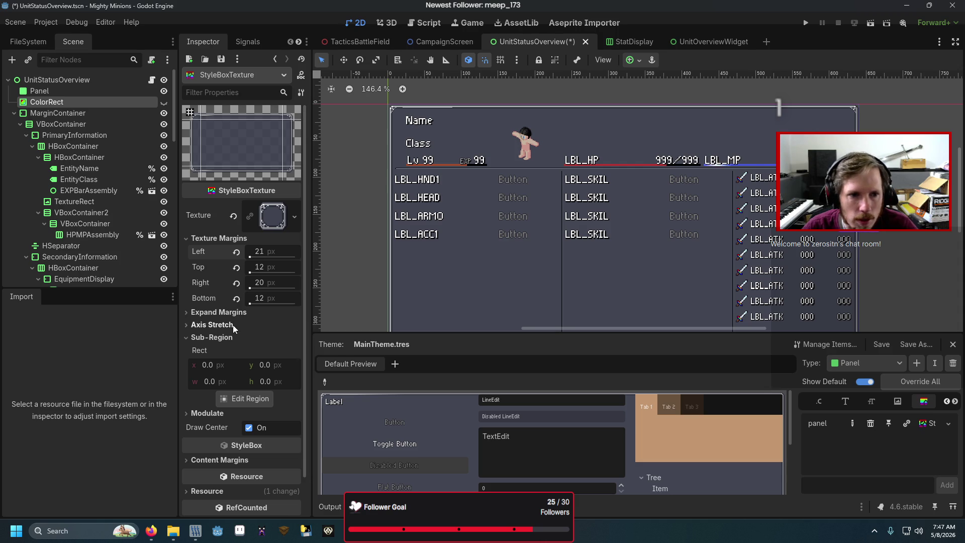
{"action": "left_click", "coordinate": [236, 398]}
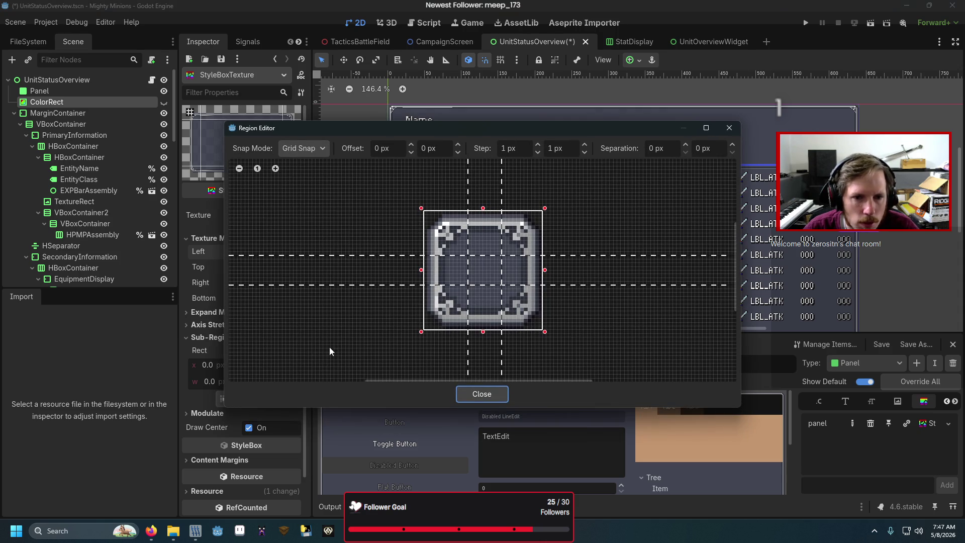
{"action": "left_click_drag", "start_coordinate": [501, 237], "coordinate": [498, 238]}
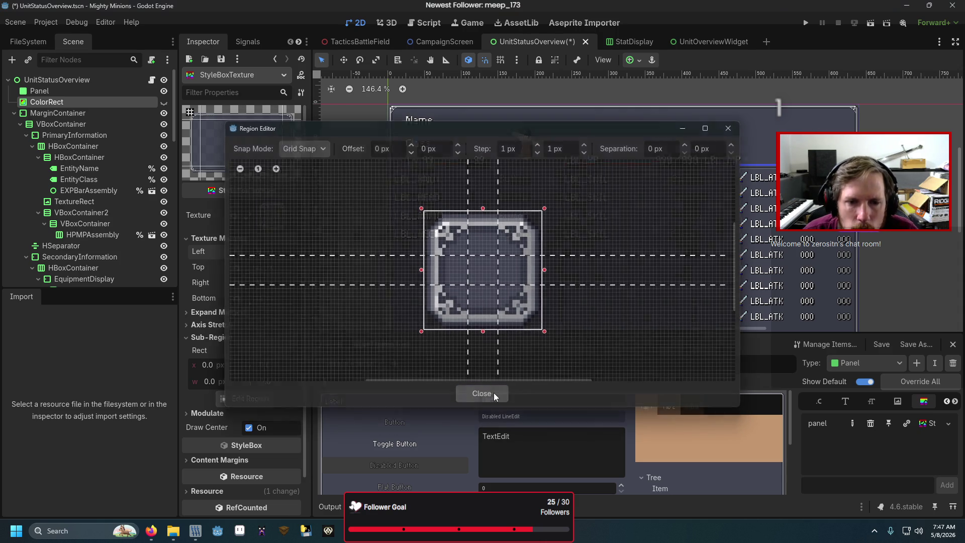
{"action": "left_click", "coordinate": [493, 393]}
{"action": "key", "text": "F5"}
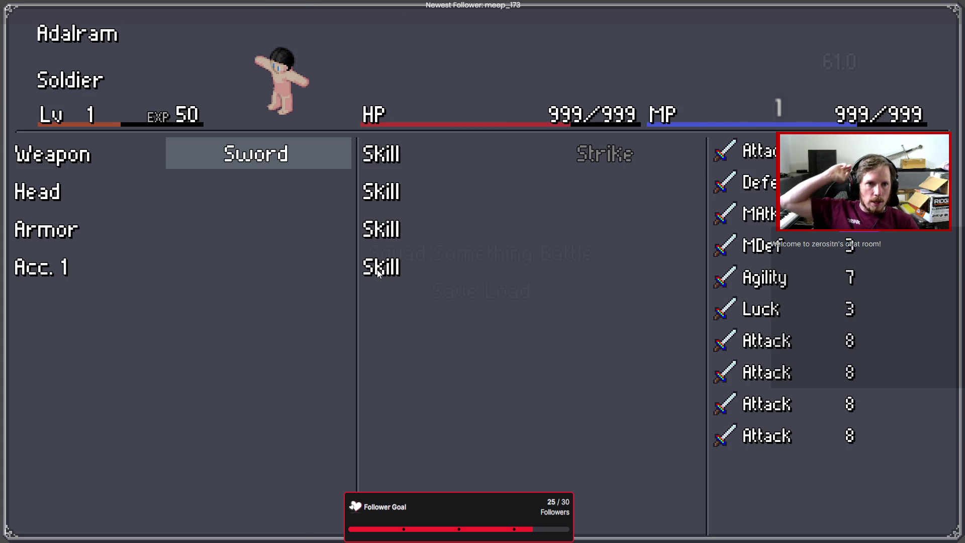
- Test arrow-key focus movement between the status screen's equipment and skill rows, then quit with F8
{"action": "key", "text": "Right"}
{"action": "key", "text": "Down"}
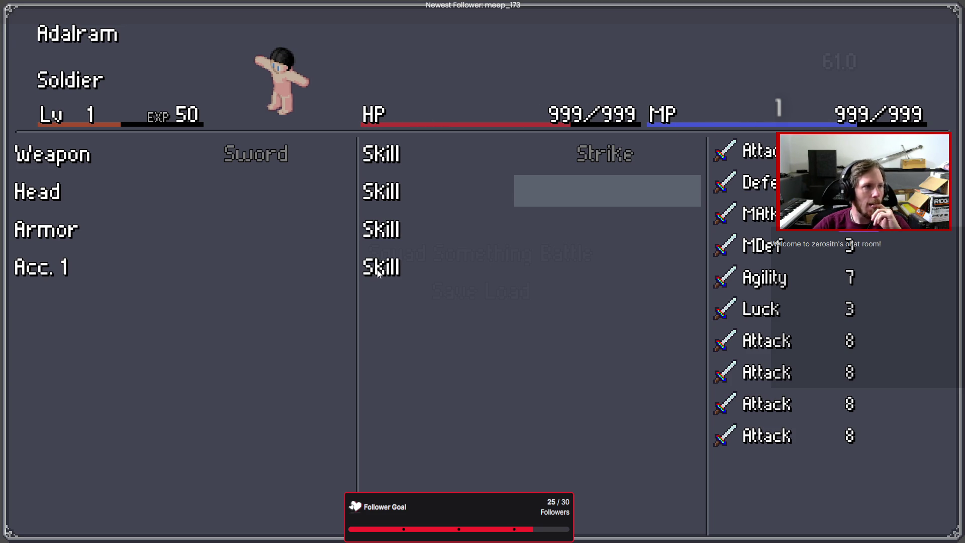
{"action": "key", "text": "Down"}
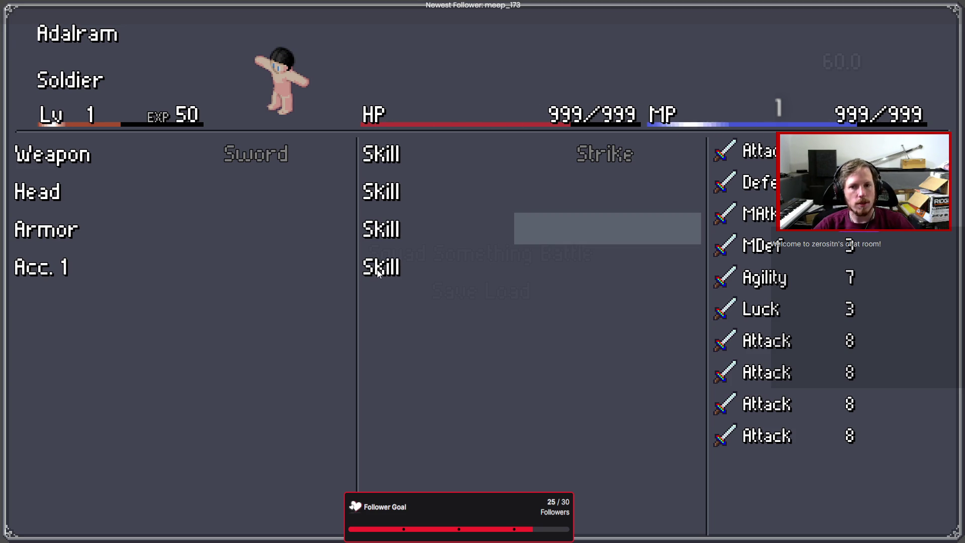
{"action": "key", "text": "Up"}
{"action": "key", "text": "Up"}
{"action": "key", "text": "Left"}
{"action": "key", "text": "Right"}
{"action": "key", "text": "Down"}
{"action": "key", "text": "Down"}
{"action": "key", "text": "Down"}
{"action": "key", "text": "Left"}
{"action": "key", "text": "Right"}
{"action": "key", "text": "Up"}
{"action": "key", "text": "Up"}
{"action": "key", "text": "Left"}
{"action": "key", "text": "Up"}
{"action": "key", "text": "Right"}
{"action": "key", "text": "Down"}
{"action": "key", "text": "Down"}
{"action": "key", "text": "Left"}
{"action": "key", "text": "Down"}
{"action": "key", "text": "Right"}
{"action": "key", "text": "Up"}
{"action": "key", "text": "Left"}
{"action": "key", "text": "Down"}
{"action": "key", "text": "Right"}
{"action": "key", "text": "Down"}
{"action": "key", "text": "Down"}
{"action": "key", "text": "Left"}
{"action": "key", "text": "F8"}
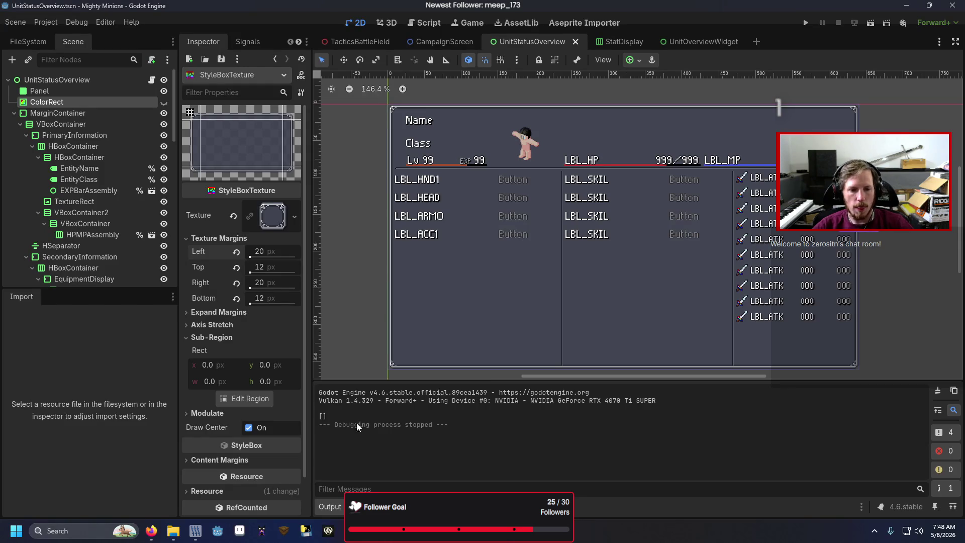
- In File Explorer, browse from the Testing project to Assets/Textures/System/Theme1
{"action": "mouse_move", "coordinate": [174, 531]}
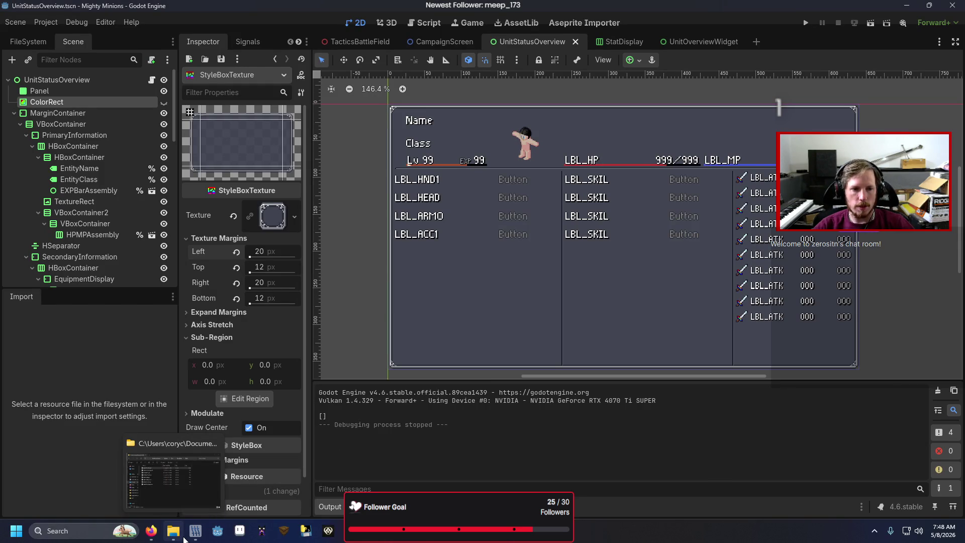
{"action": "left_click", "coordinate": [192, 507]}
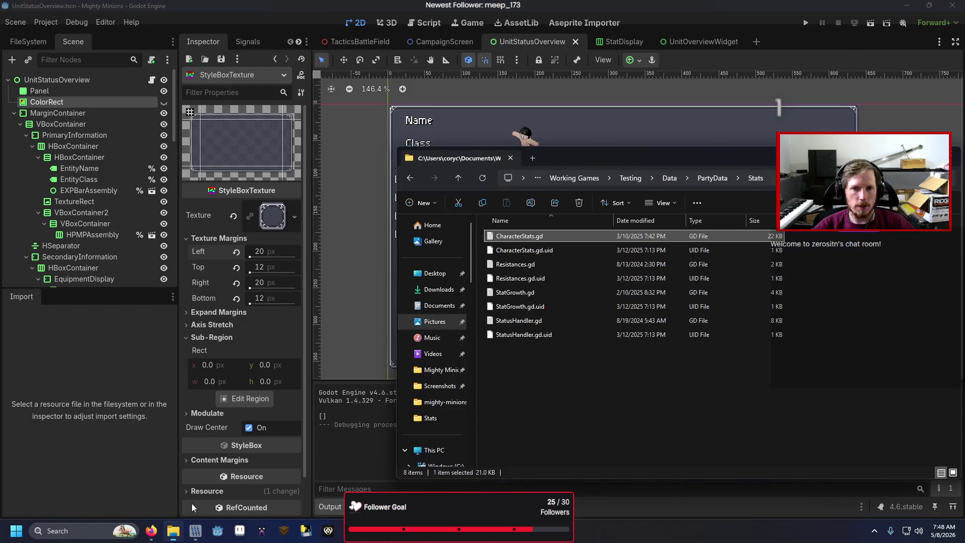
{"action": "left_click", "coordinate": [630, 178]}
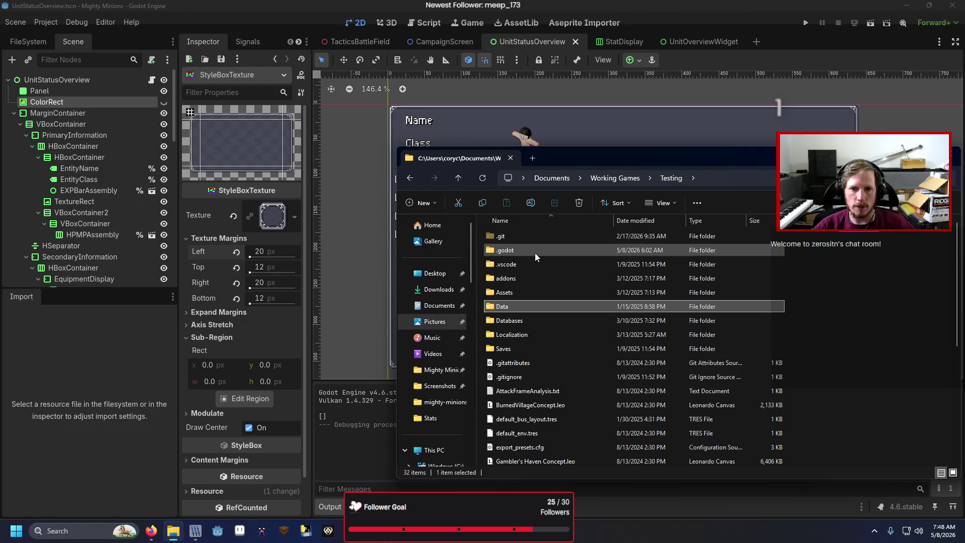
{"action": "double_click", "coordinate": [523, 292]}
{"action": "double_click", "coordinate": [522, 304]}
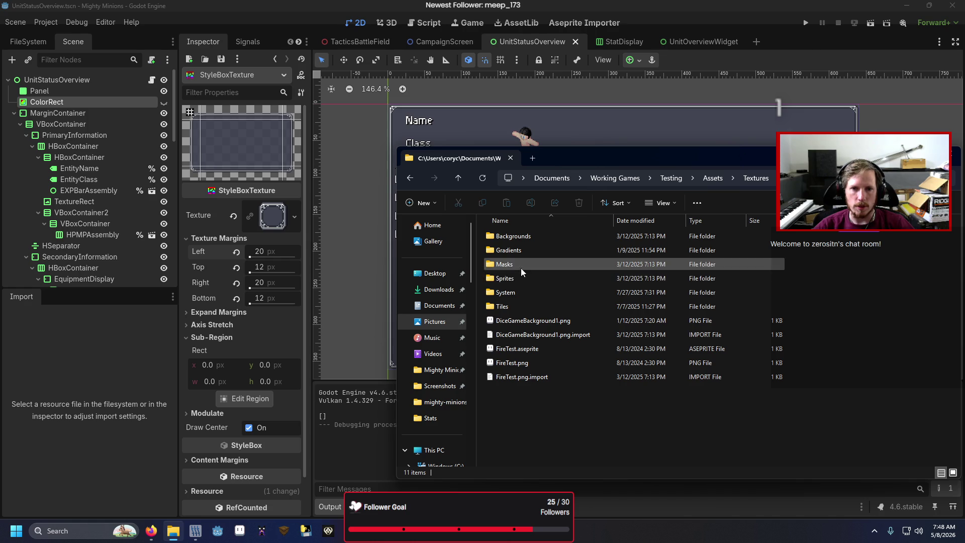
{"action": "double_click", "coordinate": [521, 293]}
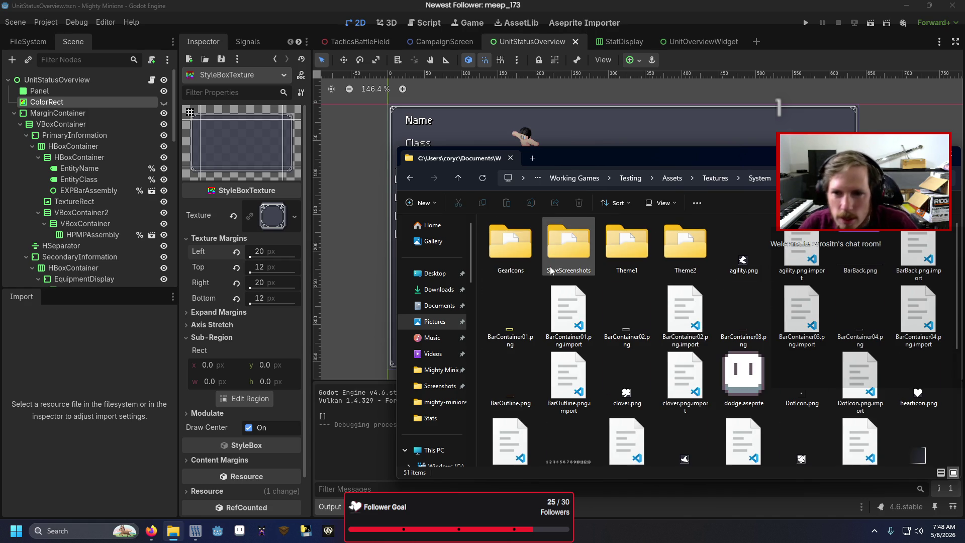
{"action": "double_click", "coordinate": [614, 250]}
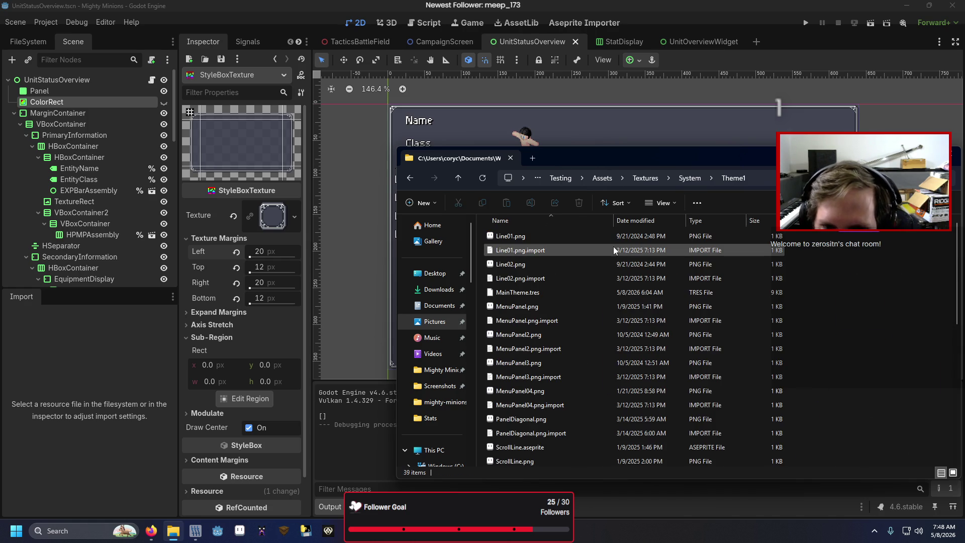
- Preview MenuPanel, MenuPanel2, MenuPanel3 and MenuPanel04 one after another in Aseprite
{"action": "double_click", "coordinate": [573, 307]}
{"action": "scroll", "coordinate": [518, 192], "scroll_direction": "up", "scroll_amount": 2}
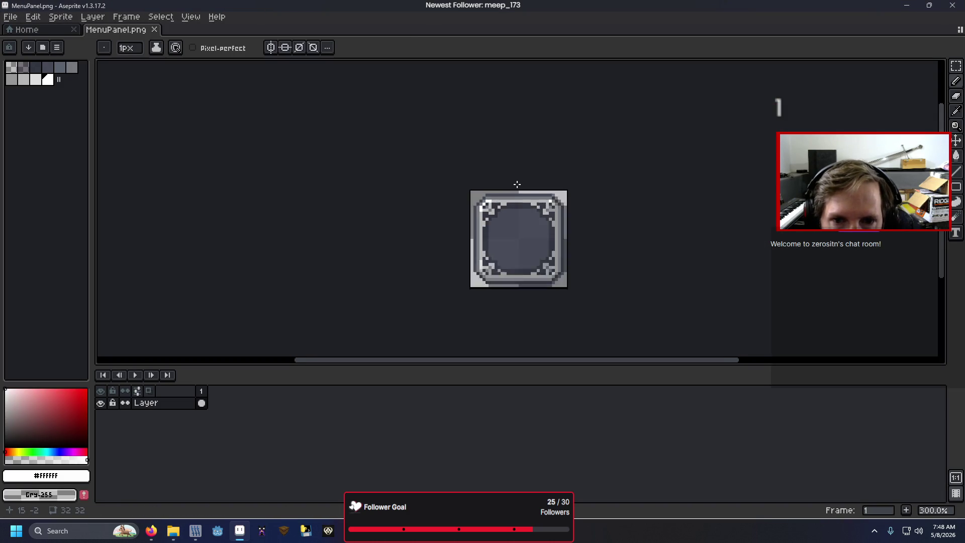
{"action": "key", "text": "alt+Tab"}
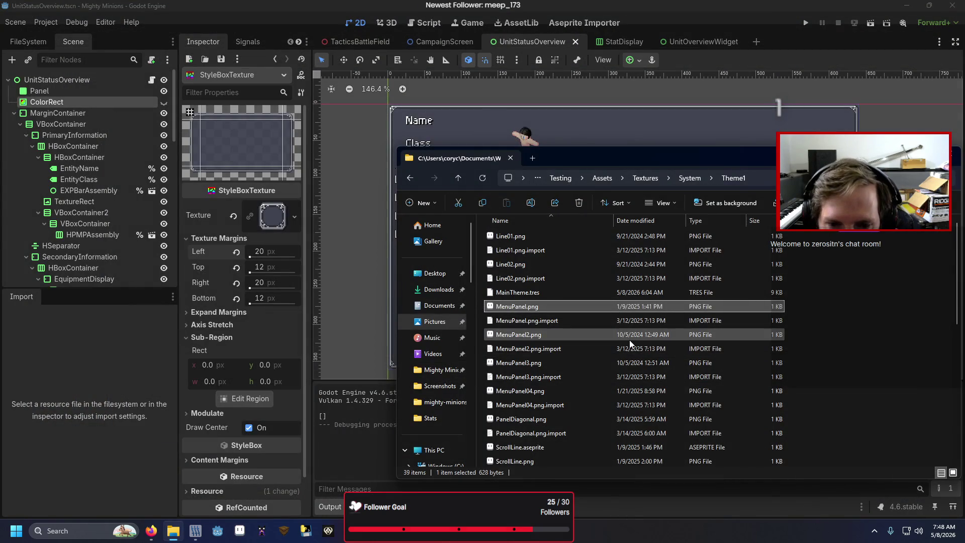
{"action": "double_click", "coordinate": [698, 335]}
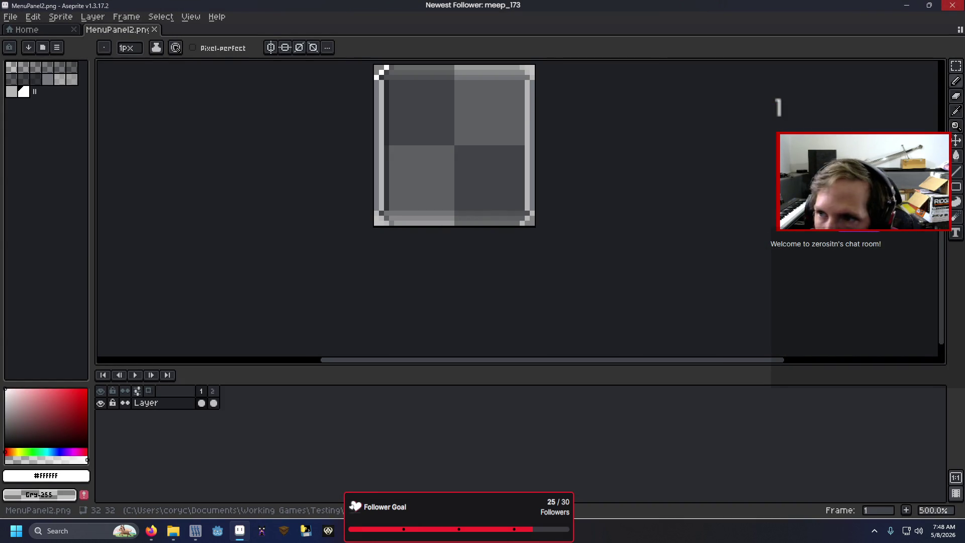
{"action": "key", "text": "alt+Tab"}
{"action": "left_click", "coordinate": [568, 362]}
{"action": "double_click", "coordinate": [568, 363]}
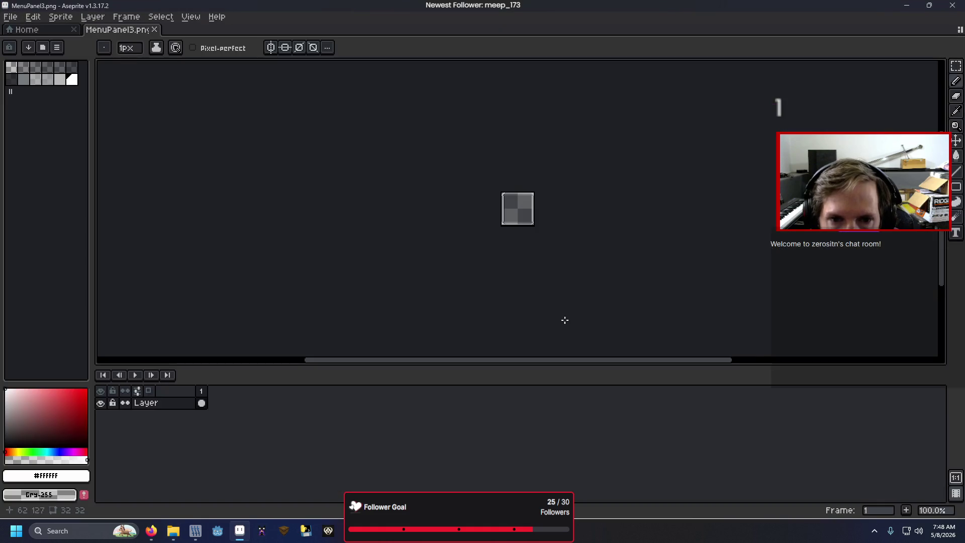
{"action": "scroll", "coordinate": [560, 183], "scroll_direction": "up", "scroll_amount": 3}
{"action": "key", "text": "alt+Tab"}
{"action": "double_click", "coordinate": [593, 388]}
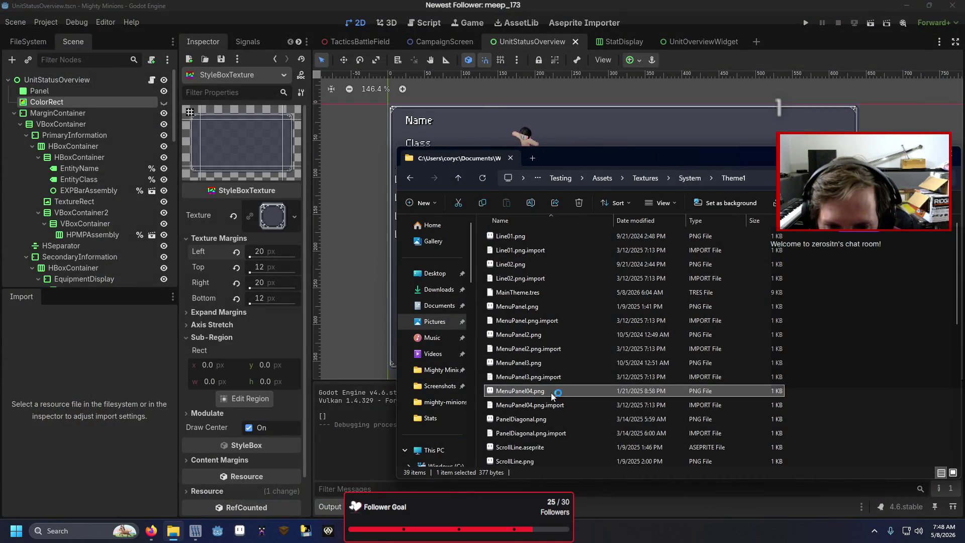
{"action": "scroll", "coordinate": [539, 201], "scroll_direction": "up", "scroll_amount": 2}
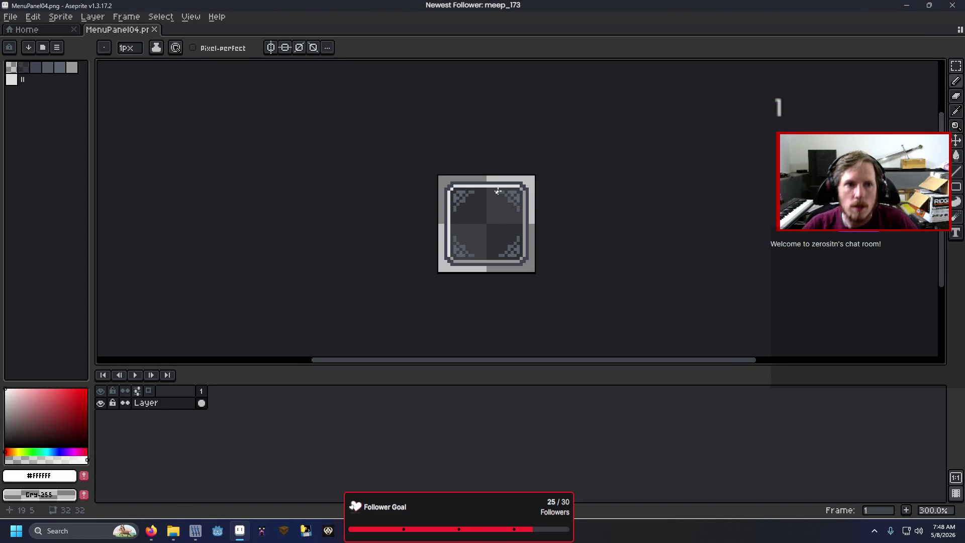
{"action": "left_click", "coordinate": [11, 16]}
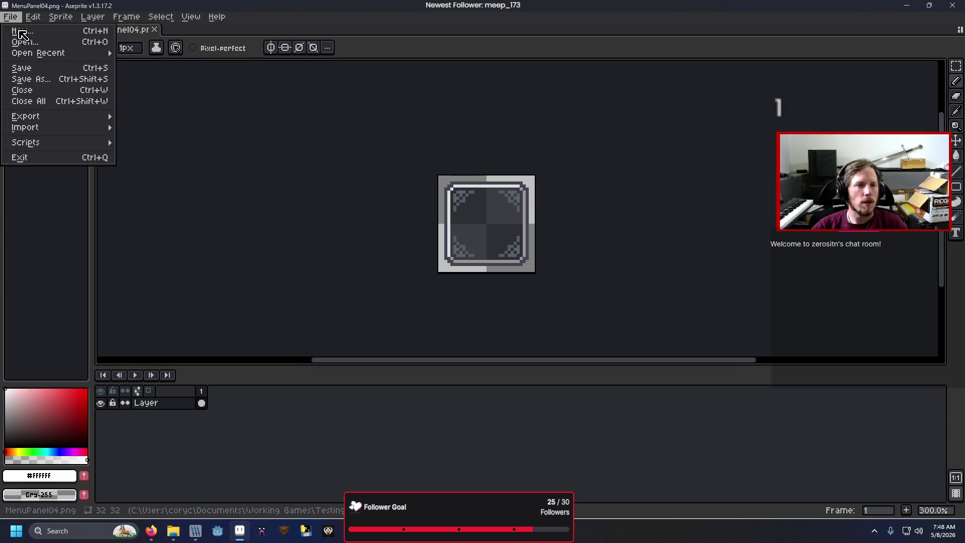
- Save the sprite over MenuPanel.png in mighty-minions/Assets/Textures/System/Theme1, confirming the replace
{"action": "left_click", "coordinate": [45, 79]}
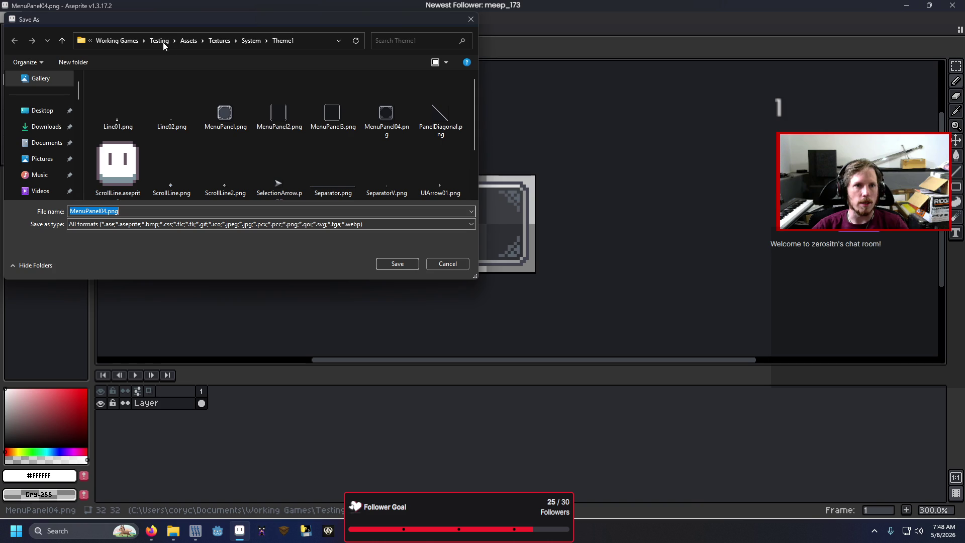
{"action": "left_click", "coordinate": [125, 41]}
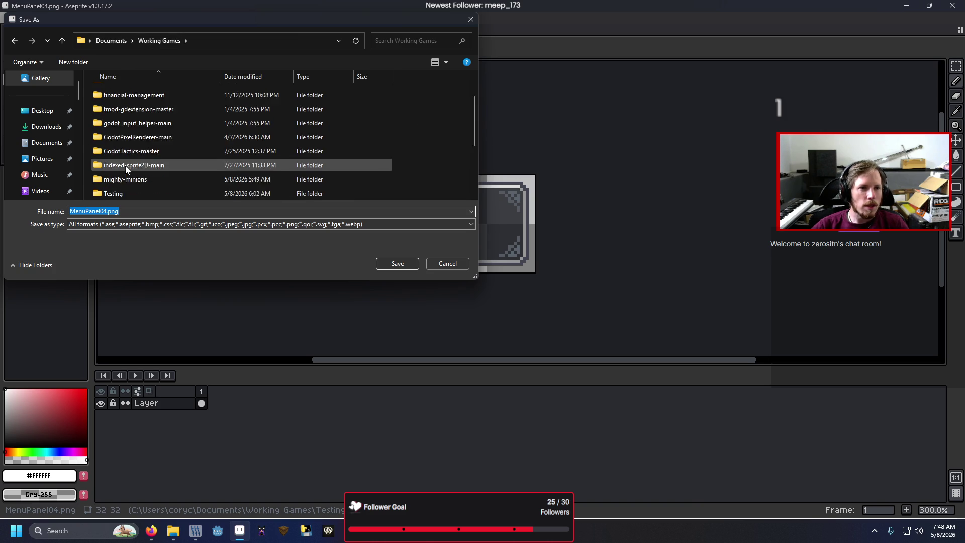
{"action": "double_click", "coordinate": [132, 137]}
{"action": "double_click", "coordinate": [125, 146]}
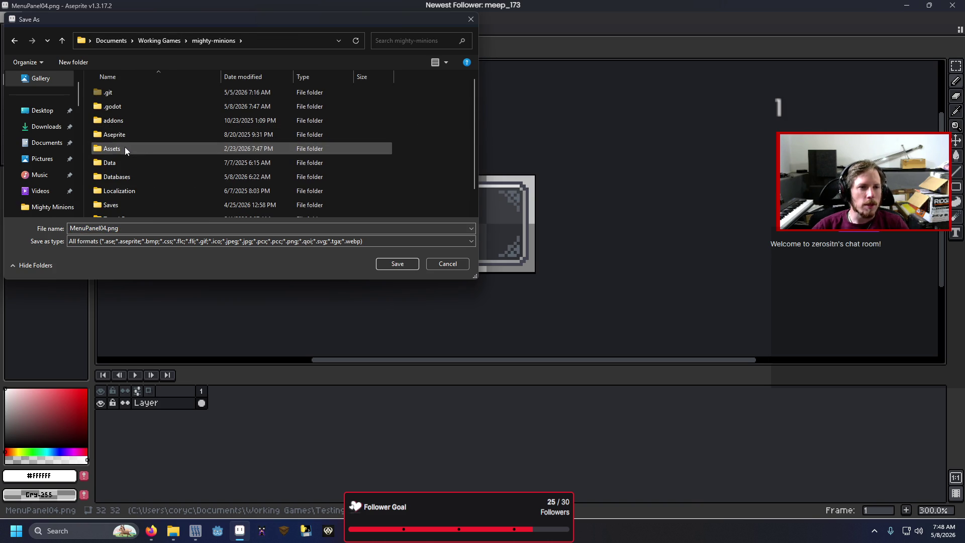
{"action": "double_click", "coordinate": [126, 145]}
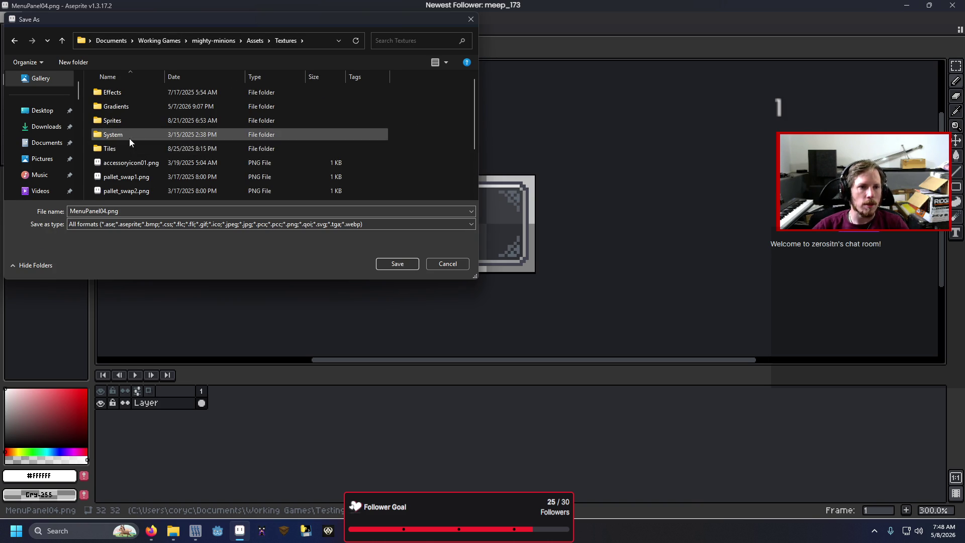
{"action": "double_click", "coordinate": [129, 136]}
{"action": "double_click", "coordinate": [141, 90]}
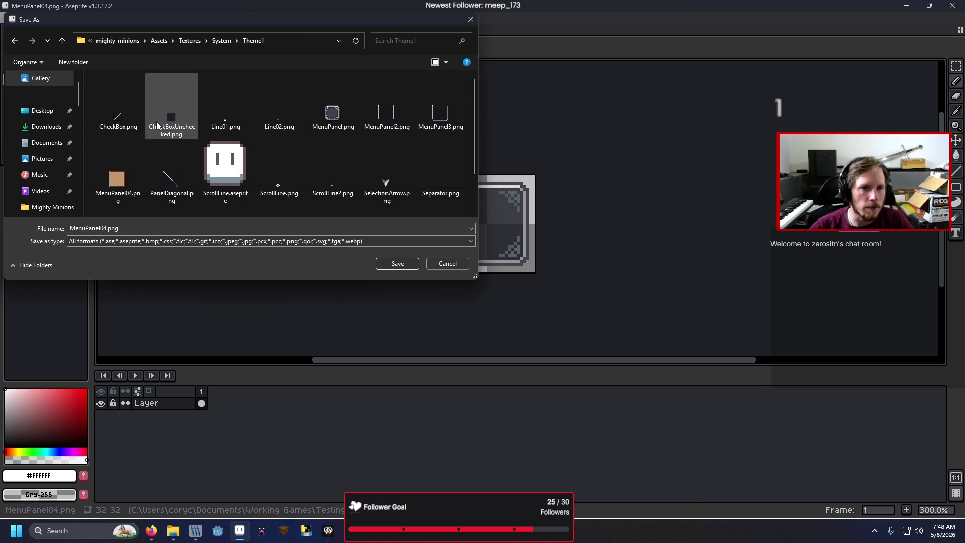
{"action": "double_click", "coordinate": [341, 124]}
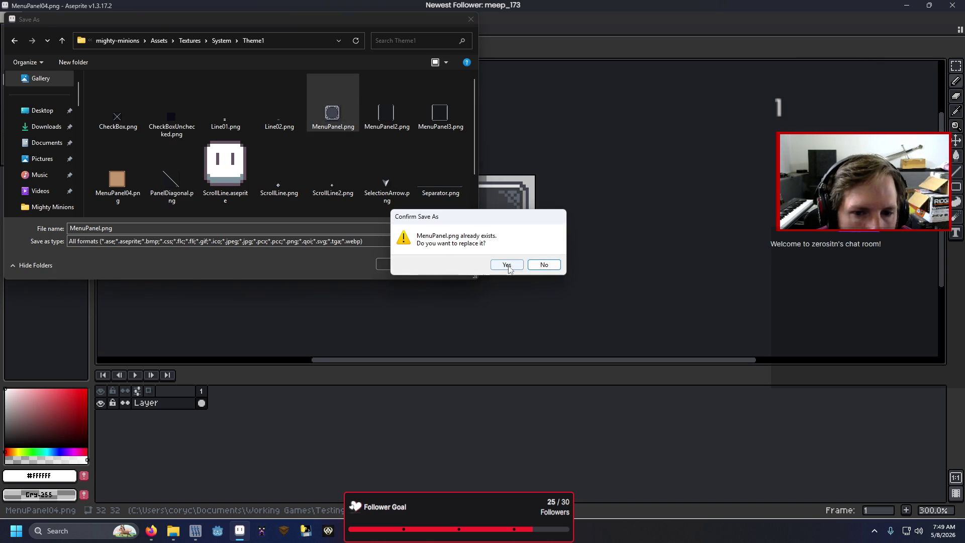
{"action": "left_click", "coordinate": [506, 265]}
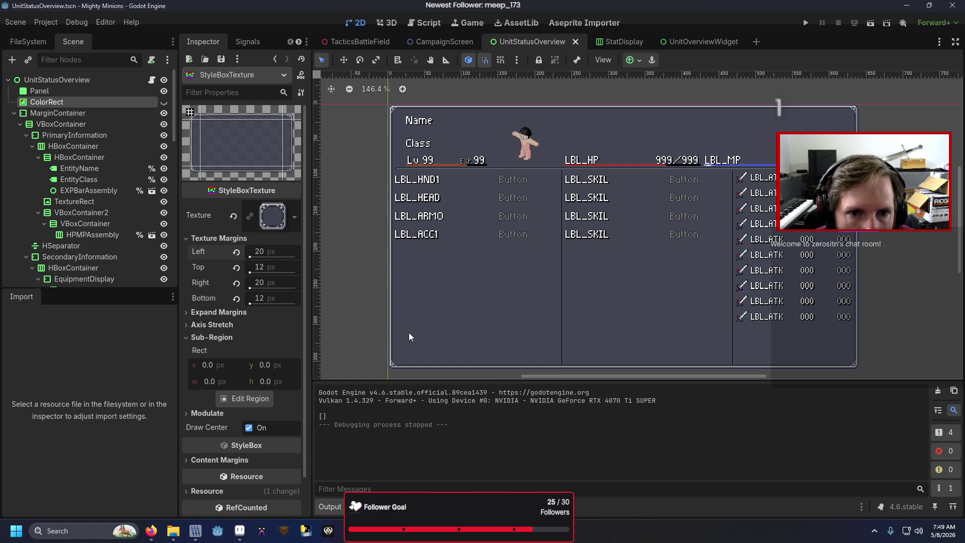
{"action": "left_click", "coordinate": [376, 469]}
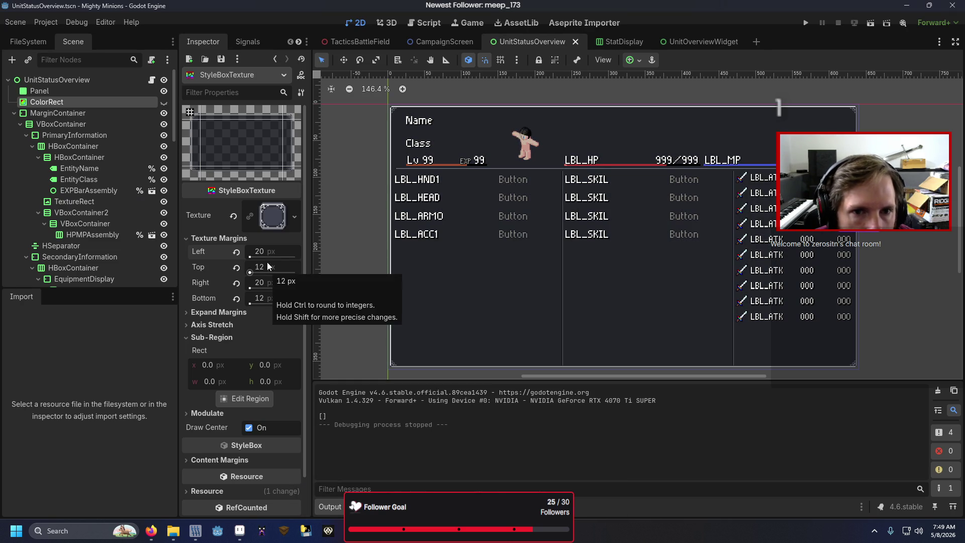
- Check the texture in the region editor, then run the game with F5 past the main menu
{"action": "left_click", "coordinate": [242, 398]}
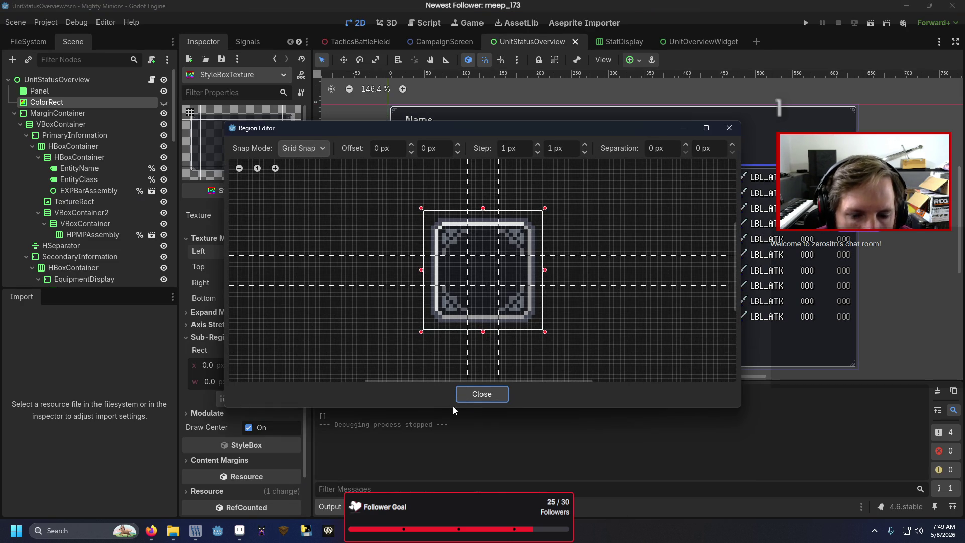
{"action": "left_click", "coordinate": [481, 394]}
{"action": "key", "text": "F5"}
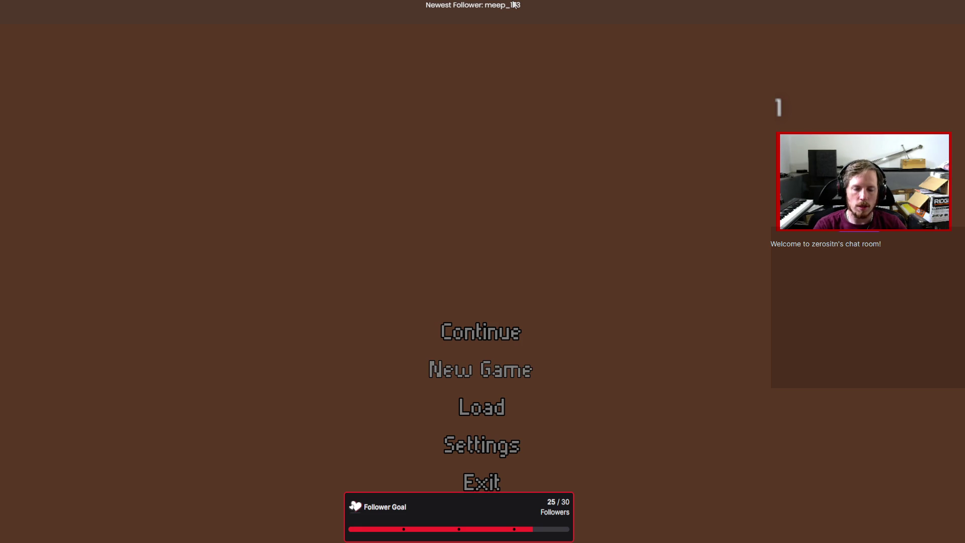
{"action": "key", "text": "Return"}
{"action": "key", "text": "Up"}
{"action": "key", "text": "Return"}
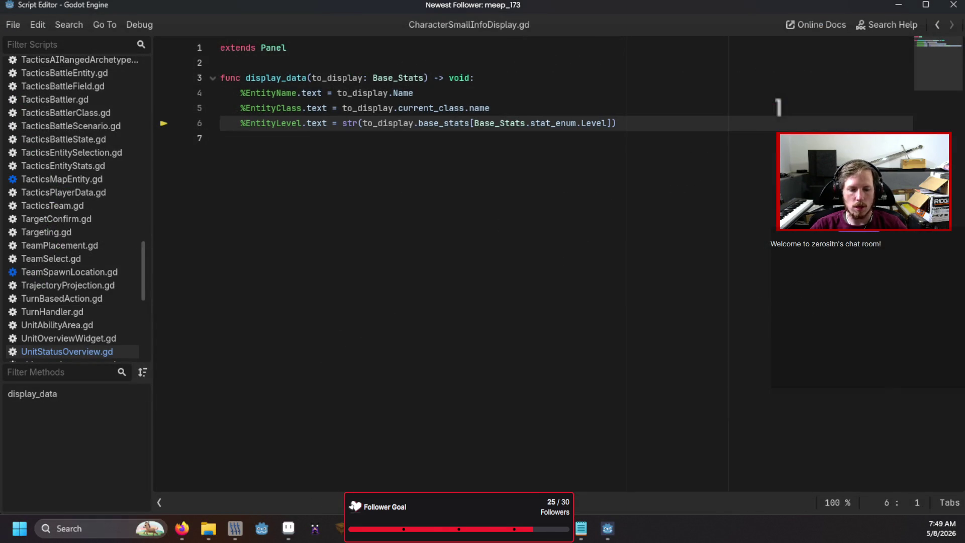
{"action": "key", "text": "F5"}
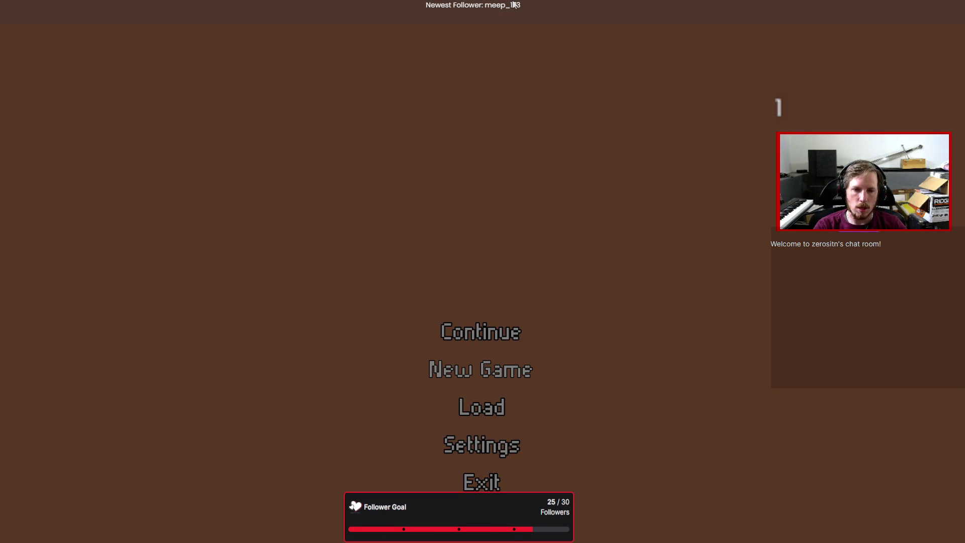
- Open the unit status screen, cycle through equipment and skill slots, then quit the game
{"action": "key", "text": "Return"}
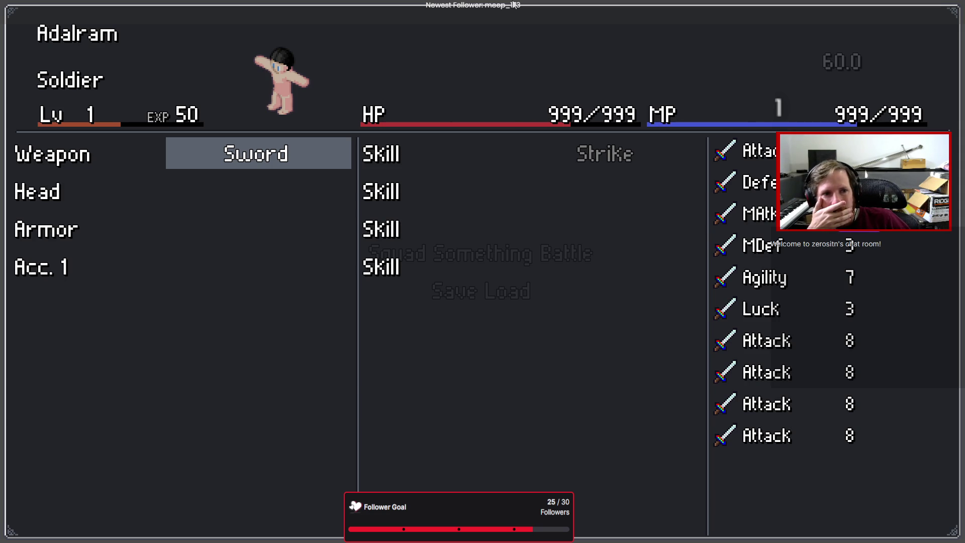
{"action": "key", "text": "Down"}
{"action": "key", "text": "Down"}
{"action": "key", "text": "Up"}
{"action": "key", "text": "Up"}
{"action": "key", "text": "Down"}
{"action": "key", "text": "Down"}
{"action": "key", "text": "Down"}
{"action": "key", "text": "Up"}
{"action": "key", "text": "Up"}
{"action": "key", "text": "Up"}
{"action": "key", "text": "Down"}
{"action": "key", "text": "Down"}
{"action": "key", "text": "Down"}
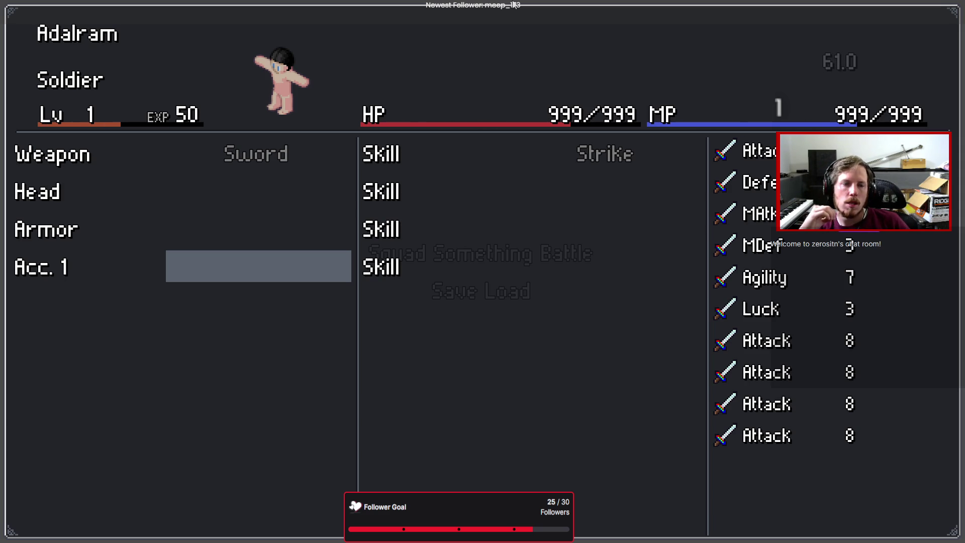
{"action": "key", "text": "Up"}
{"action": "key", "text": "Up"}
{"action": "key", "text": "Up"}
{"action": "key", "text": "Right"}
{"action": "key", "text": "Left"}
{"action": "key", "text": "Down"}
{"action": "key", "text": "Right"}
{"action": "key", "text": "Up"}
{"action": "key", "text": "Left"}
{"action": "key", "text": "Right"}
{"action": "key", "text": "Down"}
{"action": "key", "text": "Down"}
{"action": "key", "text": "Right"}
{"action": "key", "text": "Left"}
{"action": "key", "text": "Right"}
{"action": "key", "text": "Down"}
{"action": "key", "text": "Down"}
{"action": "key", "text": "Up"}
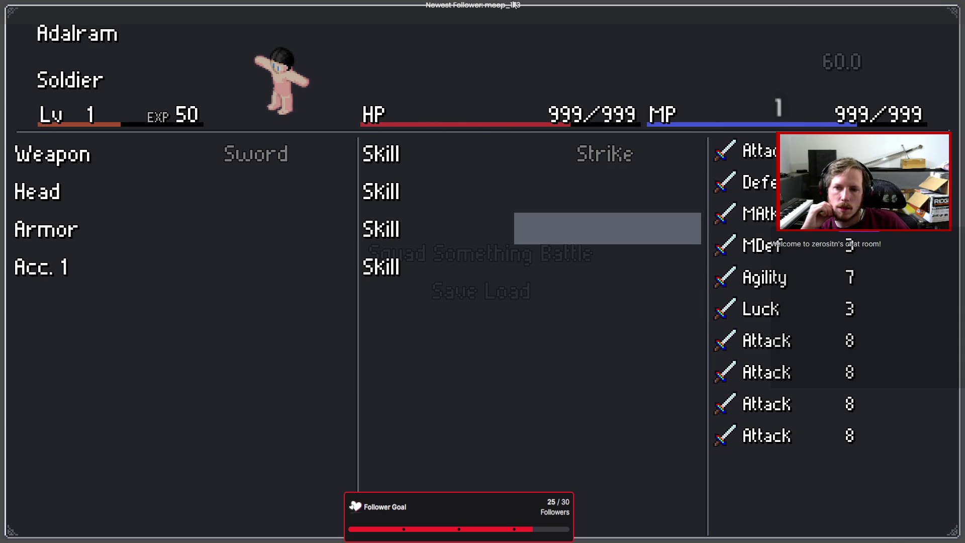
{"action": "key", "text": "Left"}
{"action": "key", "text": "Up"}
{"action": "key", "text": "Right"}
{"action": "key", "text": "Left"}
{"action": "key", "text": "Down"}
{"action": "key", "text": "Down"}
{"action": "key", "text": "Right"}
{"action": "key", "text": "Left"}
{"action": "key", "text": "Down"}
{"action": "key", "text": "Down"}
{"action": "key", "text": "Right"}
{"action": "key", "text": "Up"}
{"action": "key", "text": "Up"}
{"action": "key", "text": "Up"}
{"action": "key", "text": "Left"}
{"action": "key", "text": "alt+F4"}
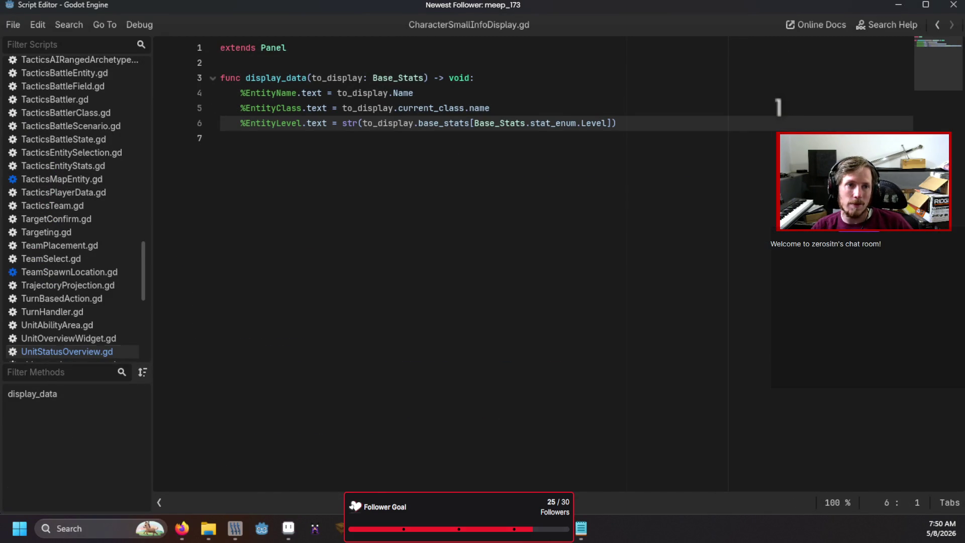
- Uncomment line 61 of UnitStatusOverview.gd and replace stat_display with update_state
{"action": "left_click", "coordinate": [67, 351]}
{"action": "scroll", "coordinate": [517, 281], "scroll_direction": "up", "scroll_amount": 4}
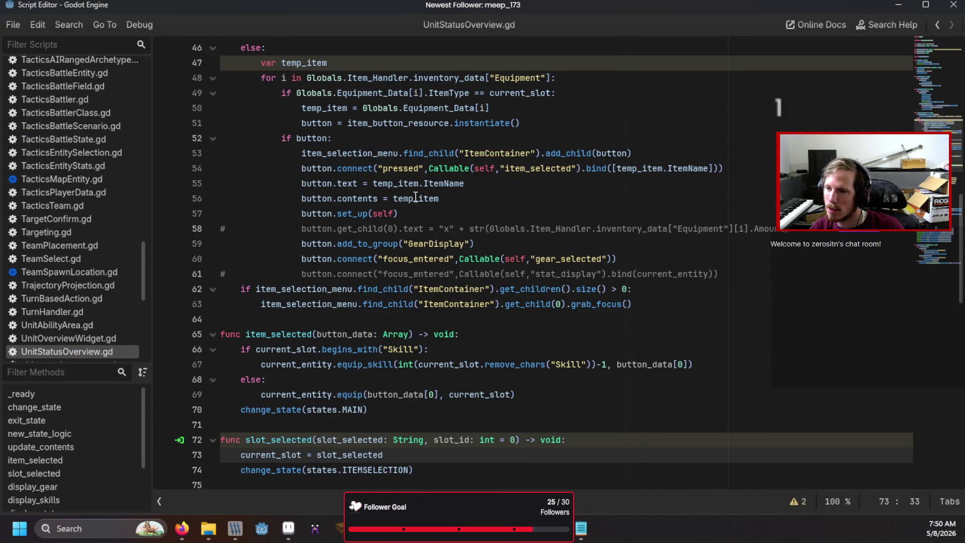
{"action": "mouse_move", "coordinate": [436, 205]}
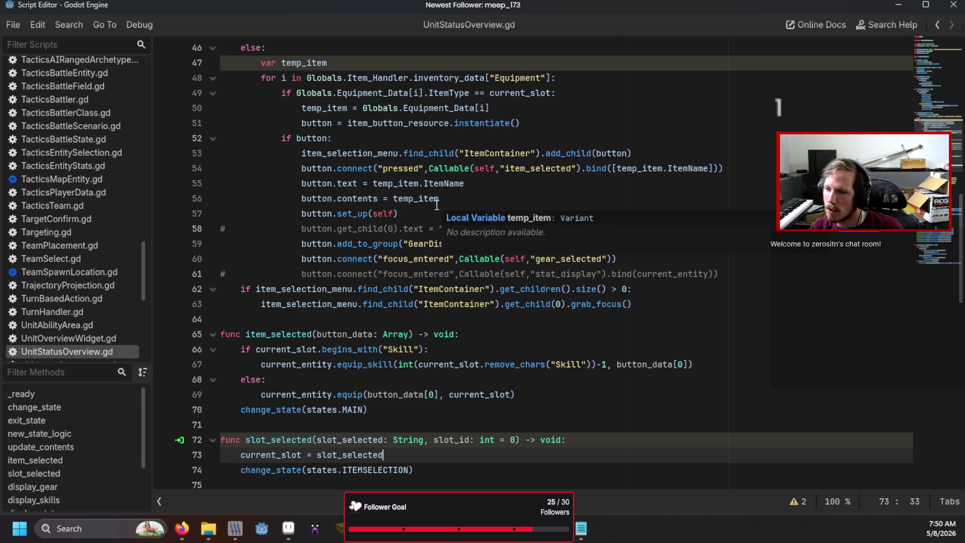
{"action": "left_click", "coordinate": [226, 273]}
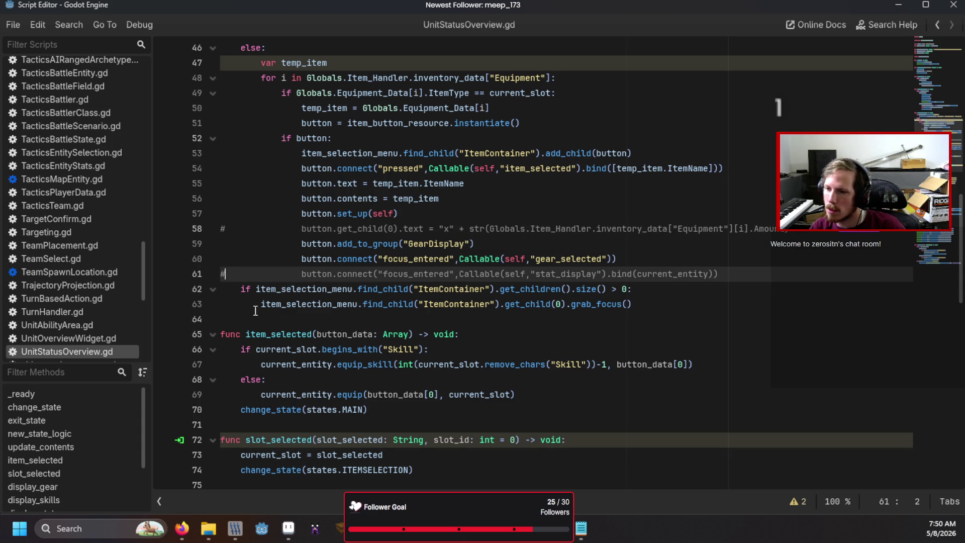
{"action": "key", "text": "BackSpace"}
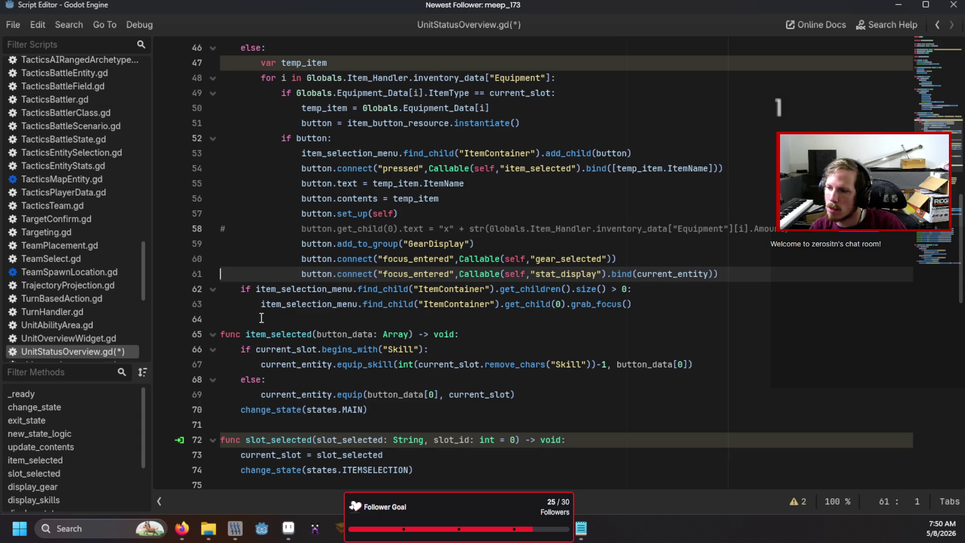
{"action": "double_click", "coordinate": [552, 273]}
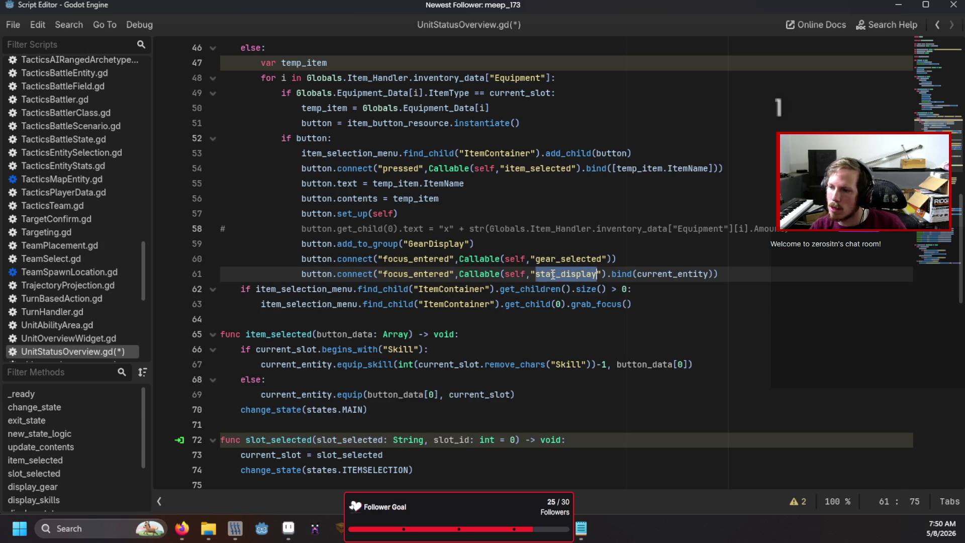
{"action": "type", "text": "update_sta"}
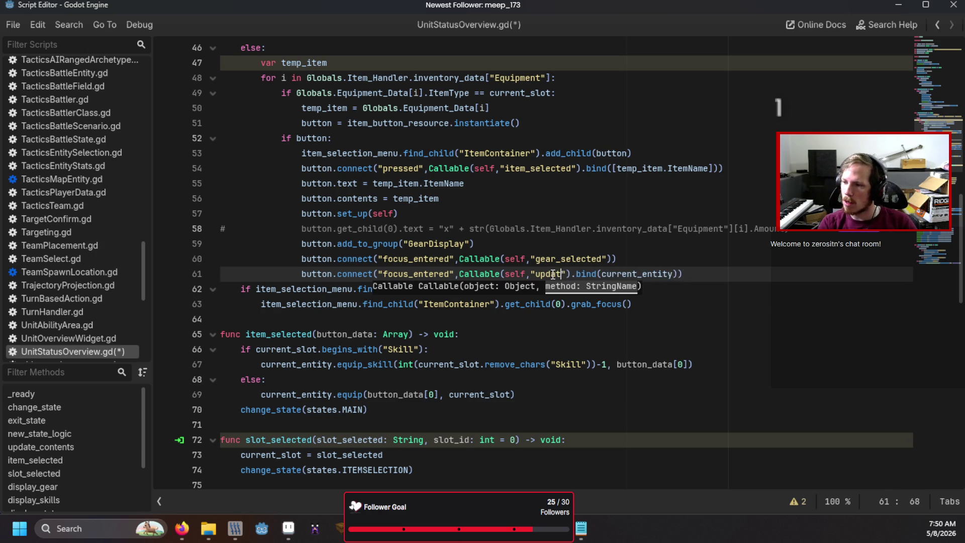
{"action": "type", "text": "te_stats"}
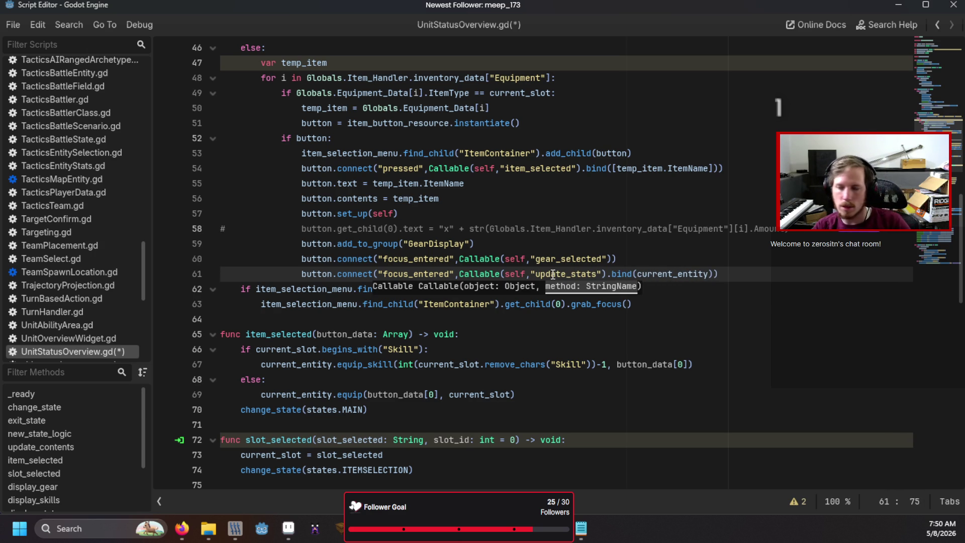
{"action": "key", "text": "F5"}
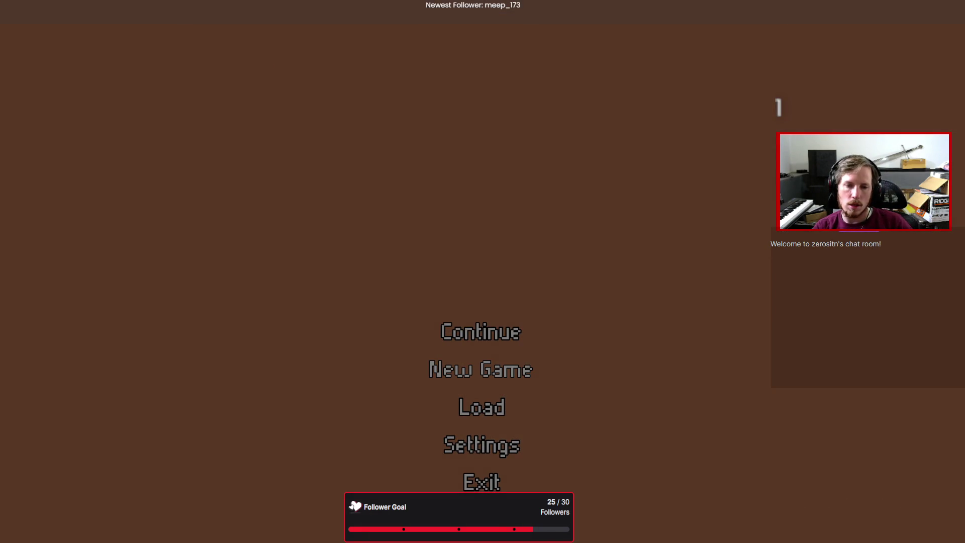
{"action": "key", "text": "Return"}
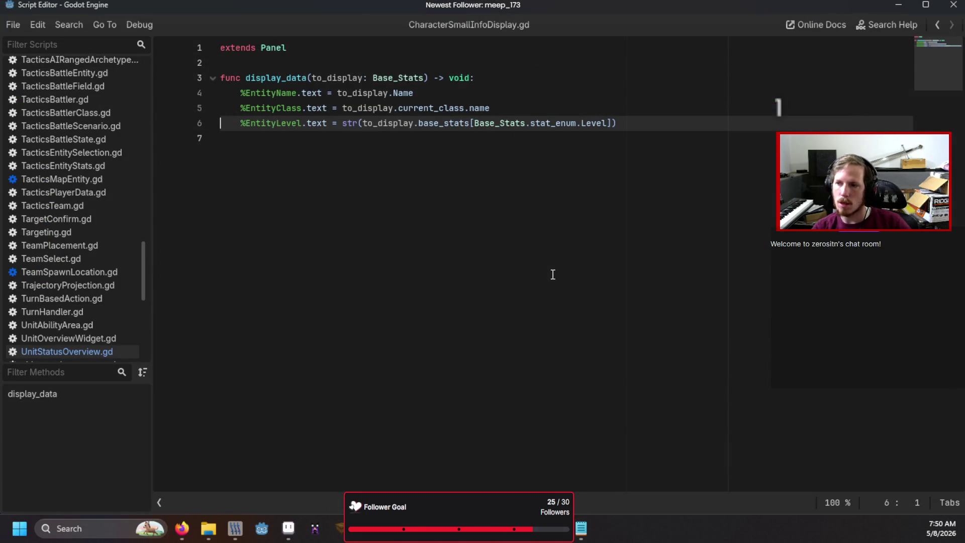
{"action": "key", "text": "F5"}
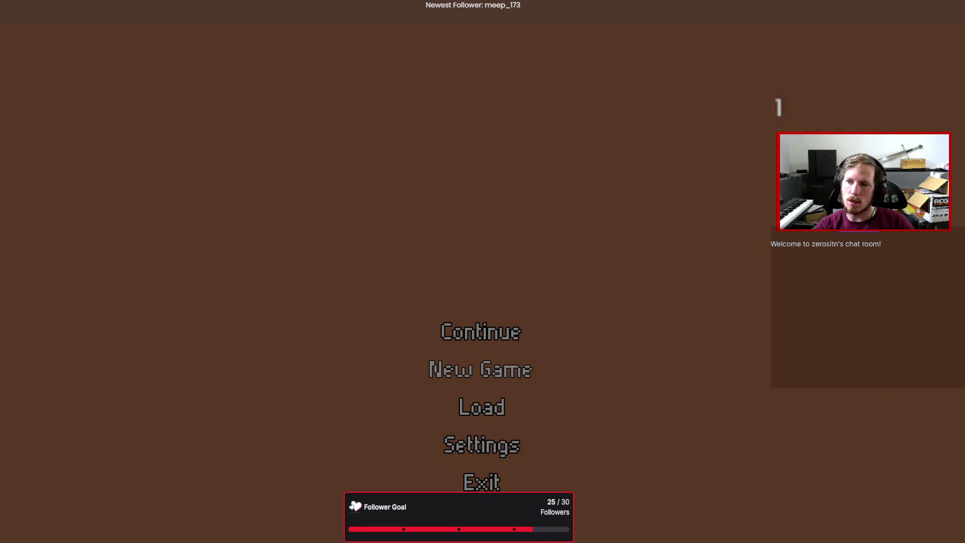
{"action": "key", "text": "Return"}
{"action": "key", "text": "Up"}
{"action": "key", "text": "Return"}
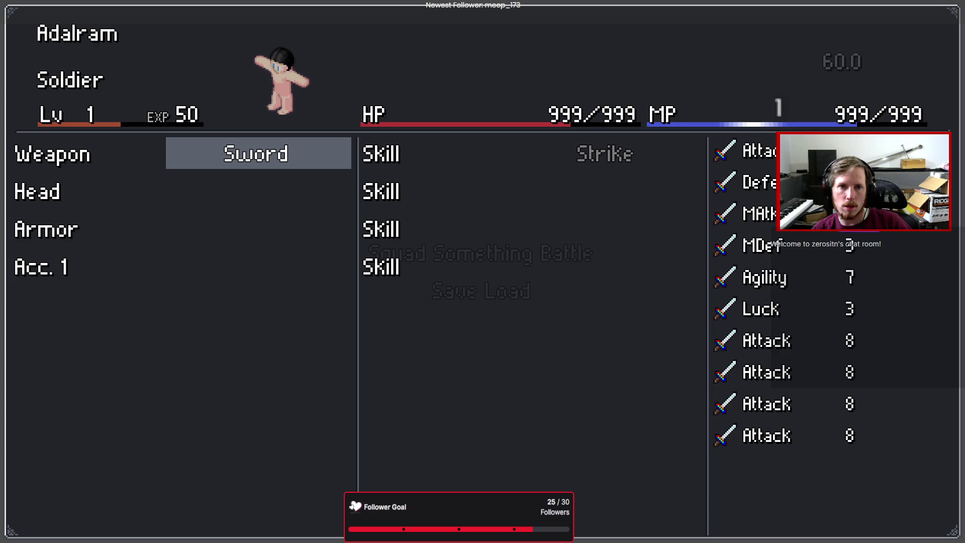
{"action": "key", "text": "Return"}
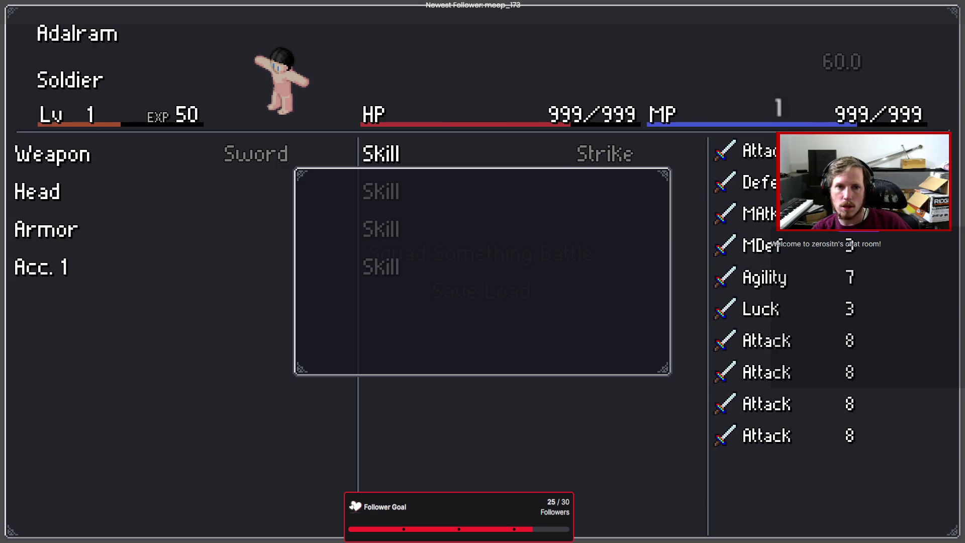
{"action": "key", "text": "Escape"}
{"action": "key", "text": "Down"}
{"action": "key", "text": "Up"}
{"action": "key", "text": "Return"}
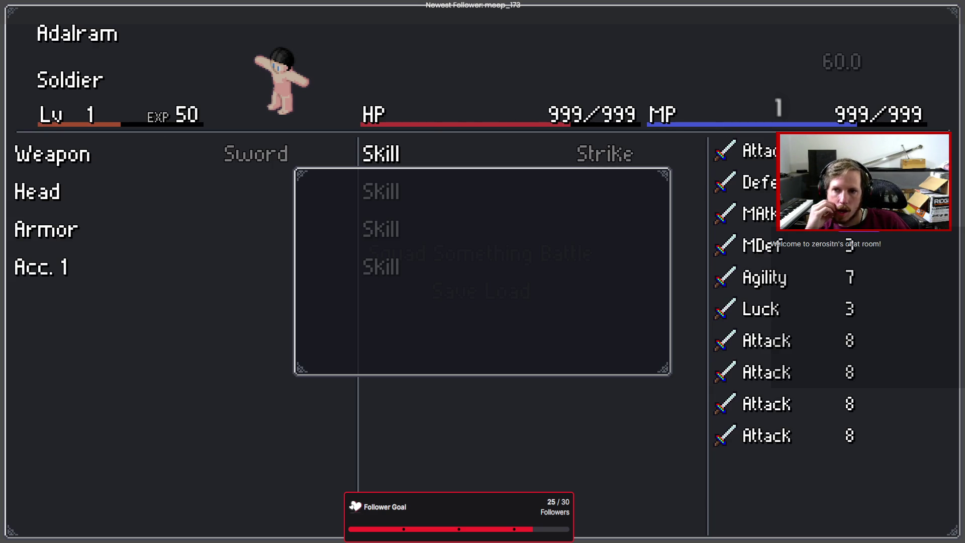
{"action": "key", "text": "alt+F4"}
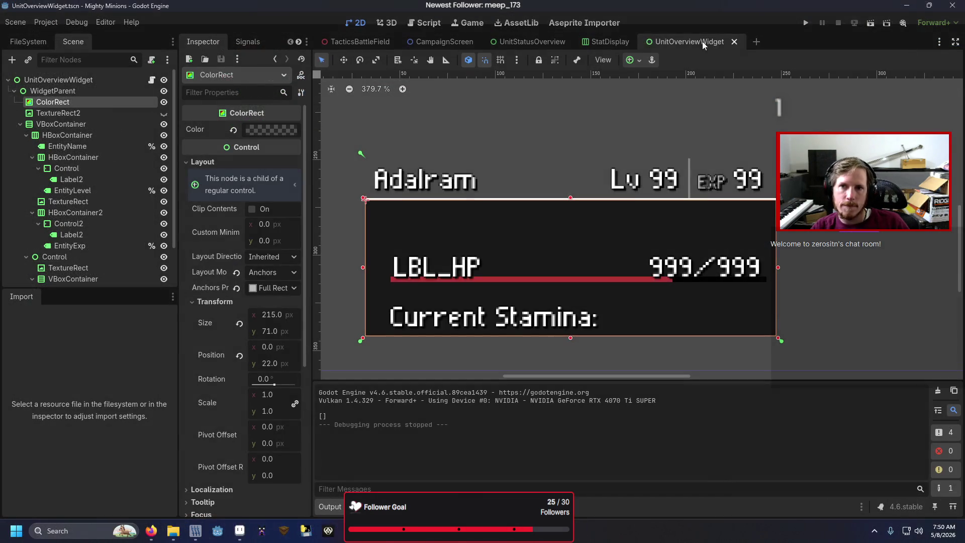
- In the StatDisplay scene, set the sword TextureRect to Keep stretch and Fit Width expand
{"action": "left_click", "coordinate": [601, 45]}
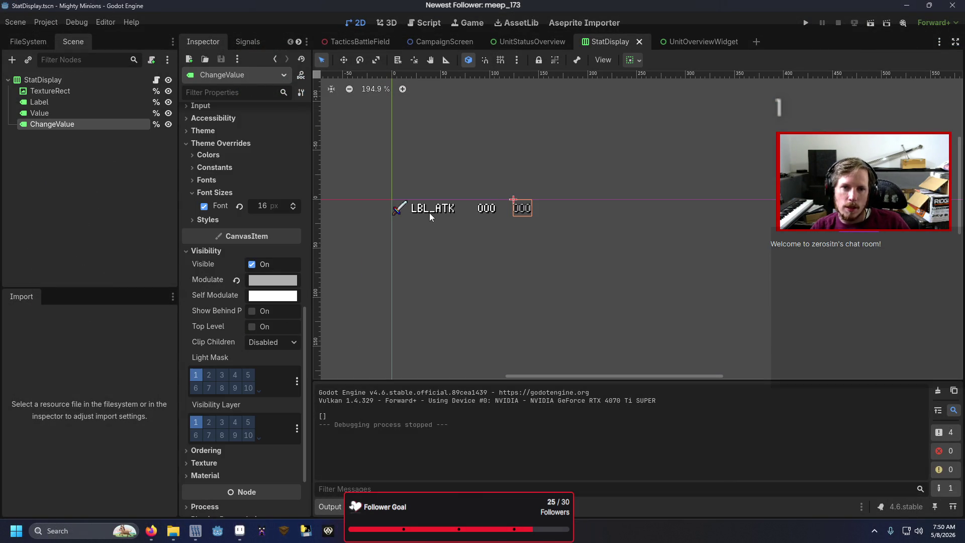
{"action": "left_click", "coordinate": [396, 211]}
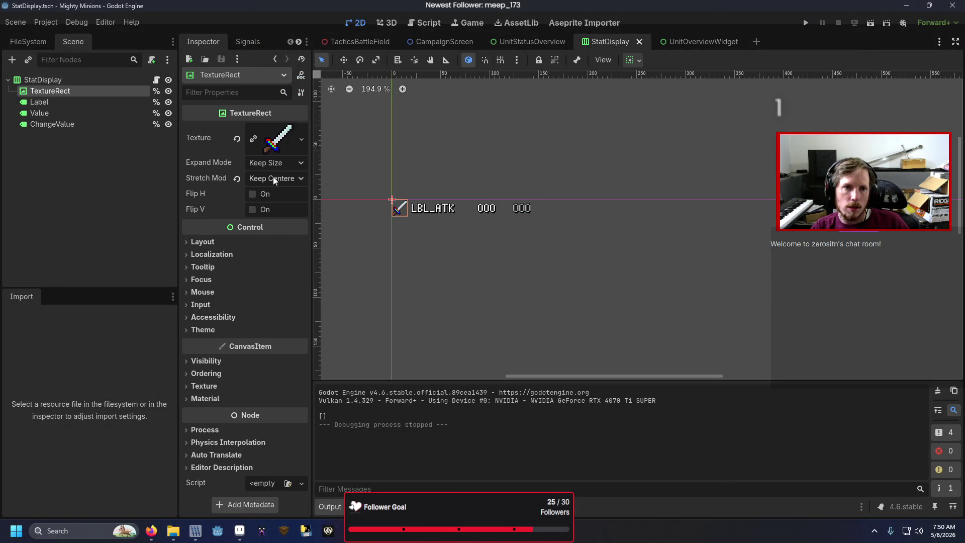
{"action": "left_click", "coordinate": [235, 245]}
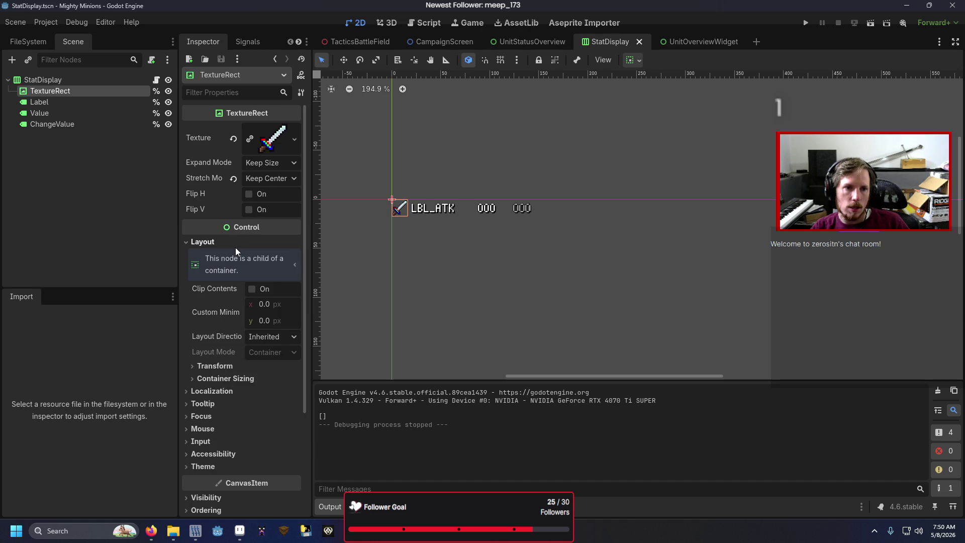
{"action": "left_click", "coordinate": [236, 366]}
{"action": "left_click", "coordinate": [237, 366]}
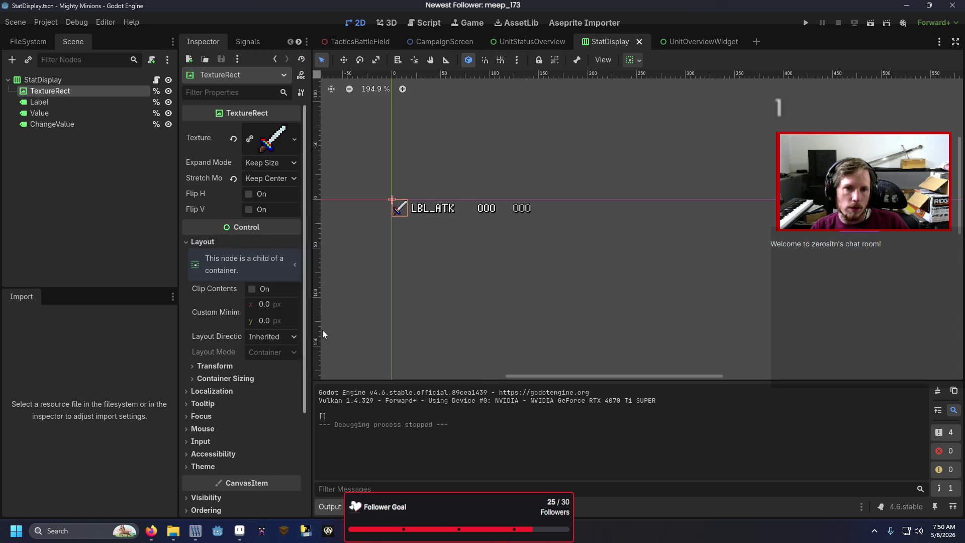
{"action": "left_click", "coordinate": [262, 161]}
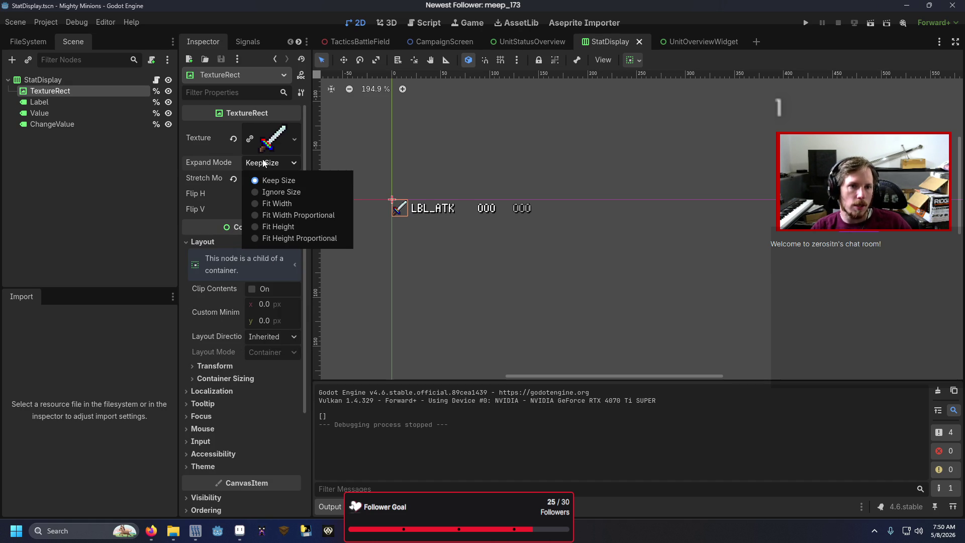
{"action": "left_click", "coordinate": [294, 192]}
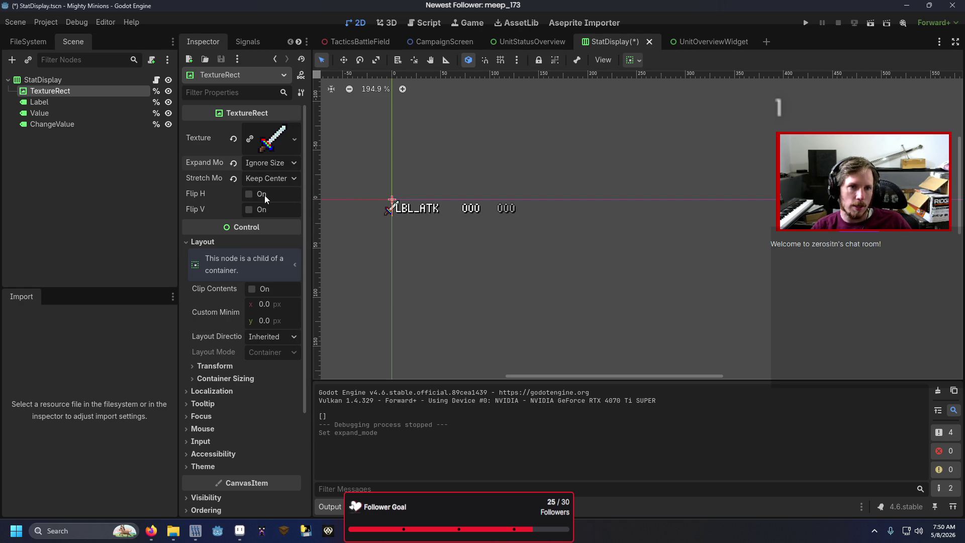
{"action": "left_click", "coordinate": [265, 182]}
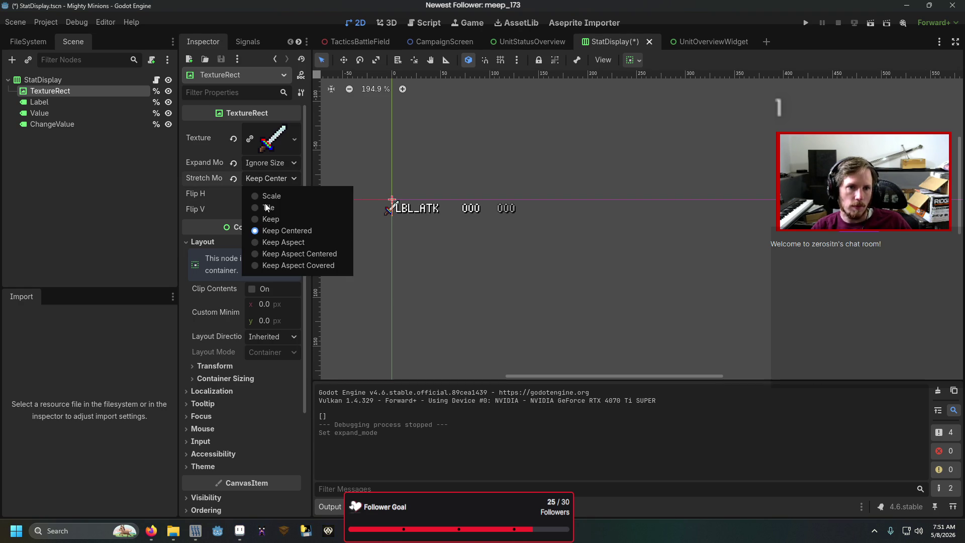
{"action": "left_click", "coordinate": [258, 215]}
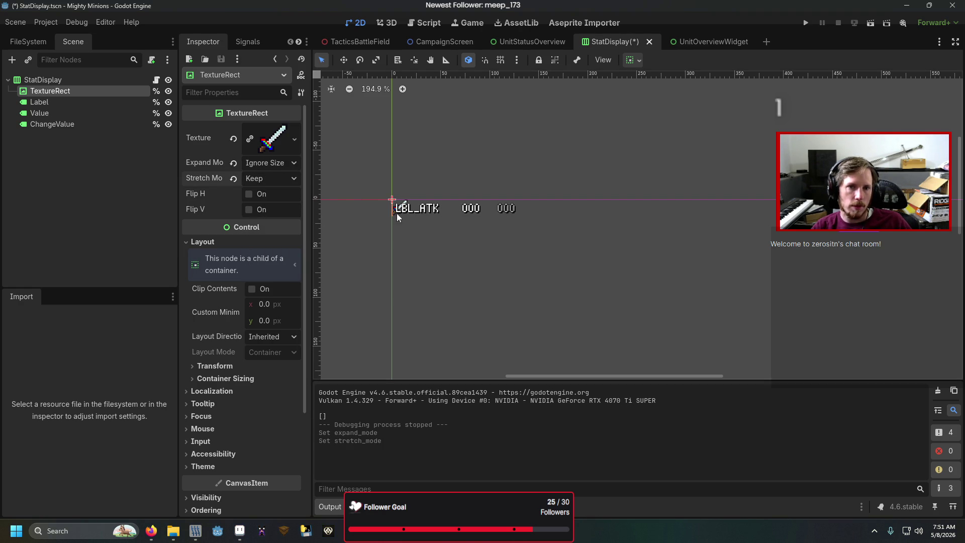
{"action": "left_click", "coordinate": [267, 165]}
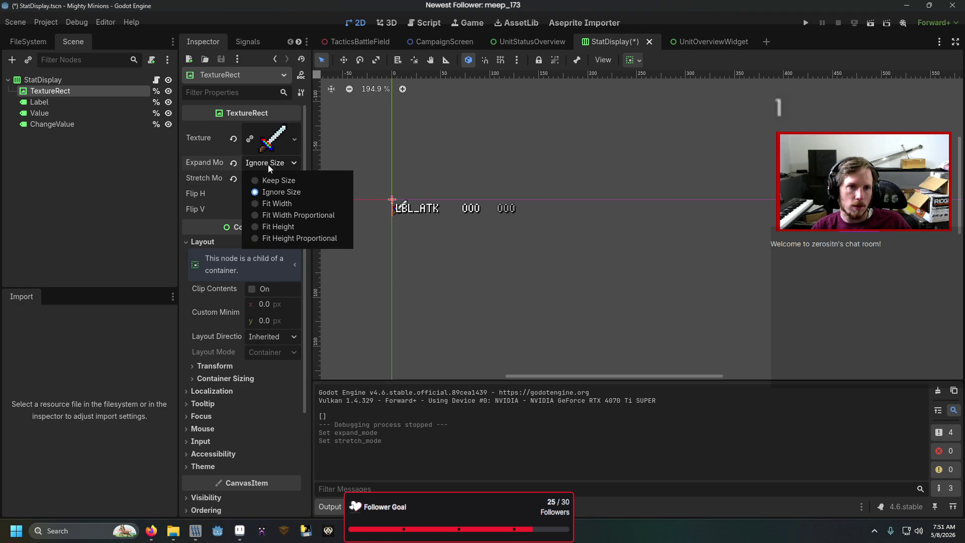
{"action": "left_click", "coordinate": [267, 200]}
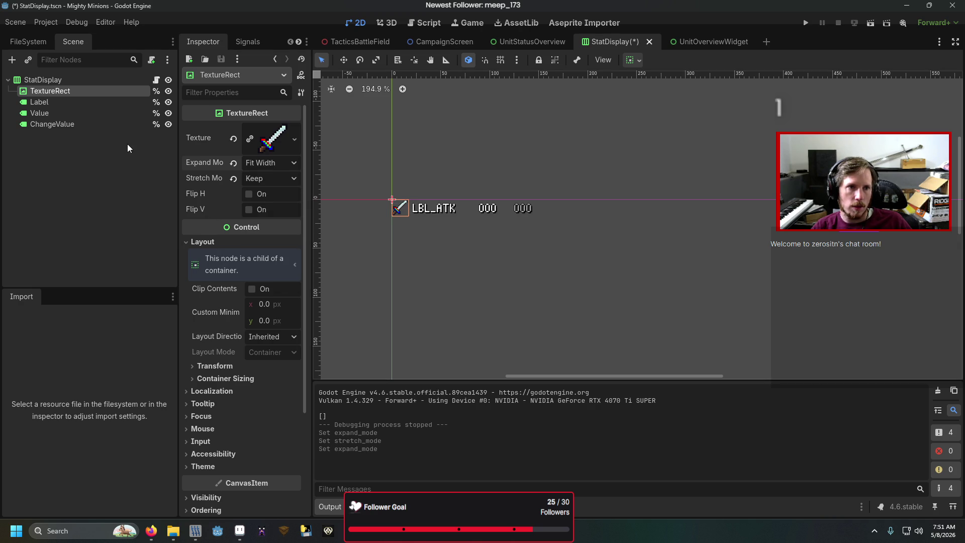
- Try font size 24 on LBL_ATK, then undo it back to 16
{"action": "left_click", "coordinate": [425, 211]}
{"action": "scroll", "coordinate": [243, 309], "scroll_direction": "down", "scroll_amount": 3}
{"action": "left_click", "coordinate": [271, 316]}
{"action": "type", "text": "24"}
{"action": "key", "text": "Return"}
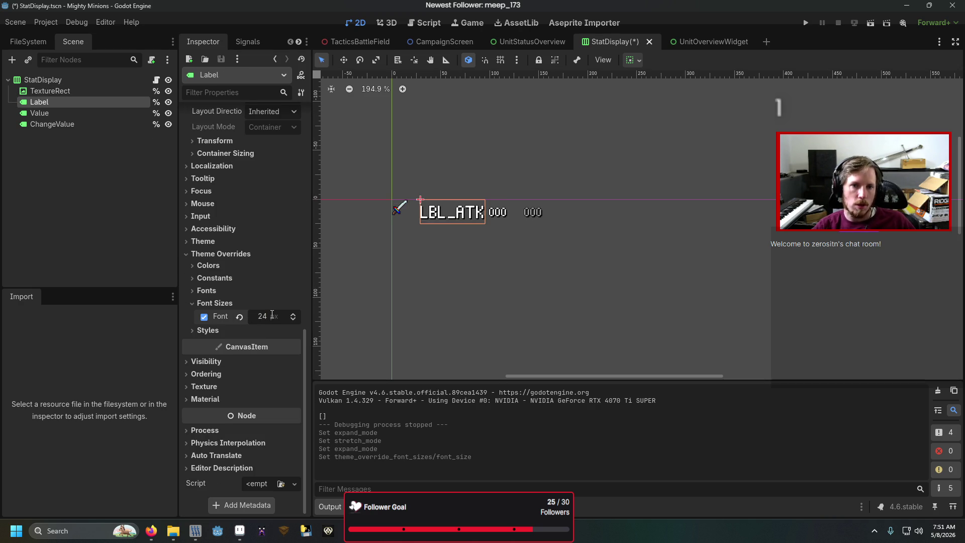
{"action": "key", "text": "ctrl+z"}
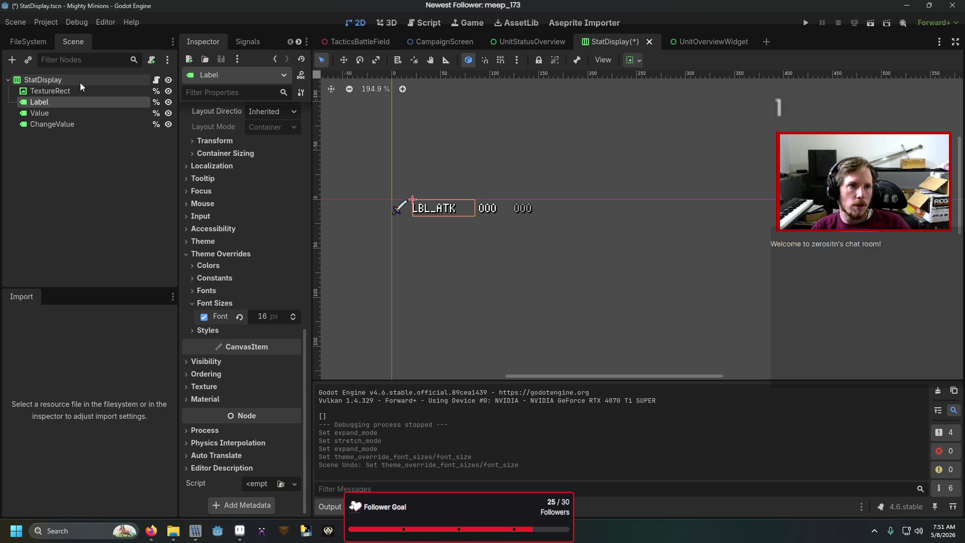
{"action": "left_click", "coordinate": [70, 91]}
{"action": "left_click", "coordinate": [228, 378]}
- Enable horizontal Expand on the sword icon, then try a taller StatDisplay box and undo it
{"action": "left_click", "coordinate": [255, 408]}
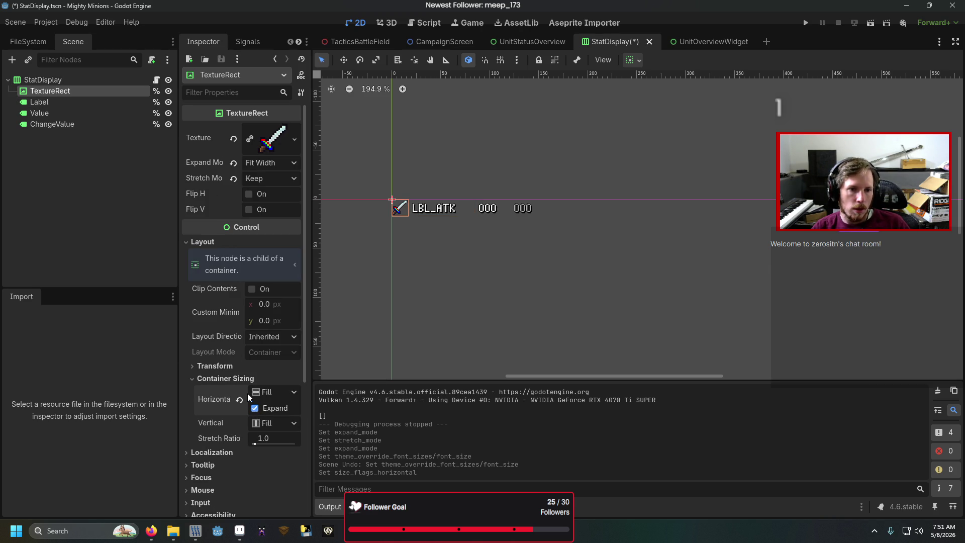
{"action": "left_click", "coordinate": [85, 80]}
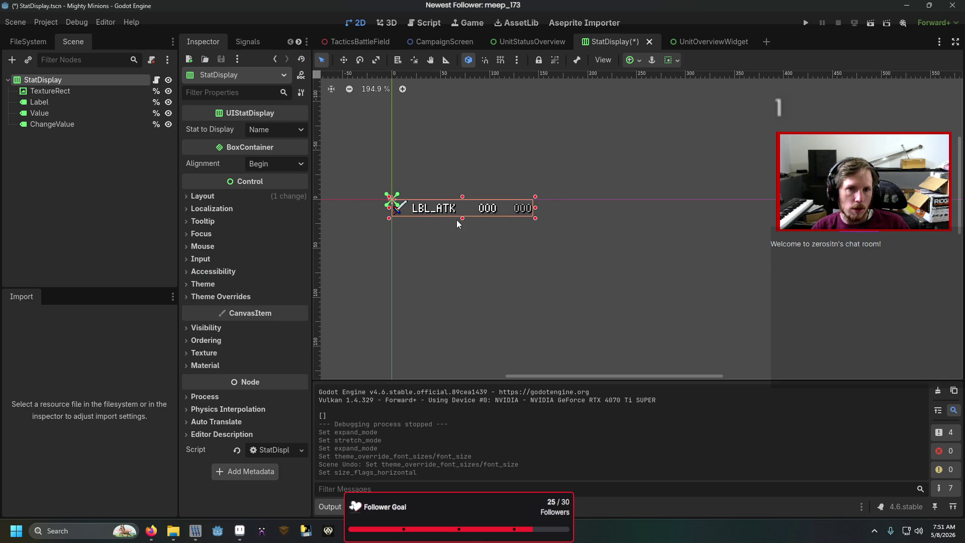
{"action": "left_click_drag", "start_coordinate": [463, 220], "coordinate": [462, 237]}
{"action": "key", "text": "ctrl+z"}
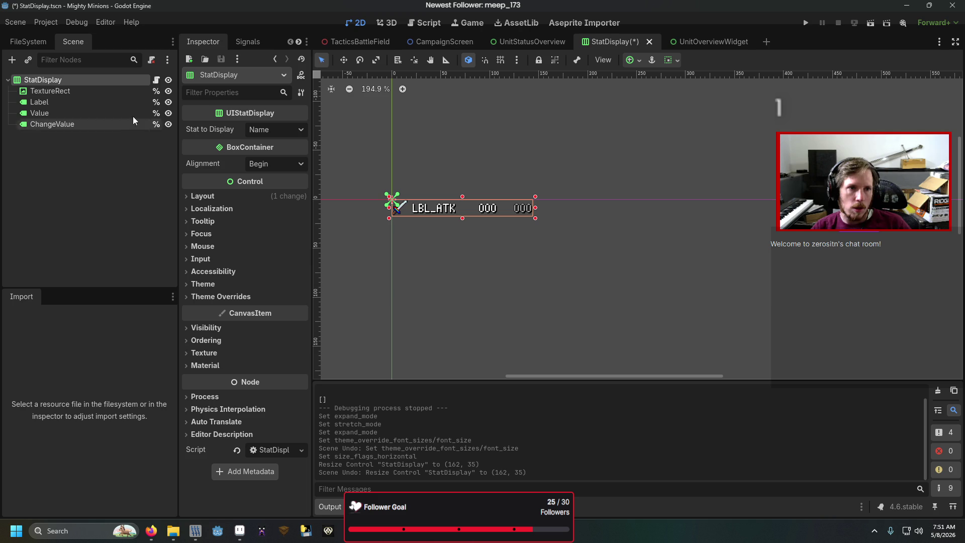
{"action": "left_click", "coordinate": [44, 92]}
{"action": "left_click", "coordinate": [51, 103]}
{"action": "left_click", "coordinate": [63, 91]}
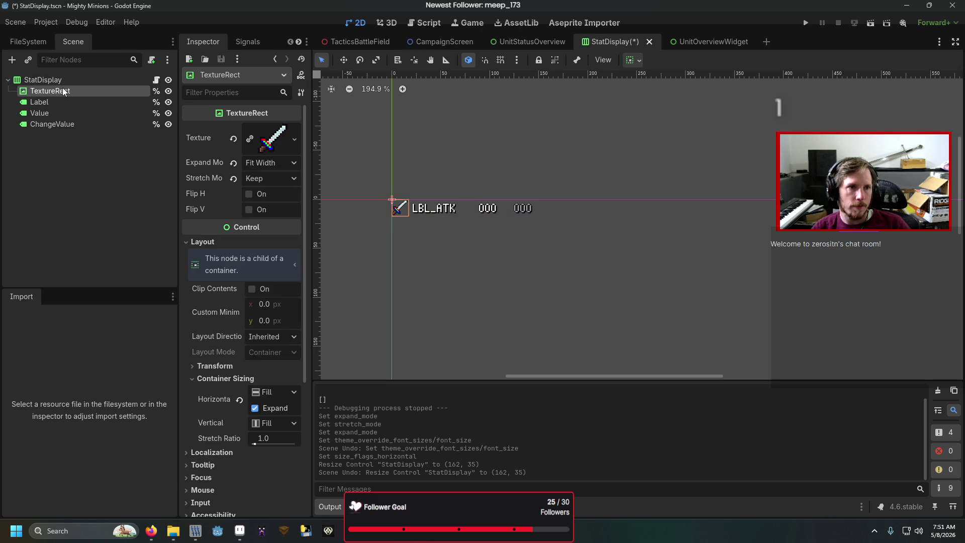
- Set the icon's stretch mode to Scale and expand mode to Fit Width Proportional
{"action": "left_click", "coordinate": [259, 180]}
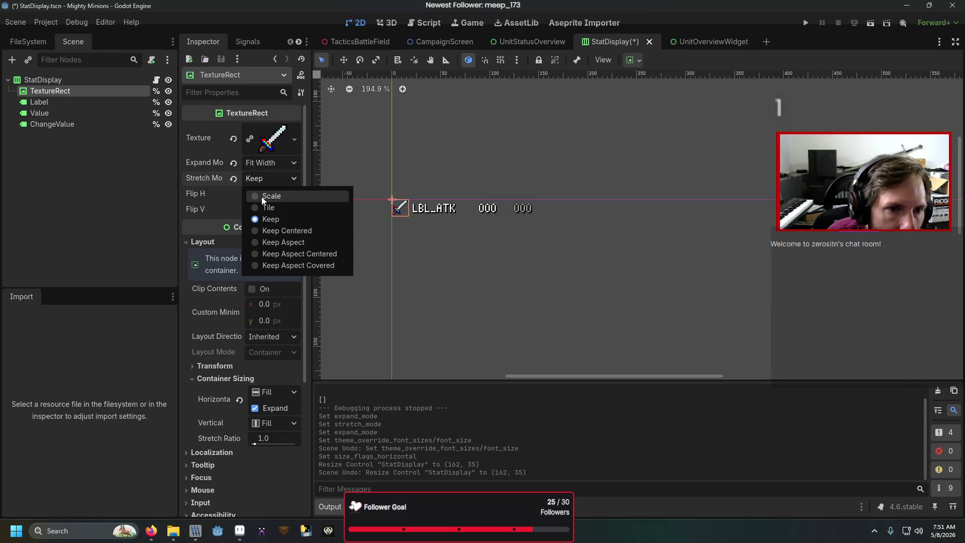
{"action": "left_click", "coordinate": [261, 196]}
{"action": "left_click", "coordinate": [273, 163]}
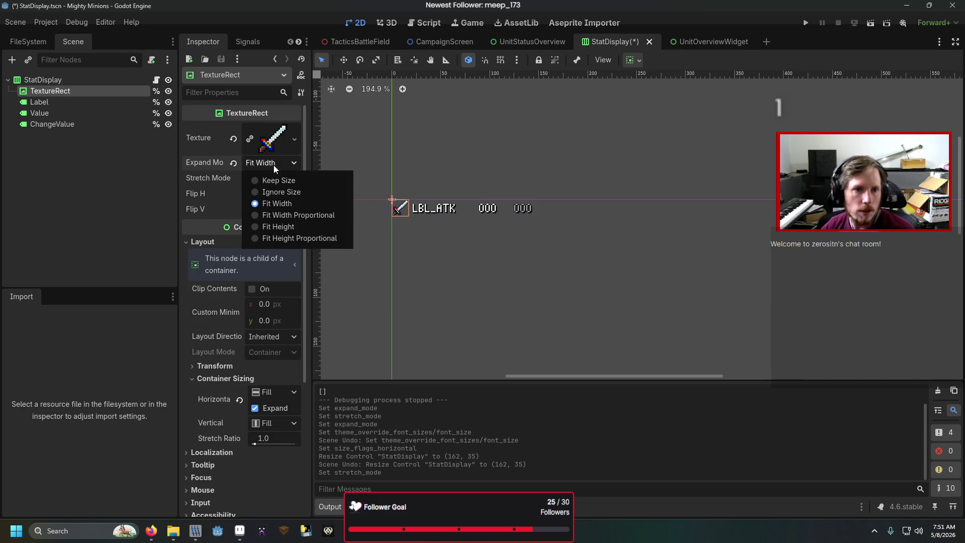
{"action": "left_click", "coordinate": [262, 213]}
- Resize the StatDisplay root and toggle its horizontal and vertical container Expand flags
{"action": "left_click", "coordinate": [67, 80]}
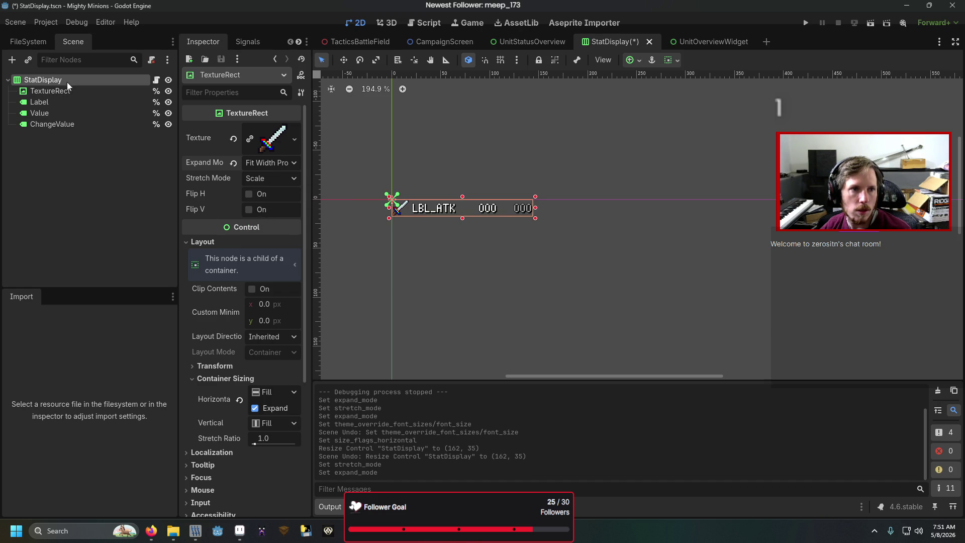
{"action": "mouse_move", "coordinate": [462, 218]}
{"action": "left_mouse_down"}
{"action": "mouse_move", "coordinate": [467, 244]}
{"action": "mouse_move", "coordinate": [452, 217]}
{"action": "left_mouse_up"}
{"action": "left_click", "coordinate": [260, 196]}
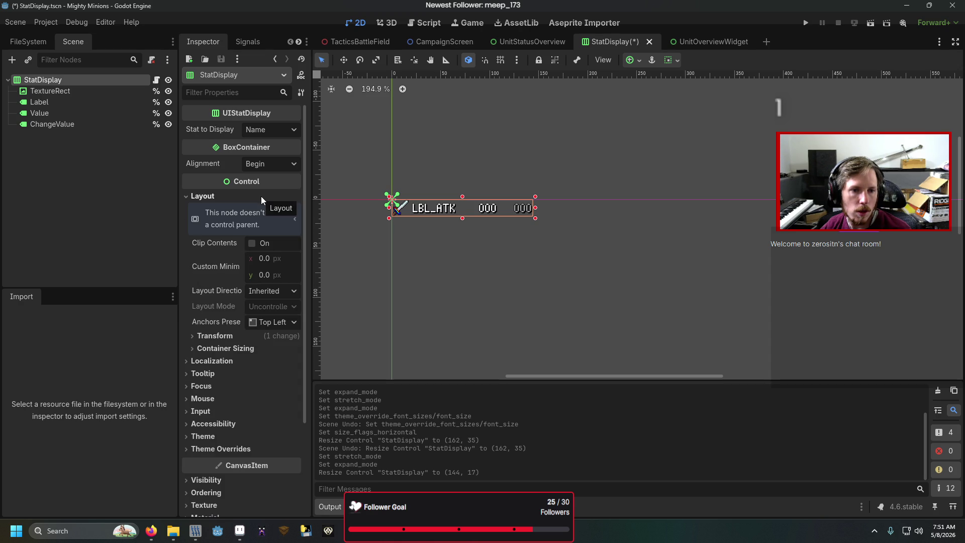
{"action": "left_click", "coordinate": [247, 347]}
{"action": "left_click", "coordinate": [254, 378]}
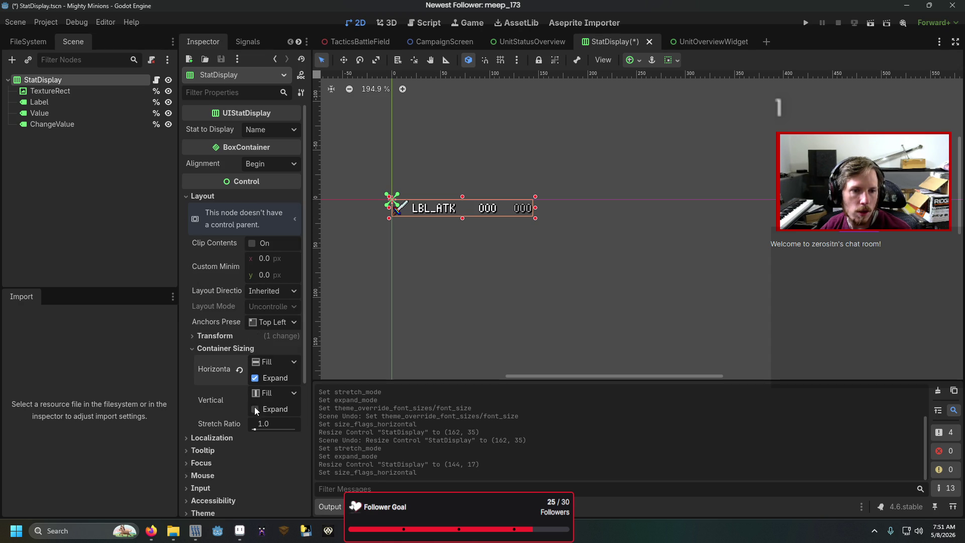
{"action": "left_click", "coordinate": [255, 408]}
{"action": "left_click", "coordinate": [255, 378]}
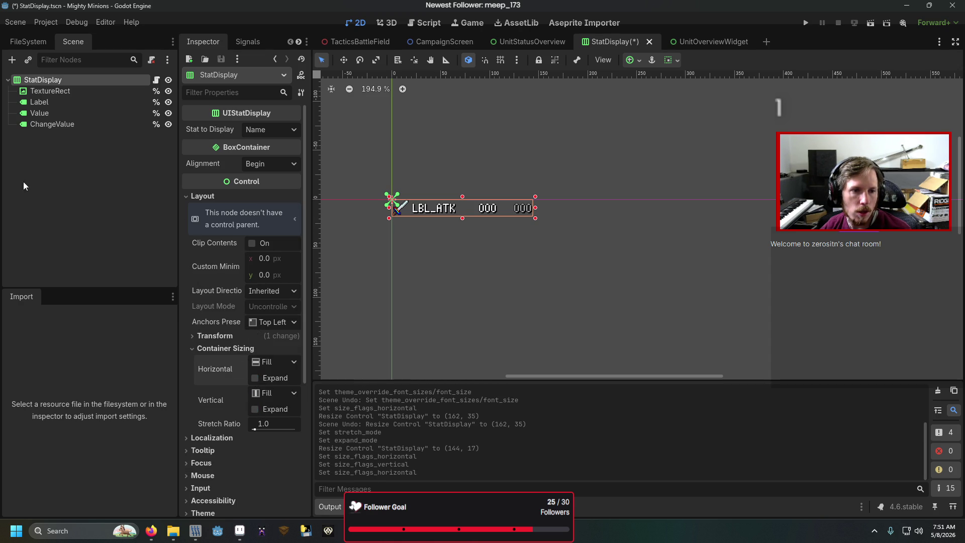
- Try Ignore Size on the icon, restore Fit Width Proportional, then show UnitStatusOverview
{"action": "left_click", "coordinate": [66, 94]}
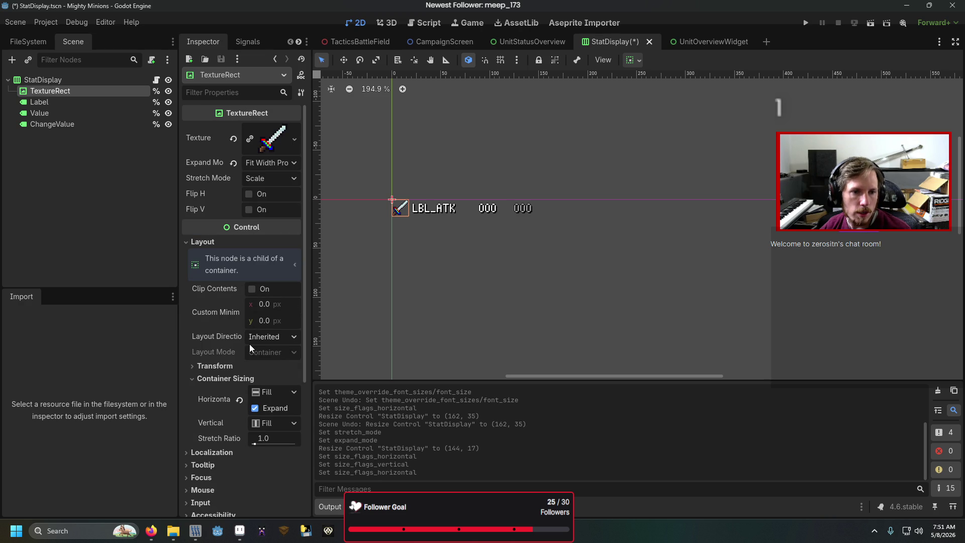
{"action": "left_click", "coordinate": [272, 166]}
{"action": "left_click", "coordinate": [272, 189]}
{"action": "left_click", "coordinate": [111, 80]}
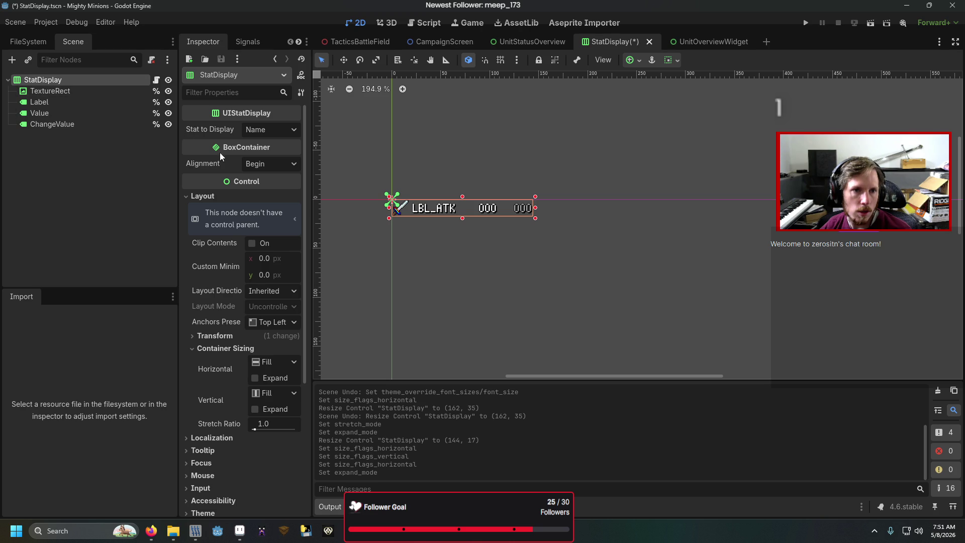
{"action": "left_click", "coordinate": [71, 90]}
{"action": "left_click", "coordinate": [262, 163]}
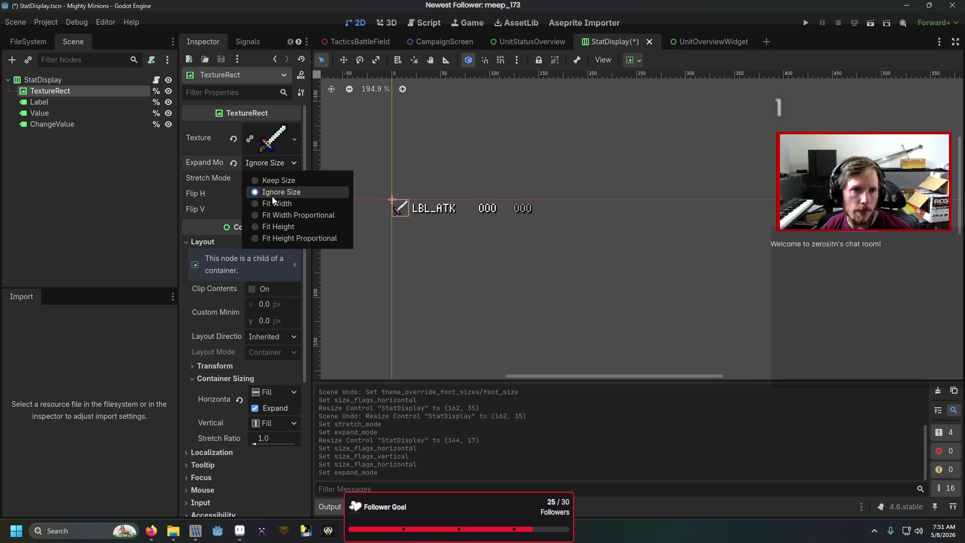
{"action": "left_click", "coordinate": [276, 213]}
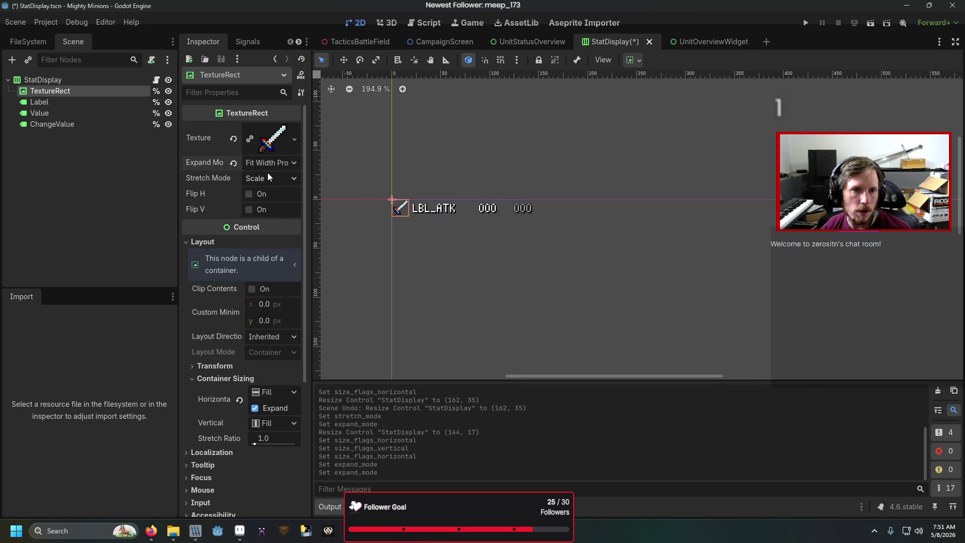
{"action": "scroll", "coordinate": [258, 421], "scroll_direction": "down", "scroll_amount": 2}
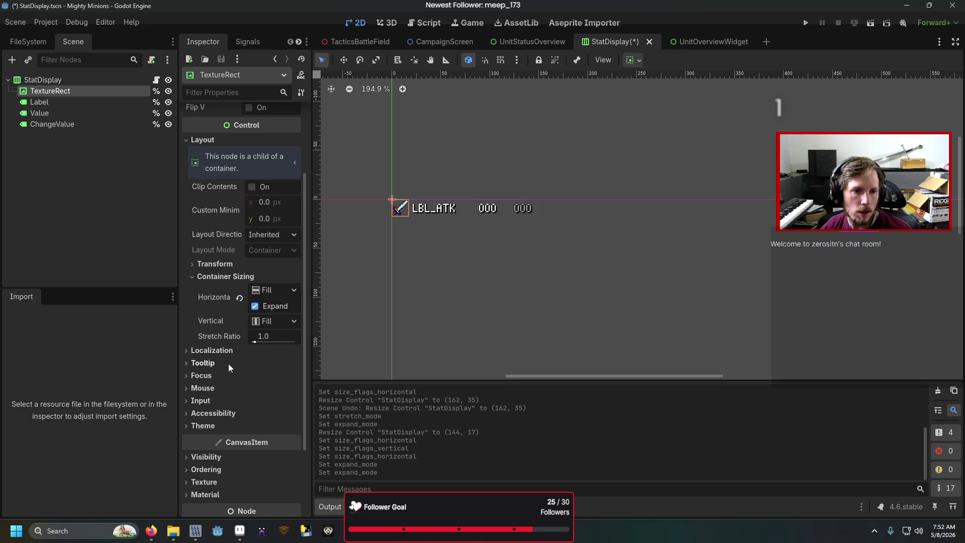
{"action": "left_click", "coordinate": [233, 265]}
{"action": "left_click", "coordinate": [235, 265]}
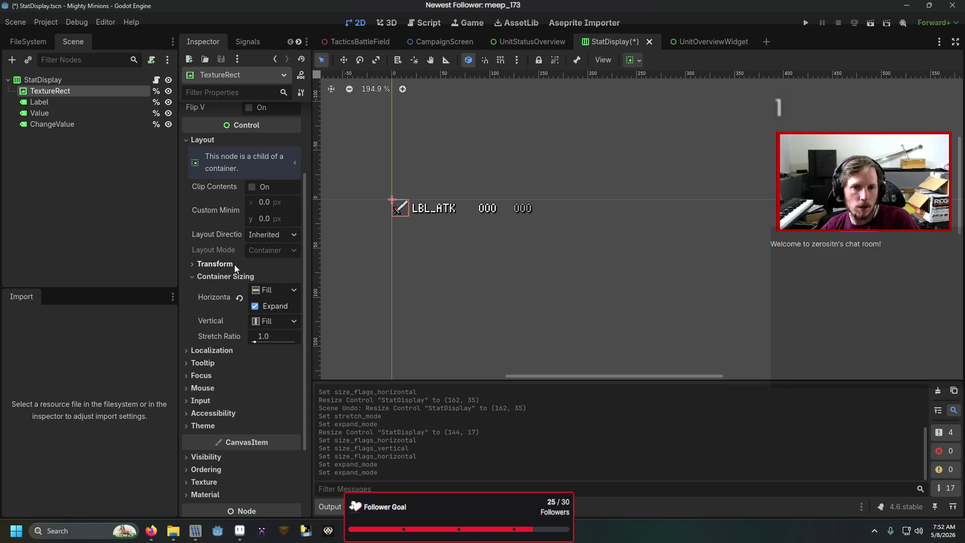
{"action": "left_click", "coordinate": [530, 44]}
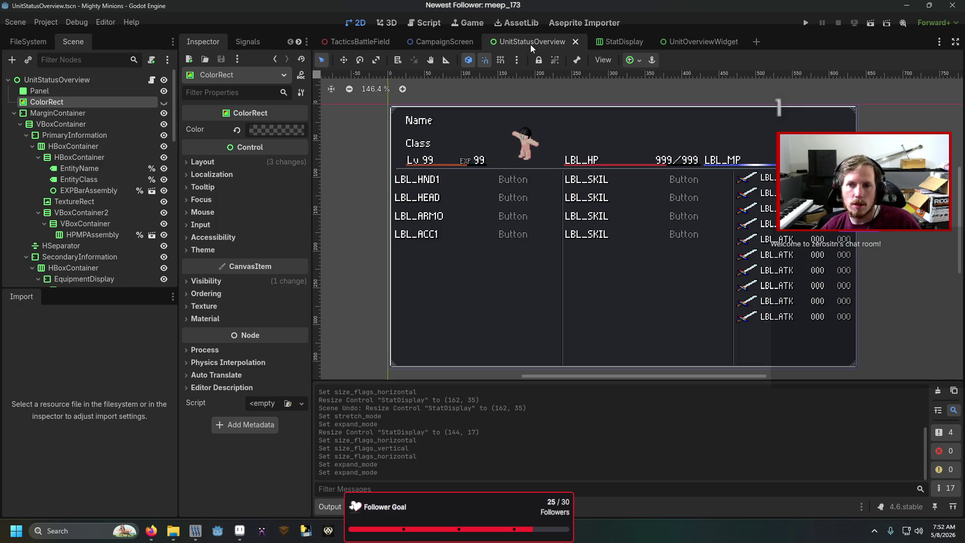
- Set the StatDisplay icon to Keep Aspect stretch mode and Ignore Size expand mode
{"action": "scroll", "coordinate": [701, 167], "scroll_direction": "up", "scroll_amount": 5}
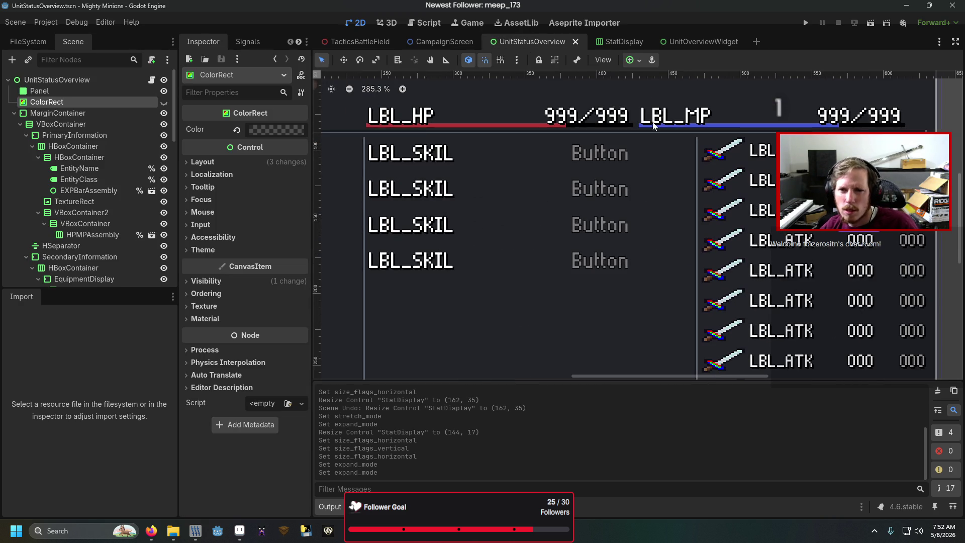
{"action": "left_click", "coordinate": [610, 42]}
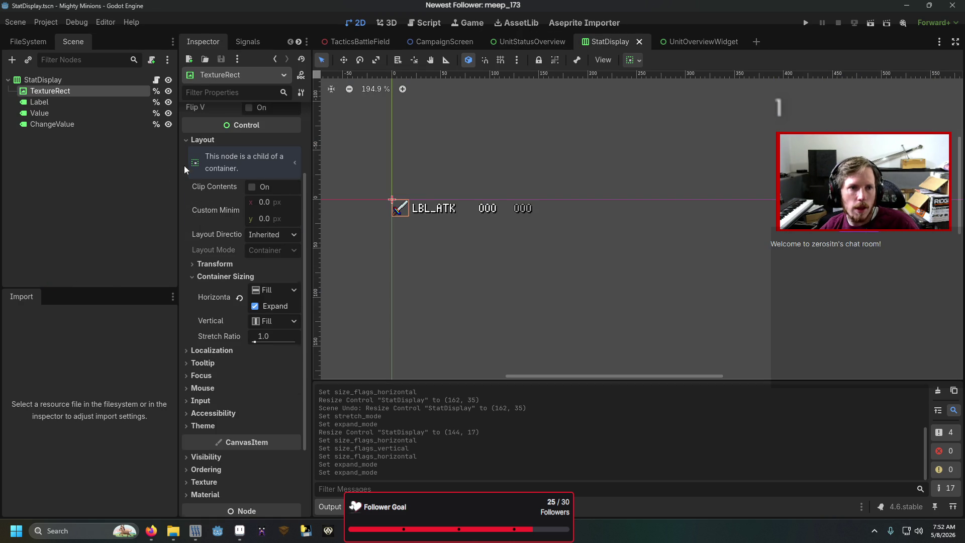
{"action": "scroll", "coordinate": [184, 161], "scroll_direction": "up", "scroll_amount": 2}
{"action": "left_click", "coordinate": [267, 162]}
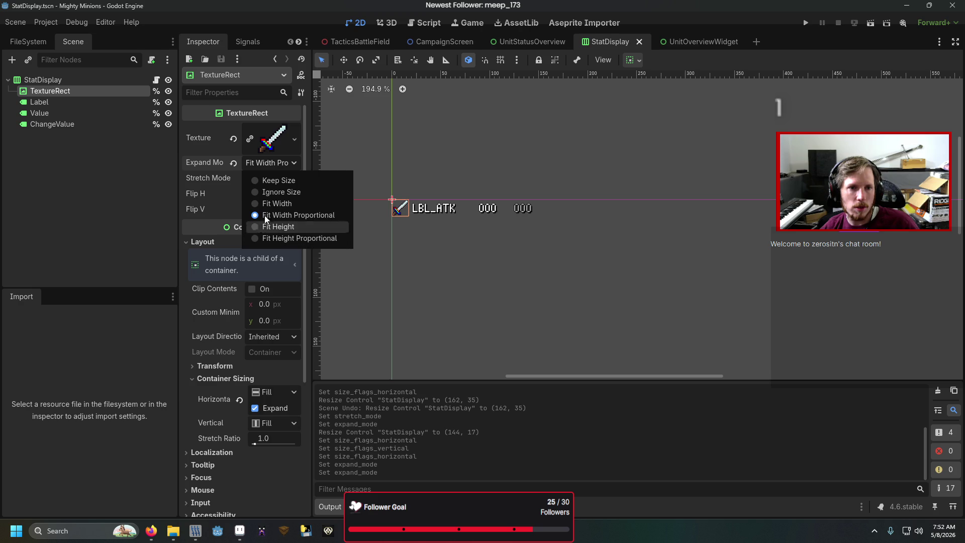
{"action": "left_click", "coordinate": [265, 178]}
{"action": "left_click", "coordinate": [266, 178]}
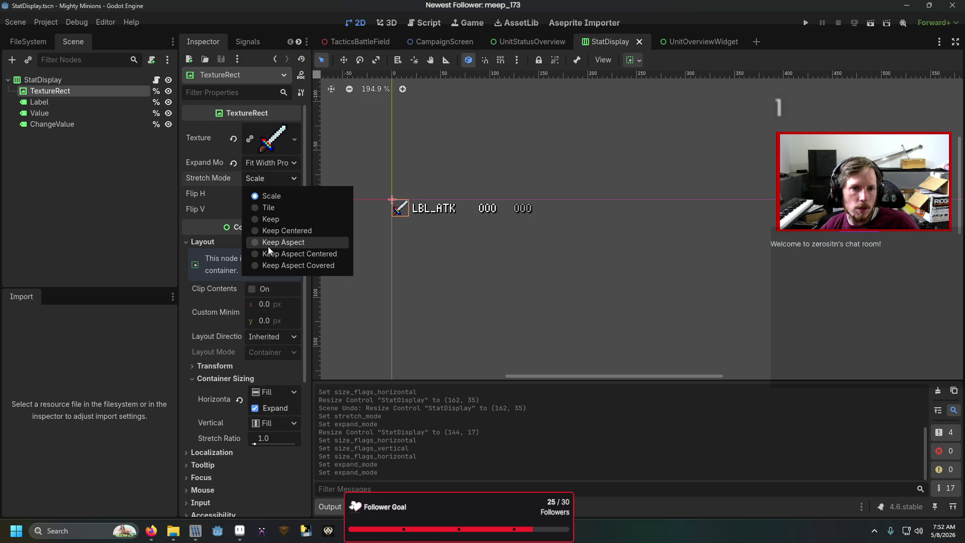
{"action": "left_click", "coordinate": [270, 249]}
{"action": "left_click", "coordinate": [266, 164]}
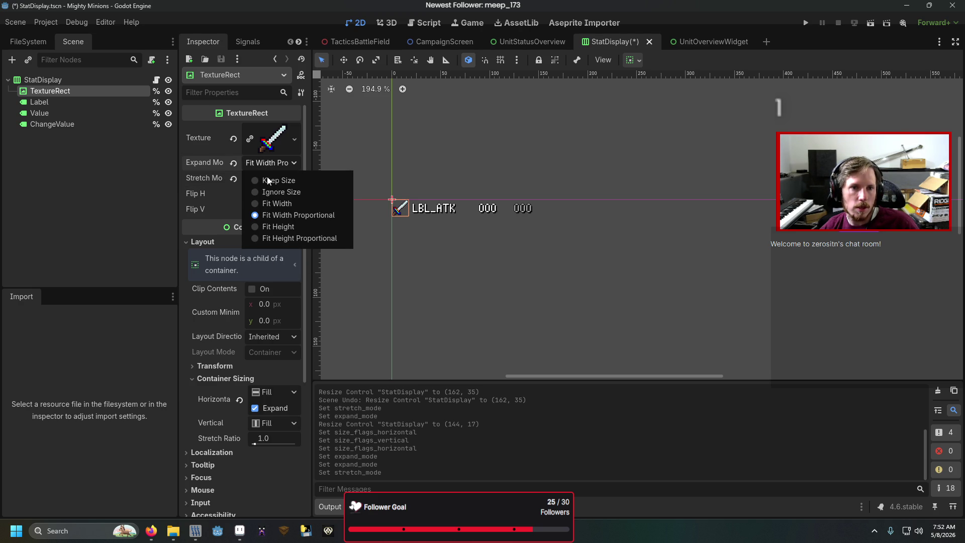
{"action": "left_click", "coordinate": [273, 193]}
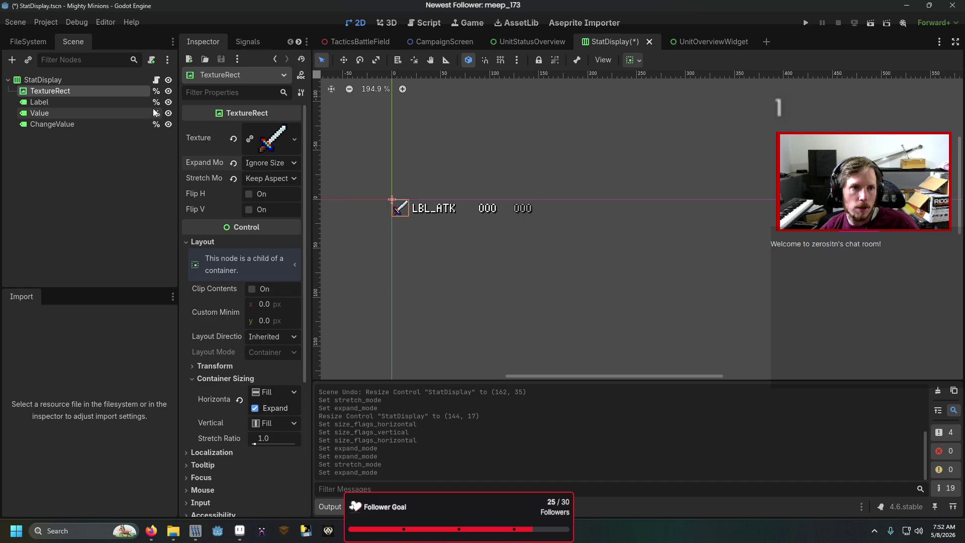
{"action": "left_click", "coordinate": [119, 81]}
{"action": "mouse_move", "coordinate": [462, 223]}
{"action": "left_mouse_down"}
{"action": "mouse_move", "coordinate": [463, 242]}
{"action": "mouse_move", "coordinate": [462, 221]}
{"action": "left_mouse_up"}
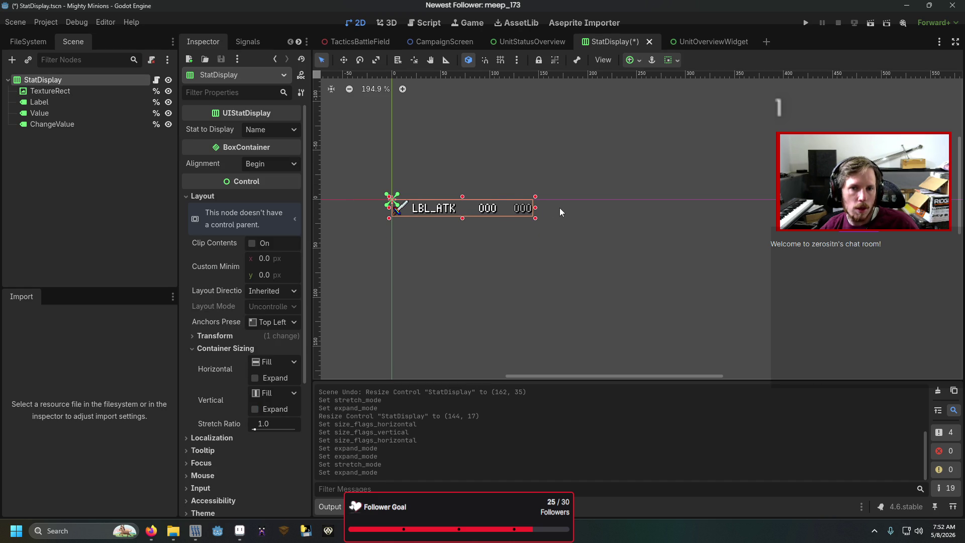
- Save the StatDisplay scene, glance at UnitStatusOverview, and open StatDisplay.gd
{"action": "key", "text": "ctrl+s"}
{"action": "left_click", "coordinate": [541, 46]}
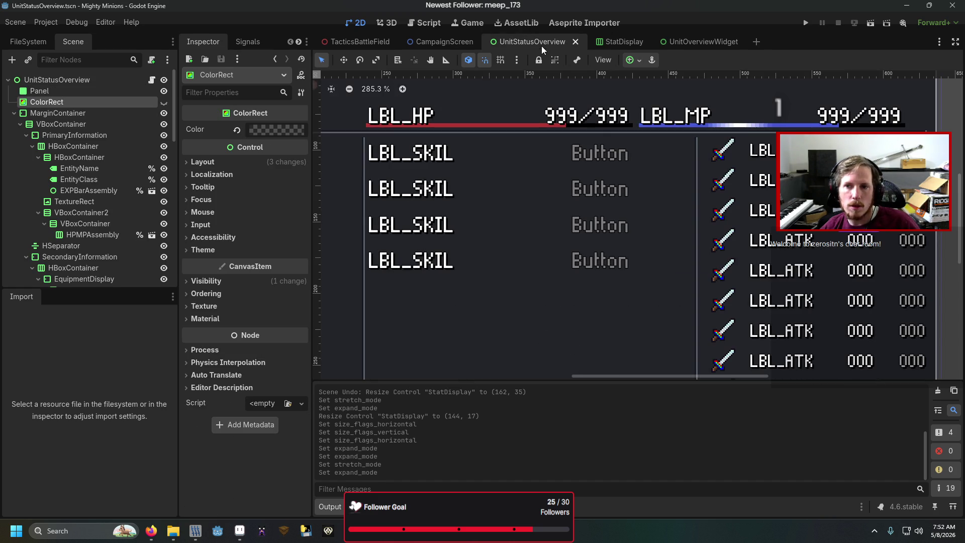
{"action": "scroll", "coordinate": [624, 235], "scroll_direction": "down", "scroll_amount": 8}
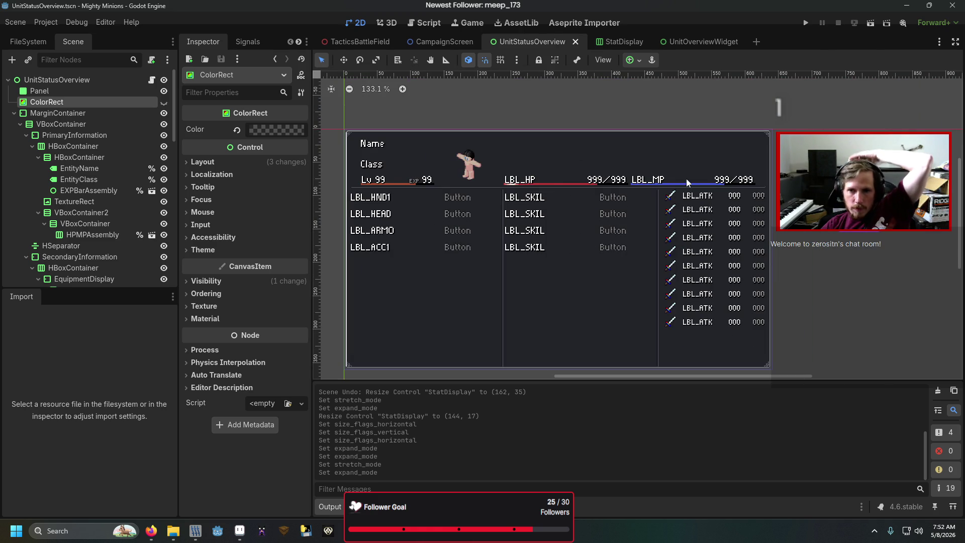
{"action": "left_click", "coordinate": [608, 41]}
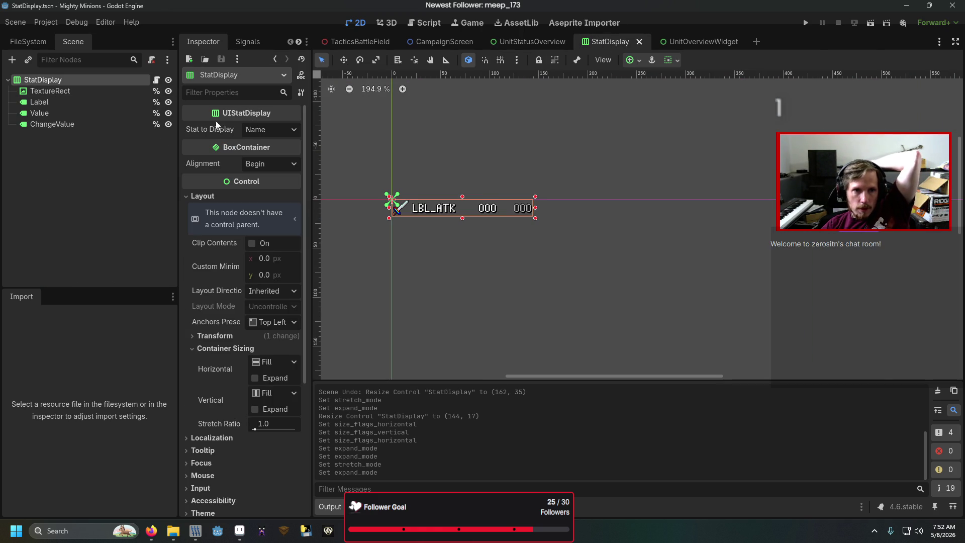
{"action": "left_click", "coordinate": [155, 81]}
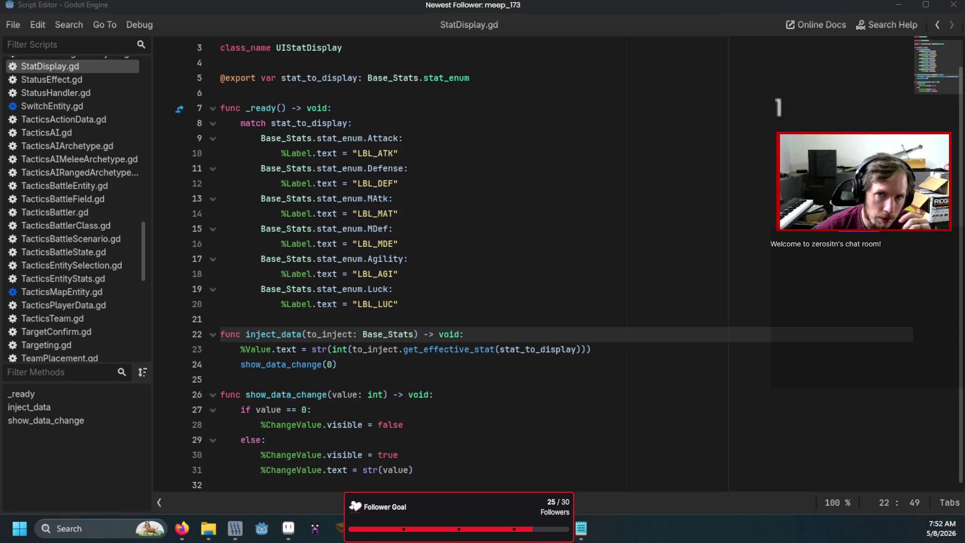
- Run the game and browse the restyled status screen's Strike, second skill and Head slots
{"action": "key", "text": "alt+Tab"}
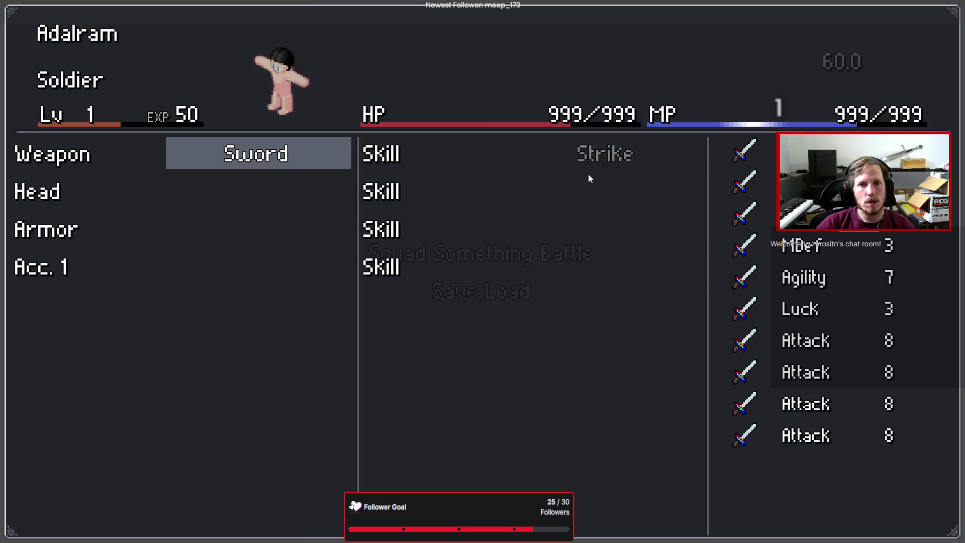
{"action": "key", "text": "Right"}
{"action": "key", "text": "Down"}
{"action": "key", "text": "Left"}
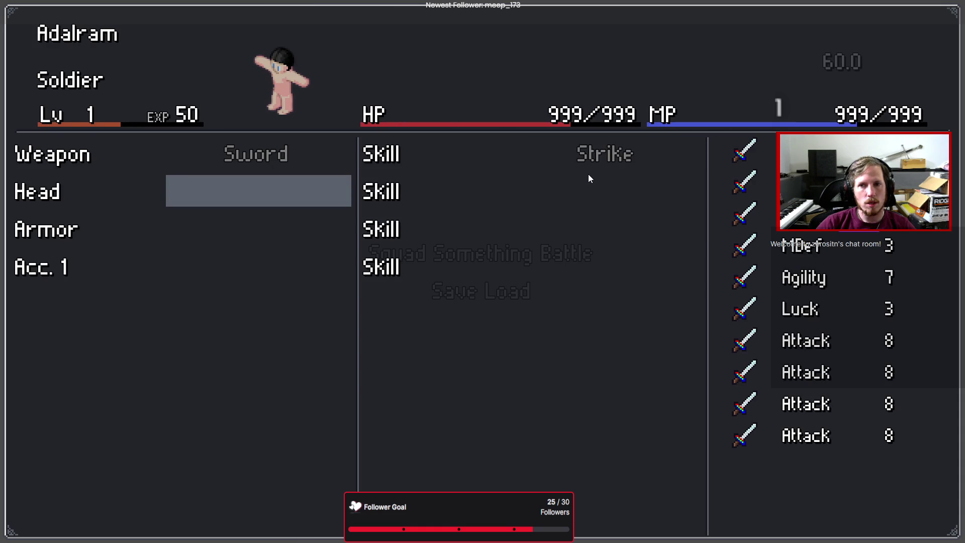
{"action": "key", "text": "Escape"}
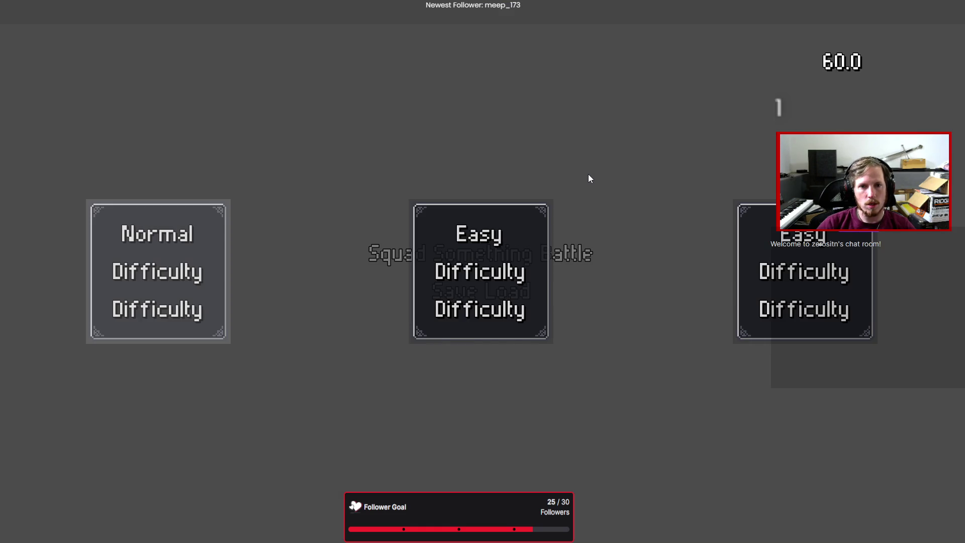
- Cycle through the Easy and Normal difficulty cards and confirm one to start the battle
{"action": "key", "text": "Right"}
{"action": "key", "text": "Left"}
{"action": "key", "text": "Right"}
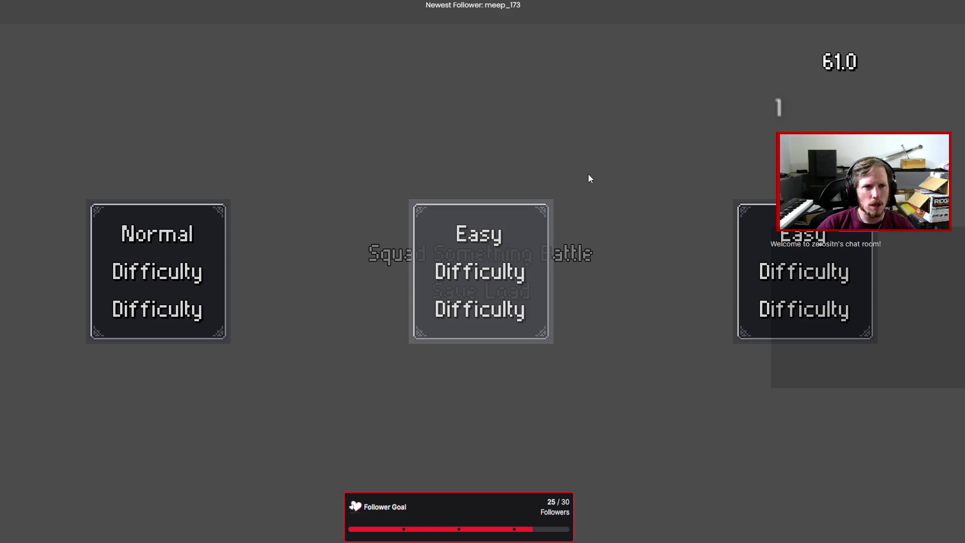
{"action": "key", "text": "Right"}
{"action": "key", "text": "Right"}
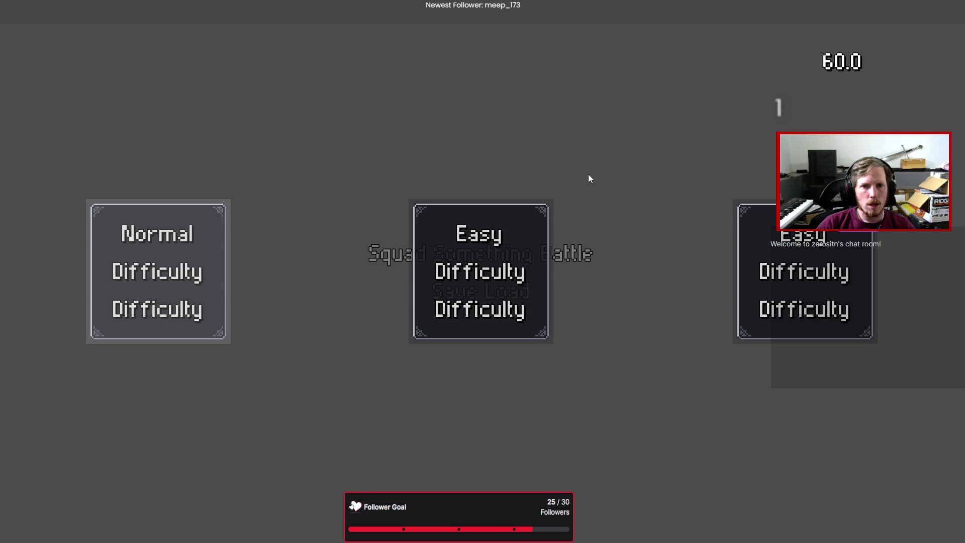
{"action": "key", "text": "Return"}
- Place the soldier on the green tile, switch between thief and soldier, then stop the game
{"action": "key", "text": "Return"}
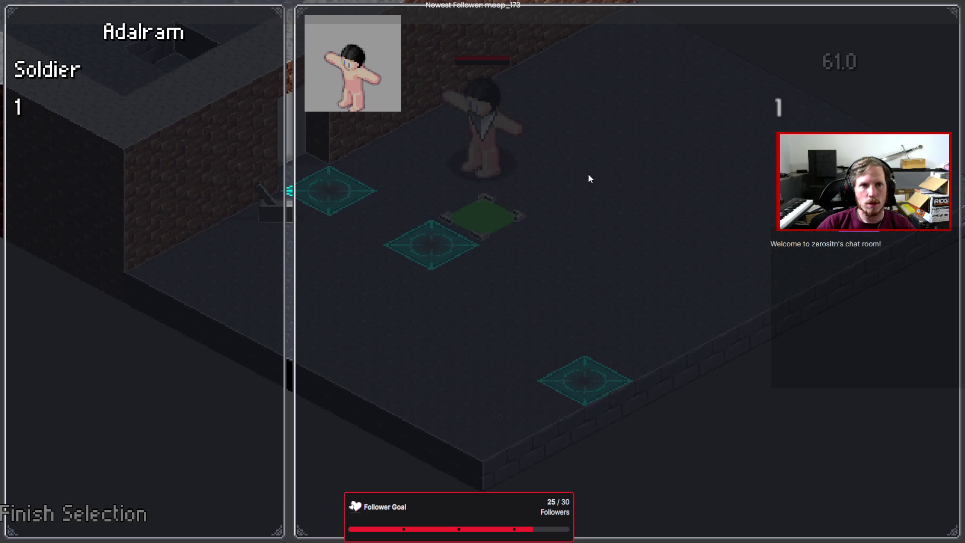
{"action": "key", "text": "Return"}
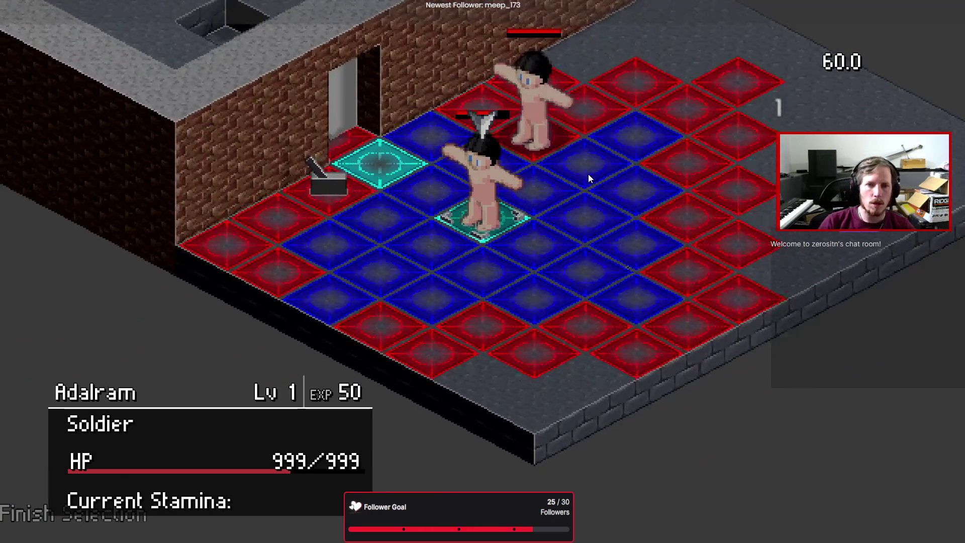
{"action": "key", "text": "Return"}
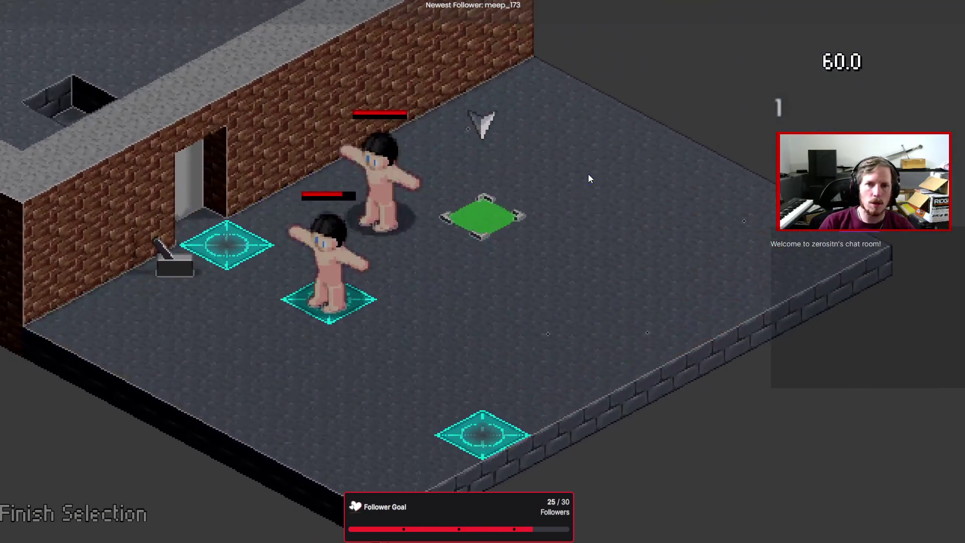
{"action": "key", "text": "Return"}
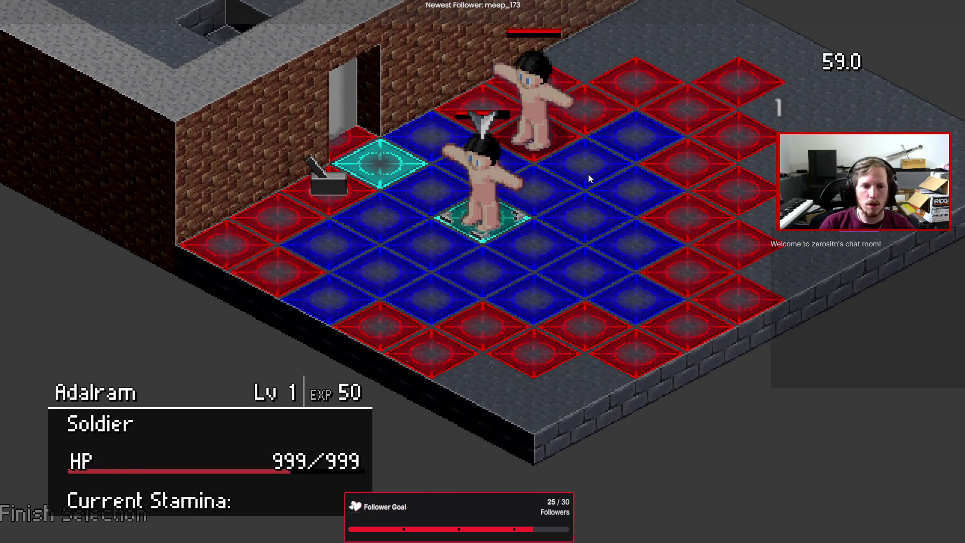
{"action": "key", "text": "Return"}
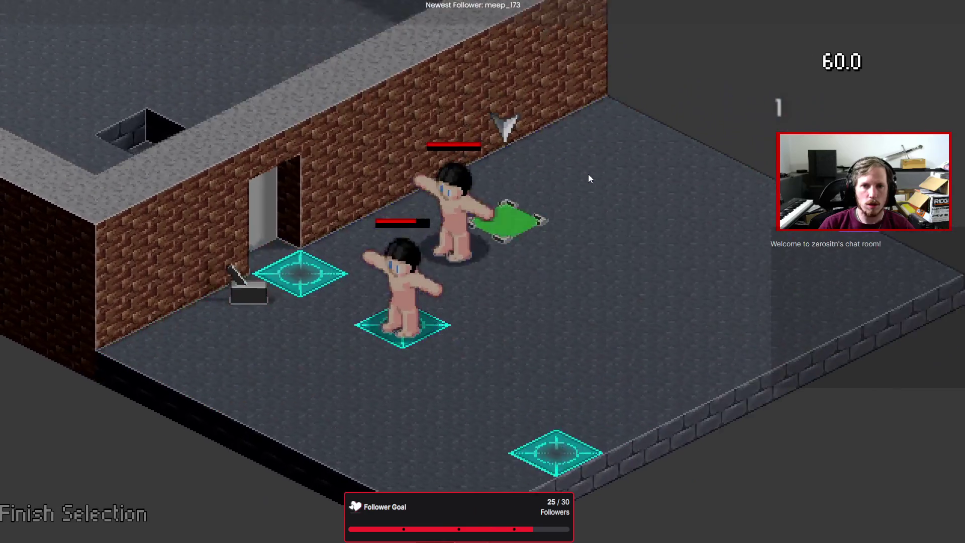
{"action": "key", "text": "F8"}
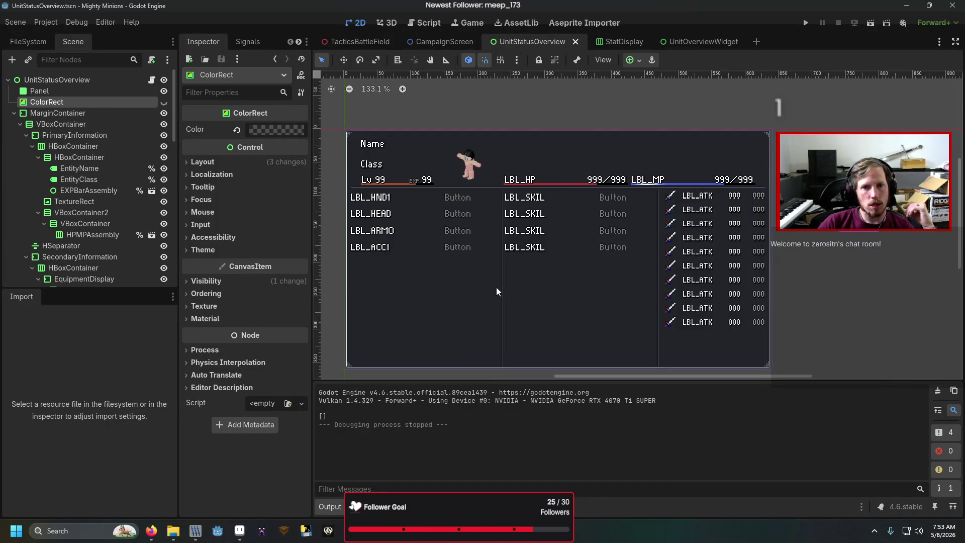
- Select the middle skills column container, then switch to Aseprite's MenuPanel.png
{"action": "left_click", "coordinate": [561, 311]}
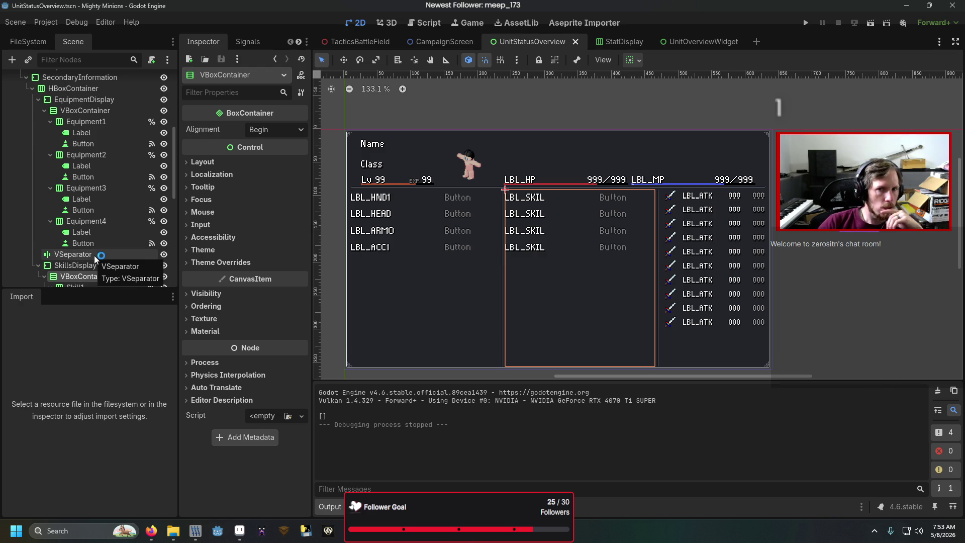
{"action": "key", "text": "alt+Tab"}
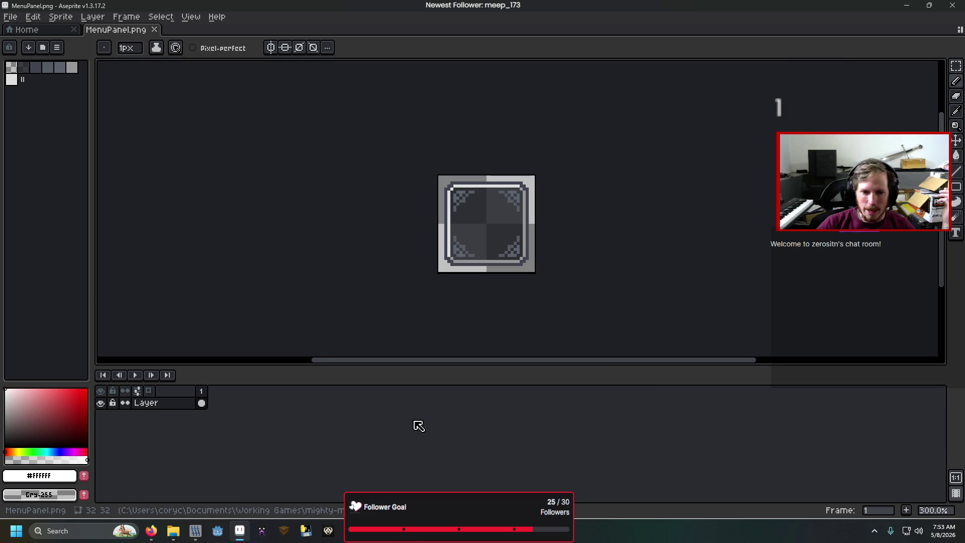
- Return to Godot, reopen the Mighty Minions project and select the skills column container
{"action": "left_click", "coordinate": [223, 535]}
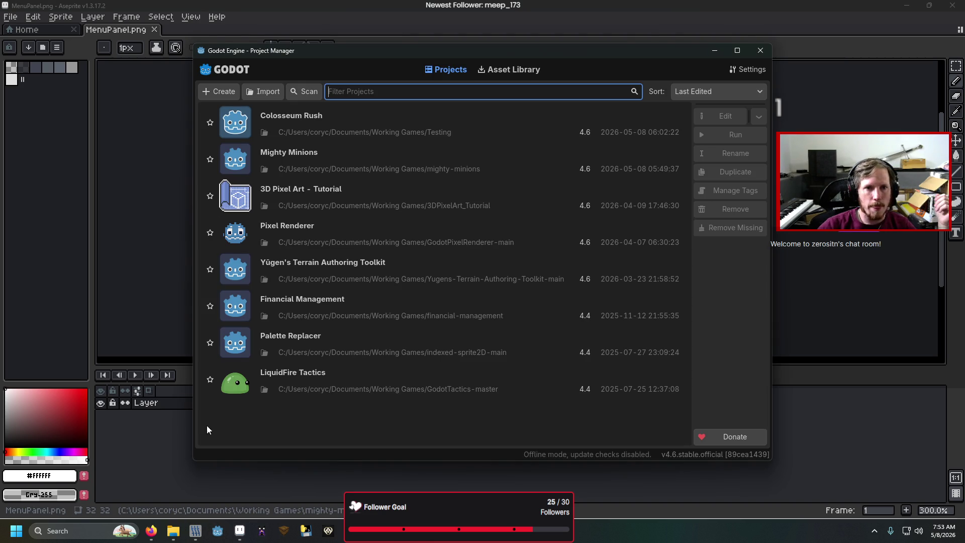
{"action": "double_click", "coordinate": [339, 161]}
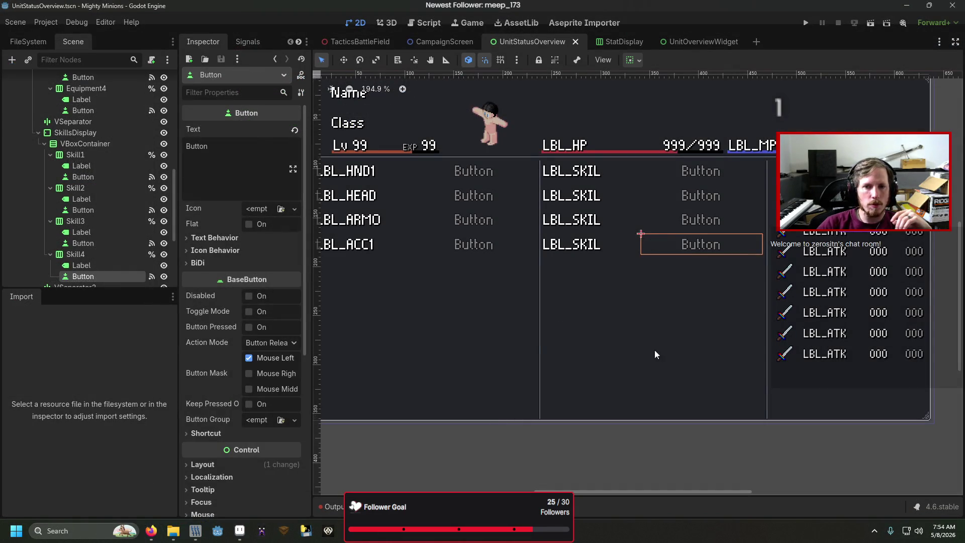
{"action": "left_click", "coordinate": [654, 351]}
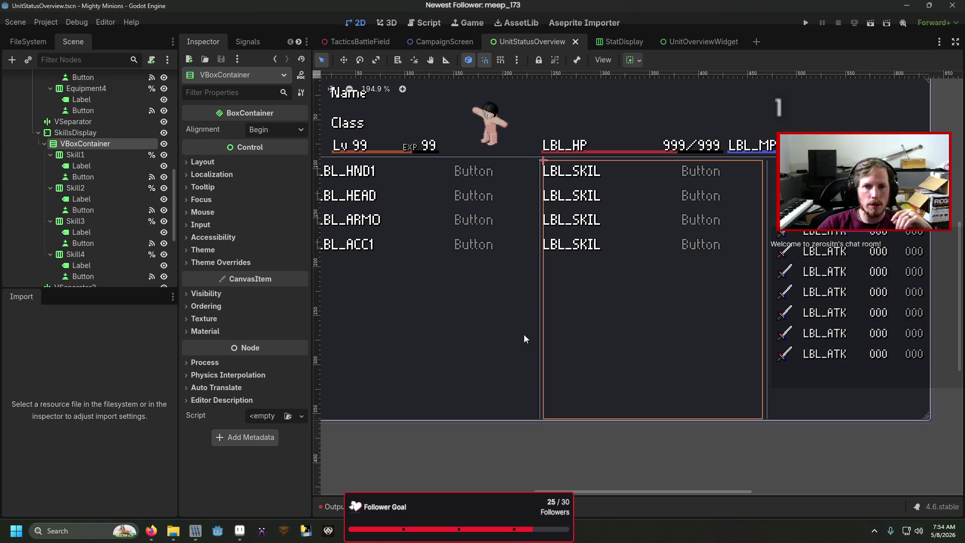
- Give SkillsDisplay a Margin Left theme constant override of 3
{"action": "left_click", "coordinate": [117, 131]}
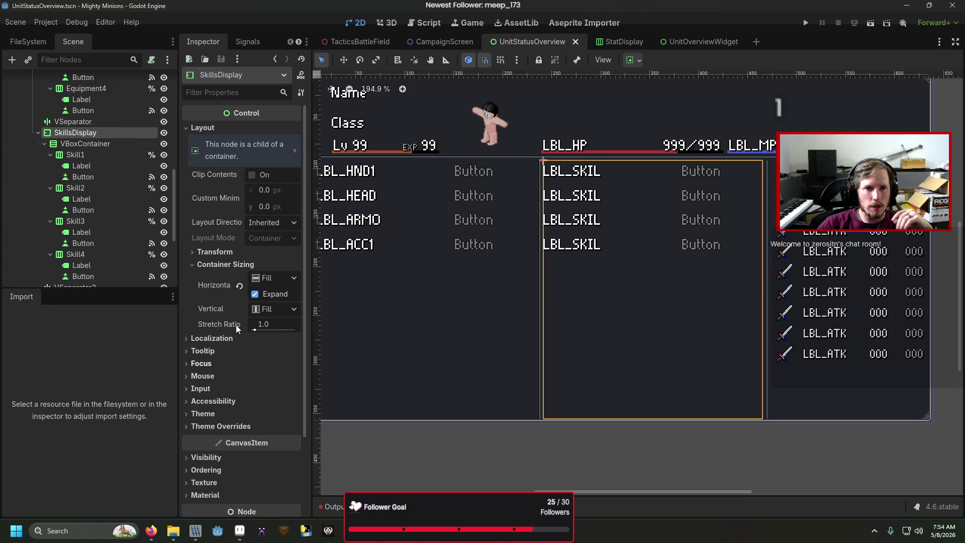
{"action": "scroll", "coordinate": [230, 336], "scroll_direction": "down", "scroll_amount": 2}
{"action": "left_click", "coordinate": [221, 374]}
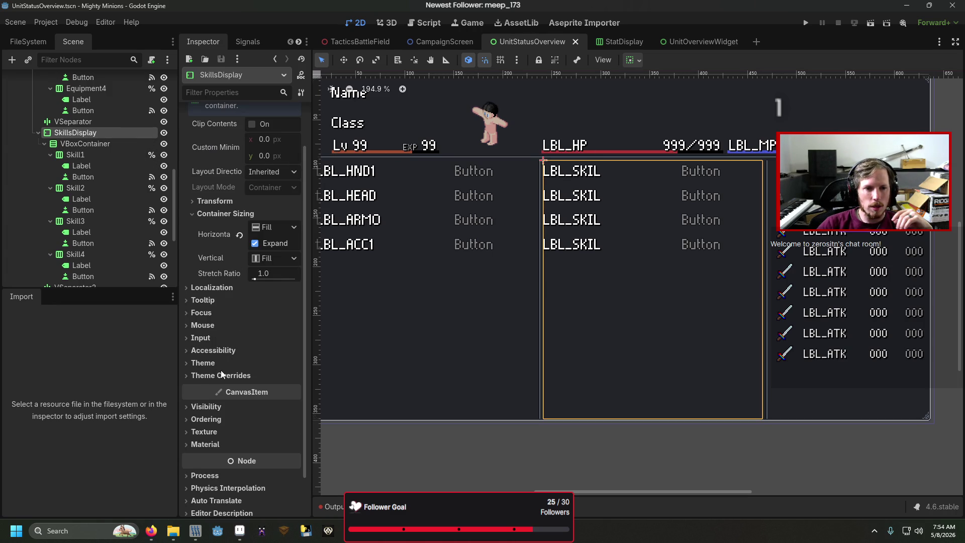
{"action": "left_click", "coordinate": [236, 387]}
{"action": "left_click", "coordinate": [268, 398]}
{"action": "type", "text": "3"}
{"action": "key", "text": "Return"}
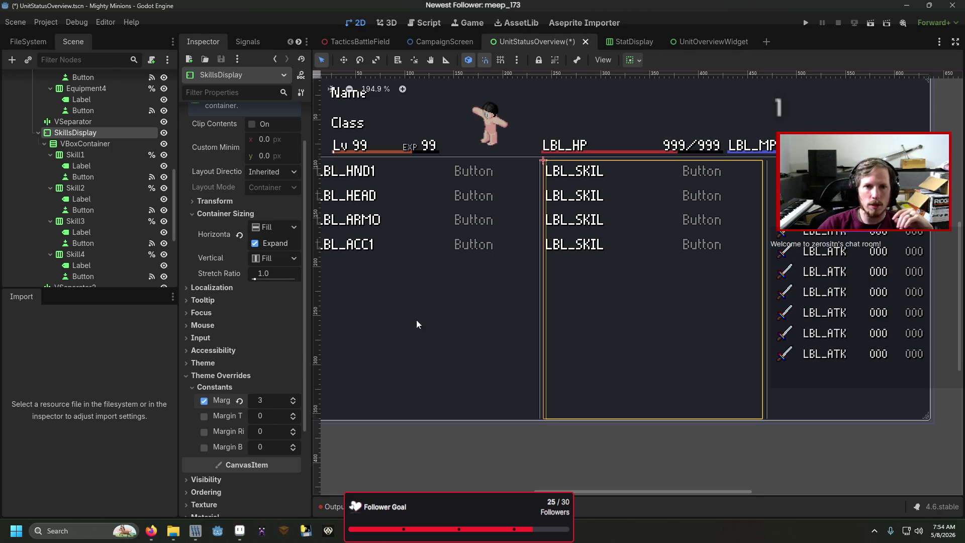
- Give EquipmentDisplay the same Margin Left theme constant override of 3
{"action": "left_click", "coordinate": [415, 306]}
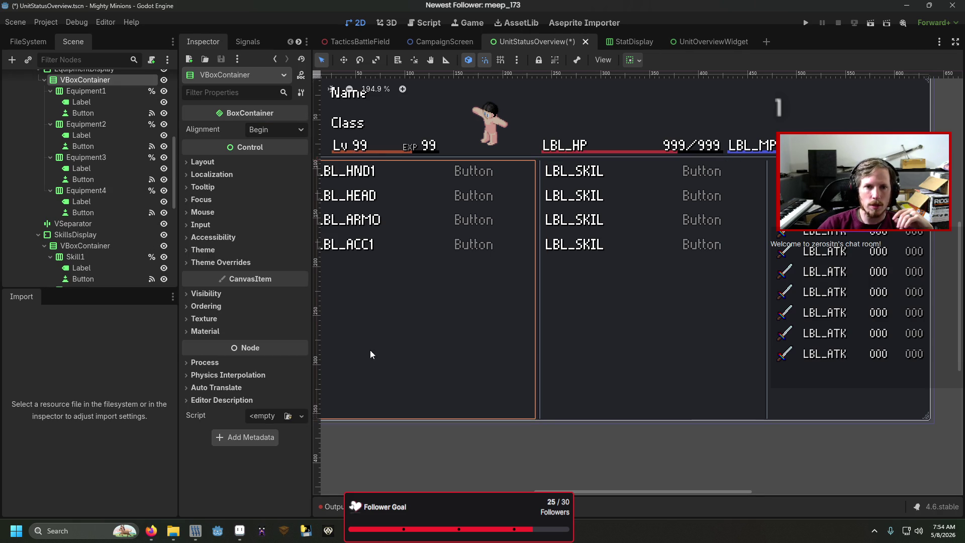
{"action": "left_click", "coordinate": [99, 71]}
{"action": "left_click", "coordinate": [231, 426]}
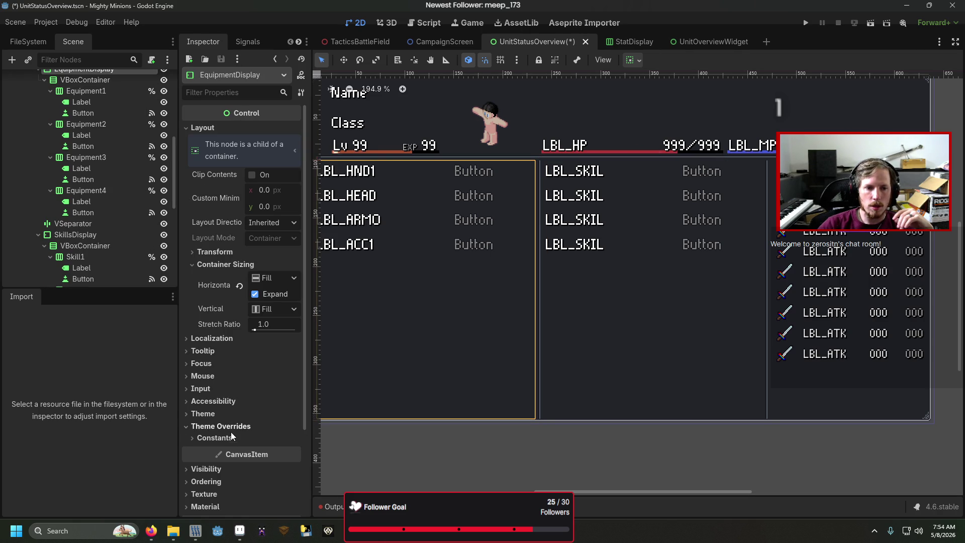
{"action": "left_click", "coordinate": [228, 438]}
{"action": "left_click", "coordinate": [272, 451]}
{"action": "type", "text": "3"}
{"action": "key", "text": "Return"}
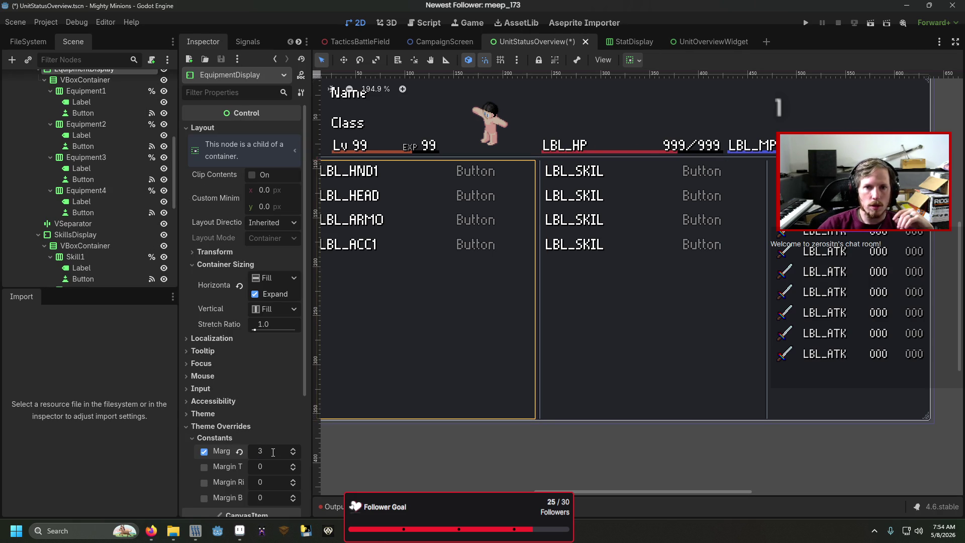
{"action": "left_click", "coordinate": [768, 450]}
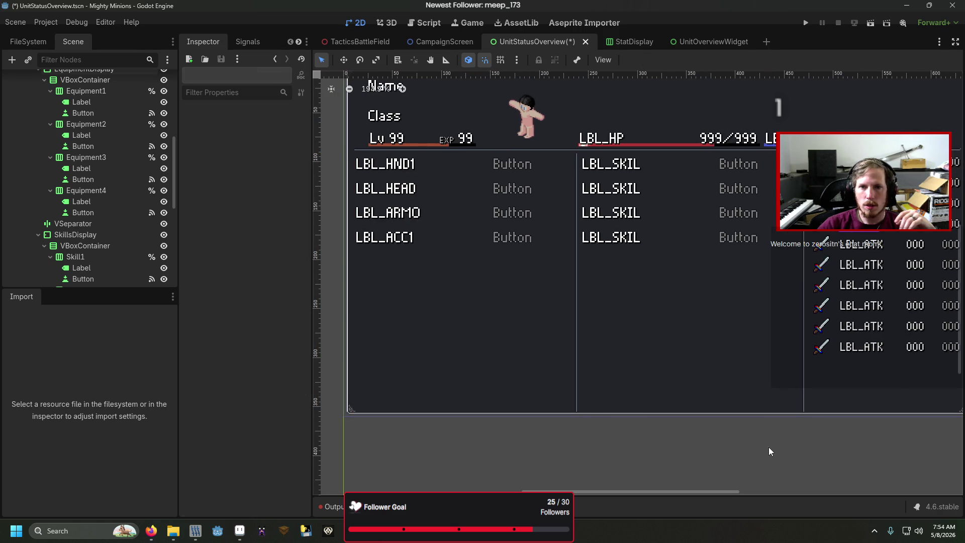
- Save and run the game, open the squad status screen and check the first skill slot's choices
{"action": "key", "text": "F5"}
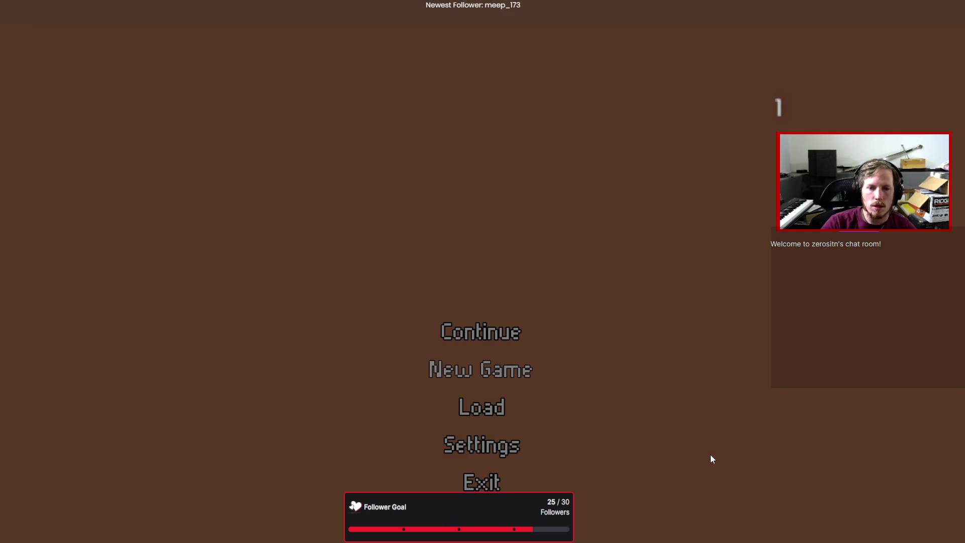
{"action": "key", "text": "Return"}
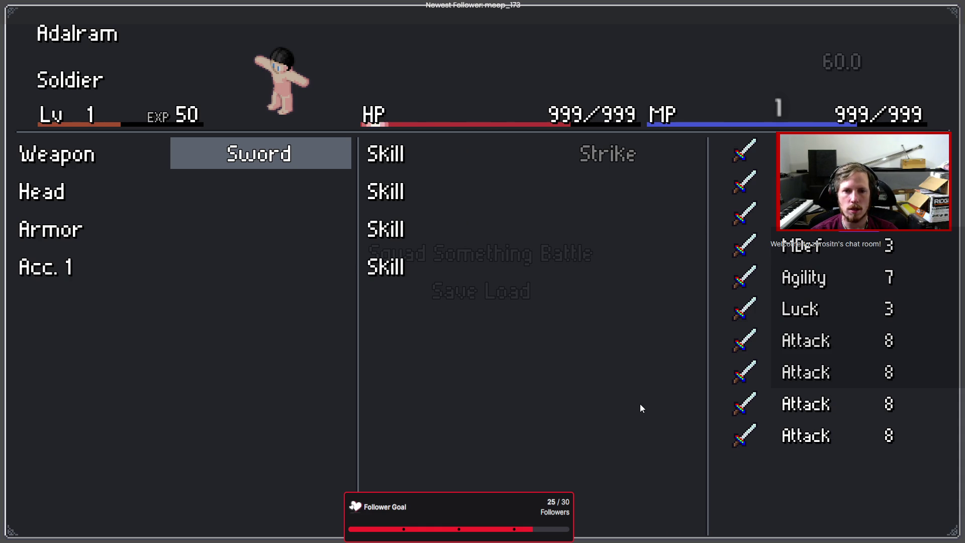
{"action": "key", "text": "Return"}
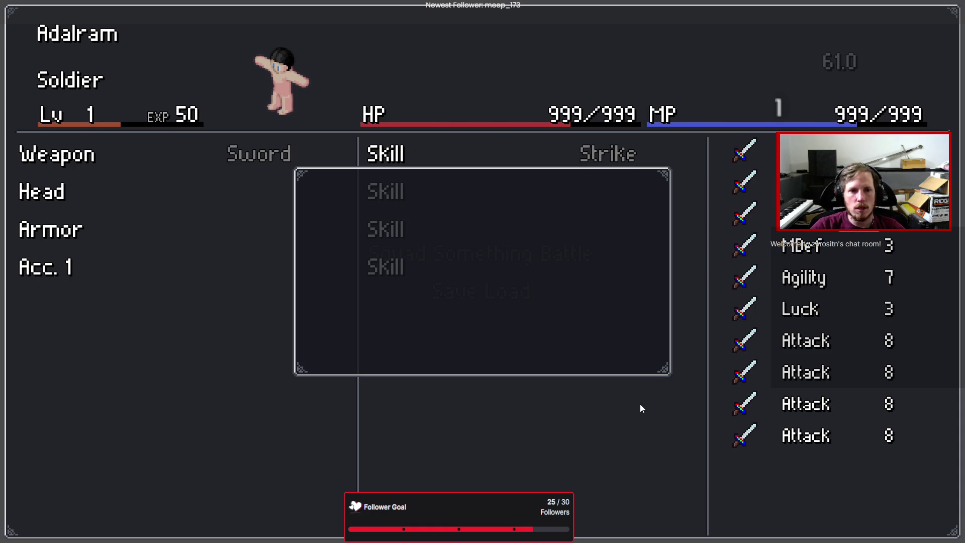
{"action": "key", "text": "Escape"}
{"action": "key", "text": "Return"}
{"action": "key", "text": "Escape"}
- Move between the Head, second and first skill slots, reopen skill choices, then stop the game
{"action": "key", "text": "Down"}
{"action": "key", "text": "Right"}
{"action": "key", "text": "Up"}
{"action": "key", "text": "Return"}
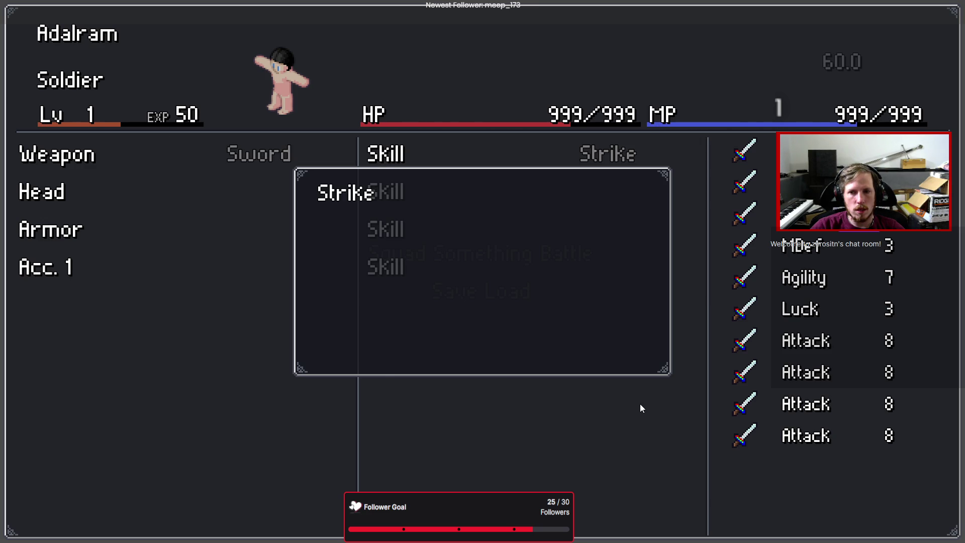
{"action": "key", "text": "Escape"}
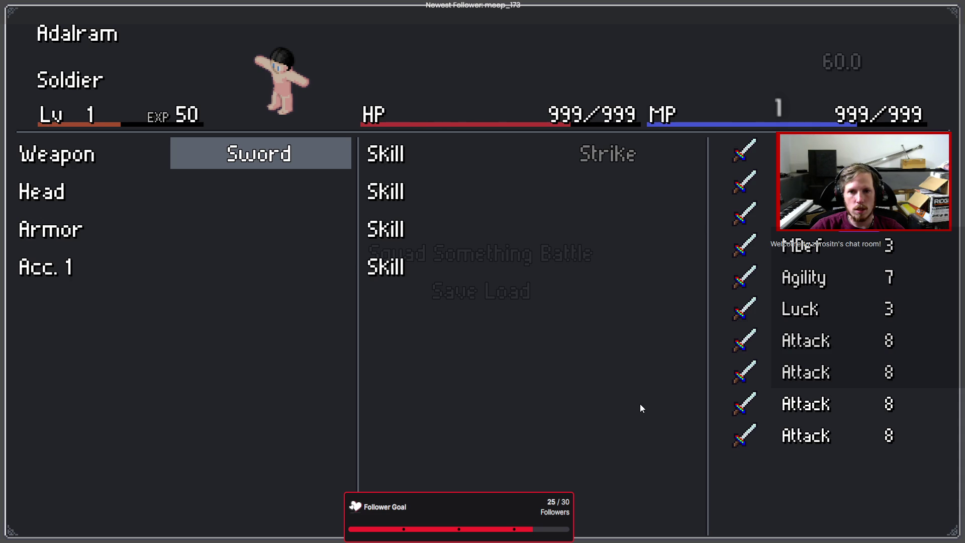
{"action": "key", "text": "F8"}
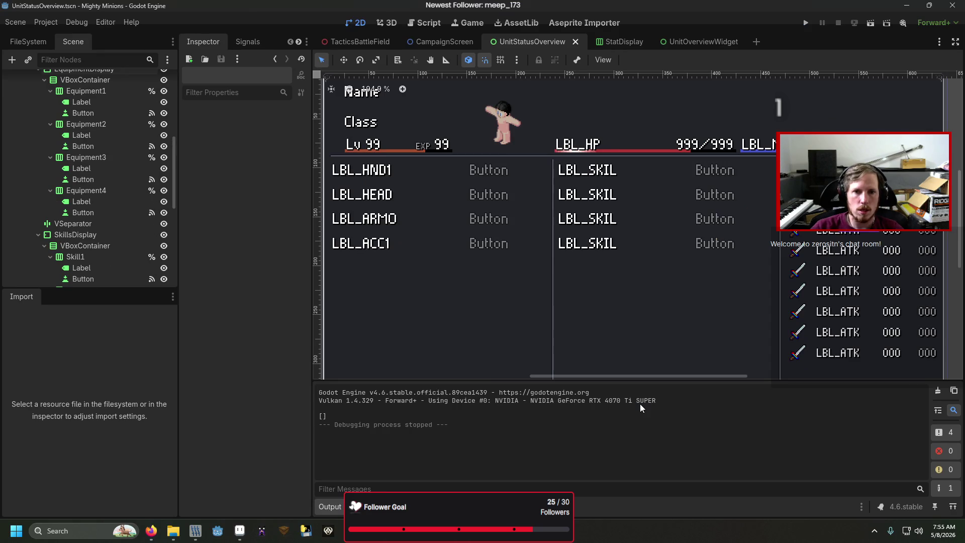
{"action": "left_click", "coordinate": [653, 314]}
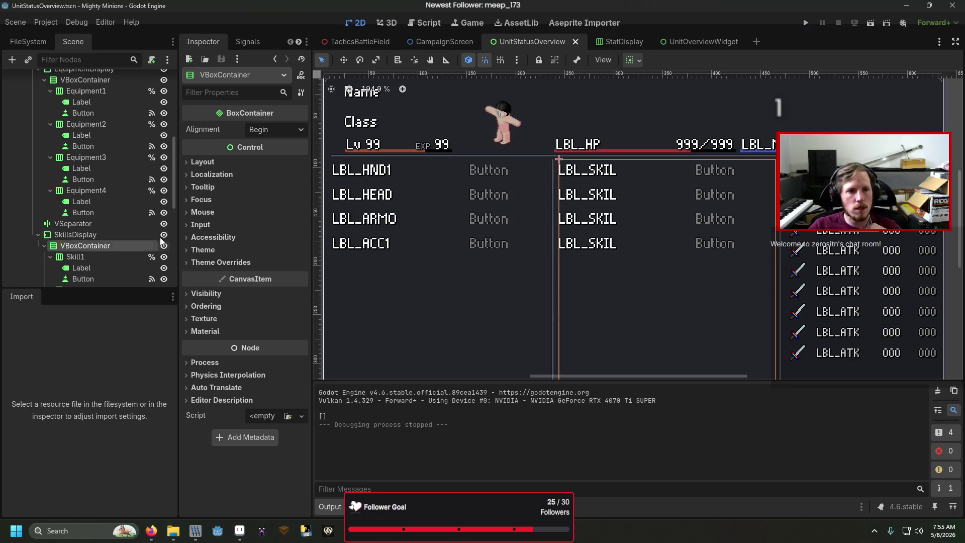
{"action": "left_click", "coordinate": [103, 231]}
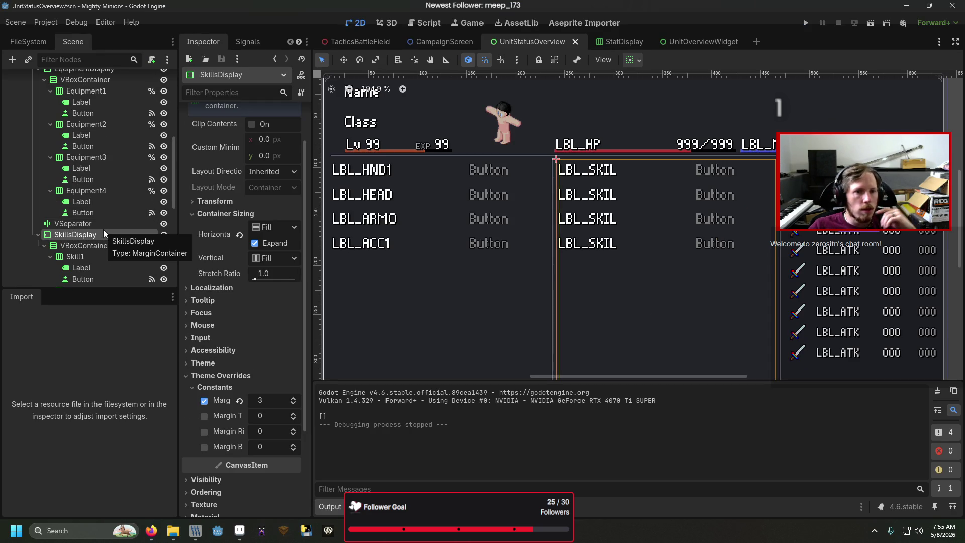
{"action": "right_click", "coordinate": [103, 230]}
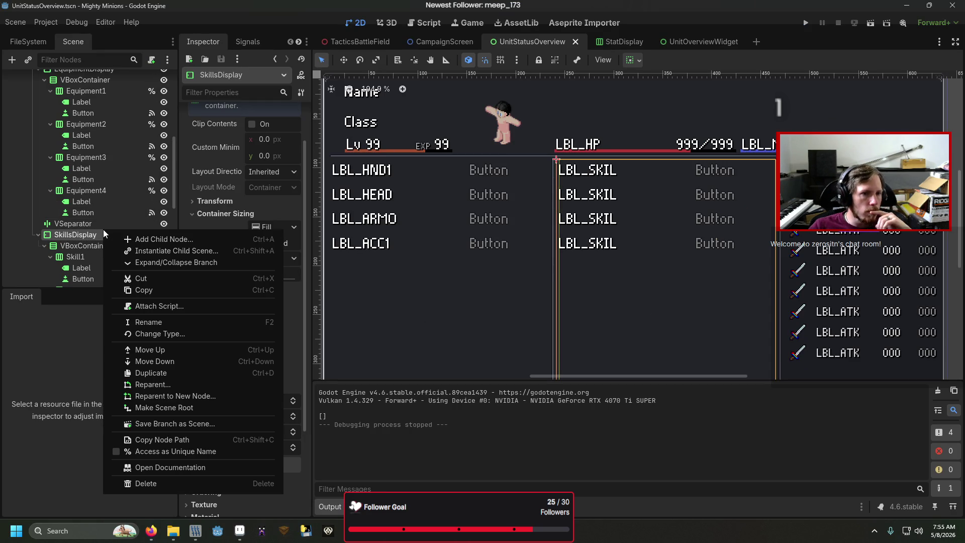
{"action": "left_click", "coordinate": [144, 239]}
{"action": "type", "text": "panel"}
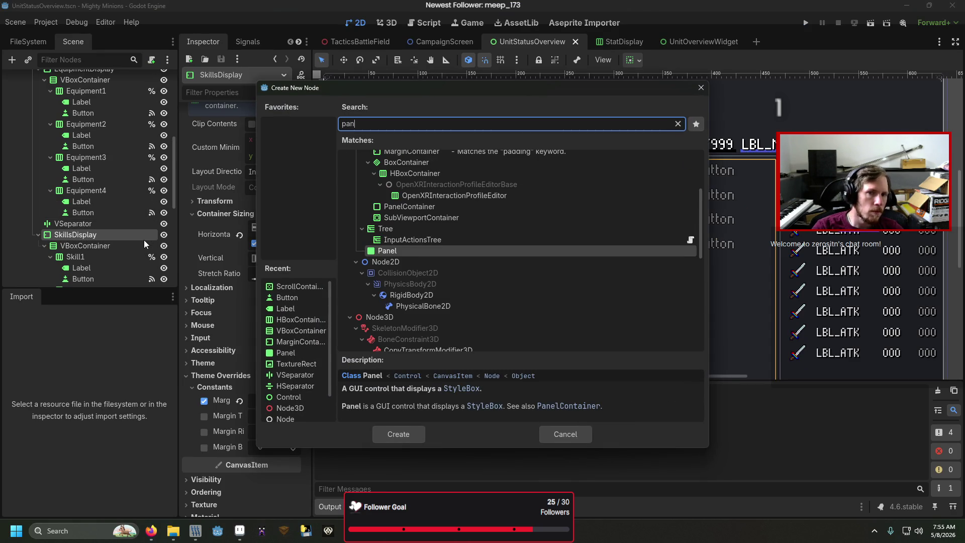
{"action": "key", "text": "Return"}
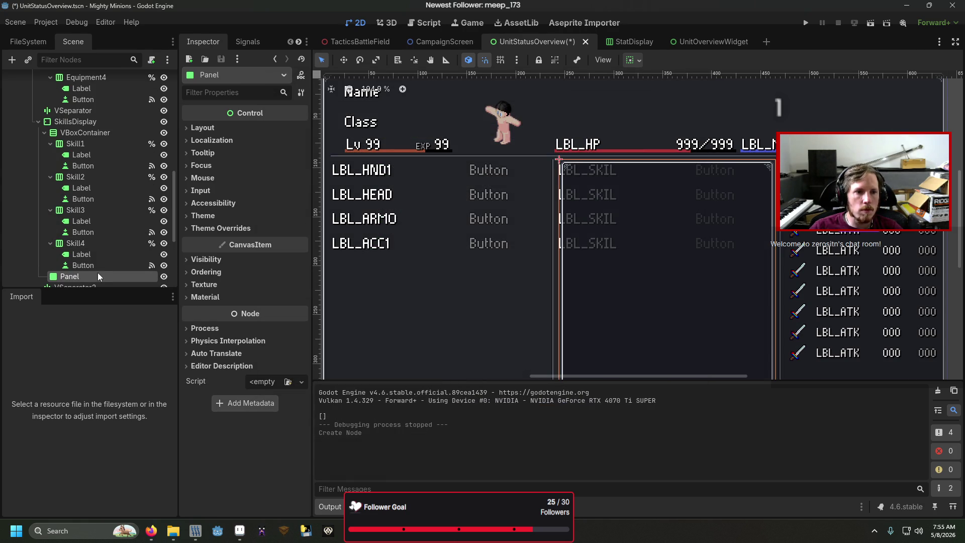
{"action": "left_click_drag", "start_coordinate": [94, 273], "coordinate": [92, 125]}
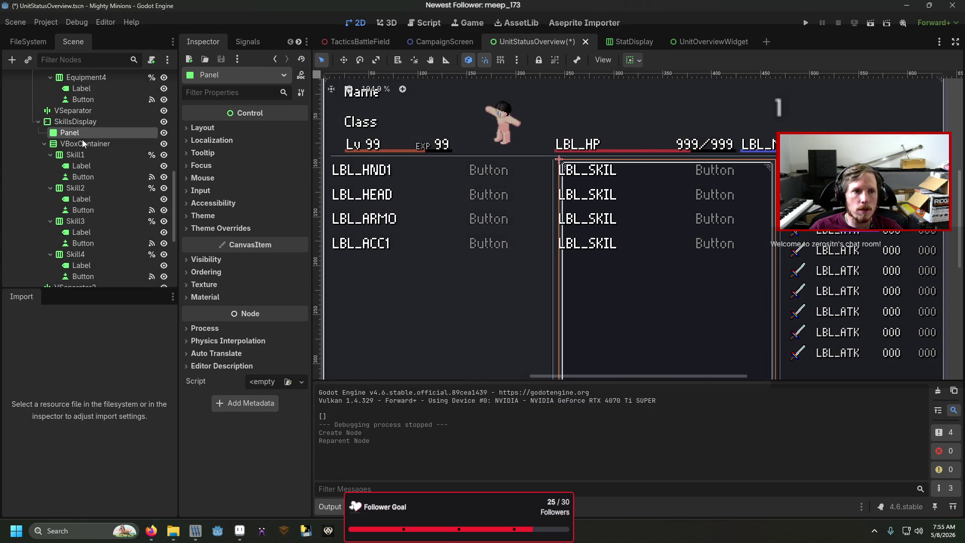
{"action": "left_click", "coordinate": [81, 143]}
{"action": "left_click", "coordinate": [82, 132]}
{"action": "left_click", "coordinate": [92, 119]}
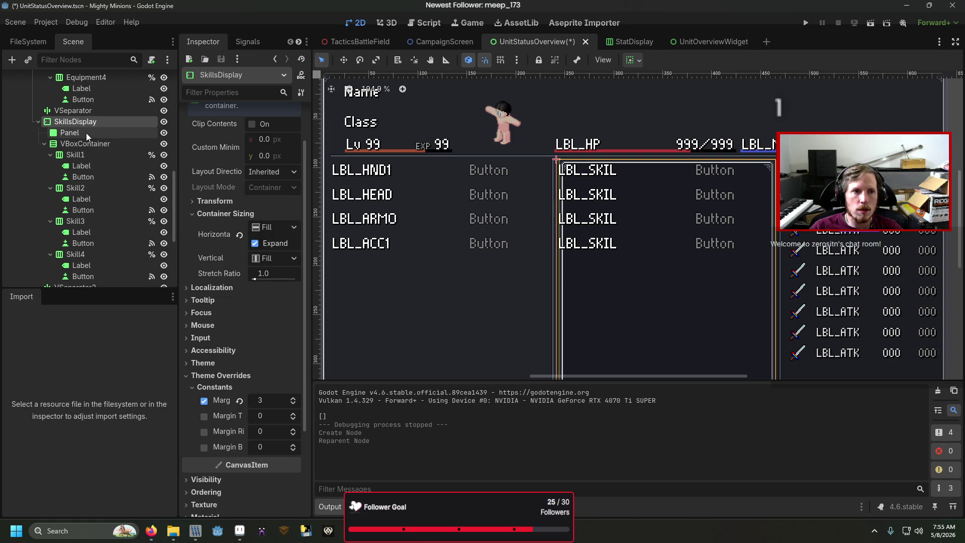
{"action": "left_click", "coordinate": [86, 132]}
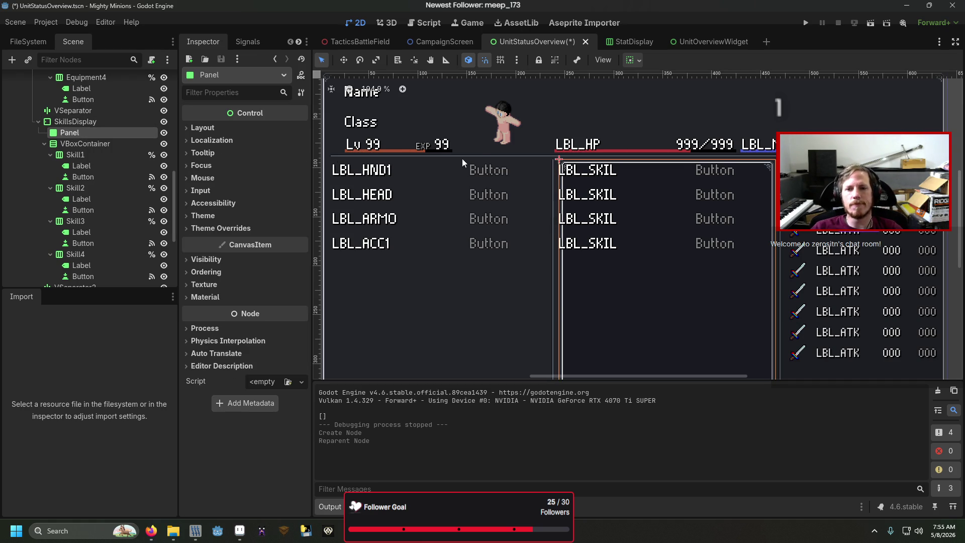
{"action": "scroll", "coordinate": [524, 209], "scroll_direction": "down", "scroll_amount": 5}
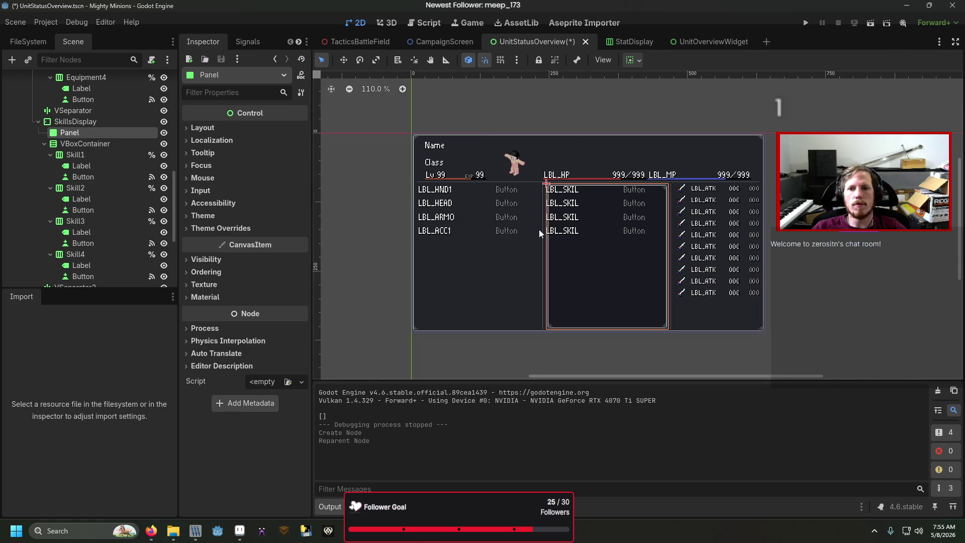
{"action": "left_click", "coordinate": [103, 117]}
{"action": "left_click", "coordinate": [102, 131]}
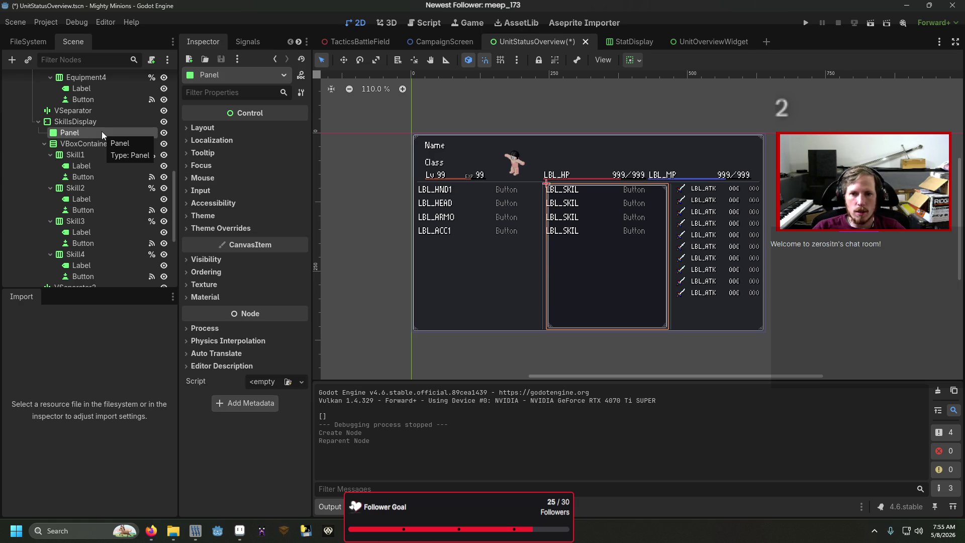
{"action": "key", "text": "Delete"}
{"action": "key", "text": "Return"}
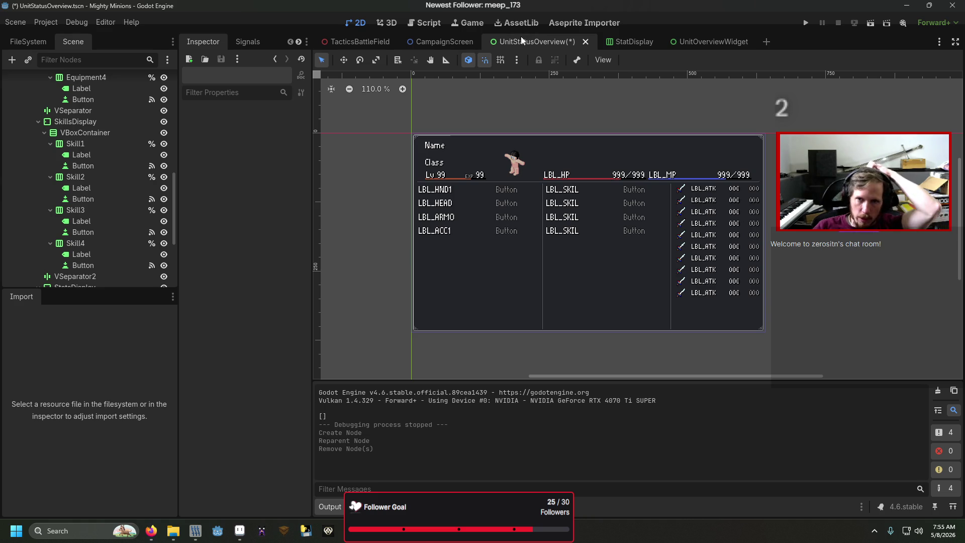
{"action": "key", "text": "ctrl+s"}
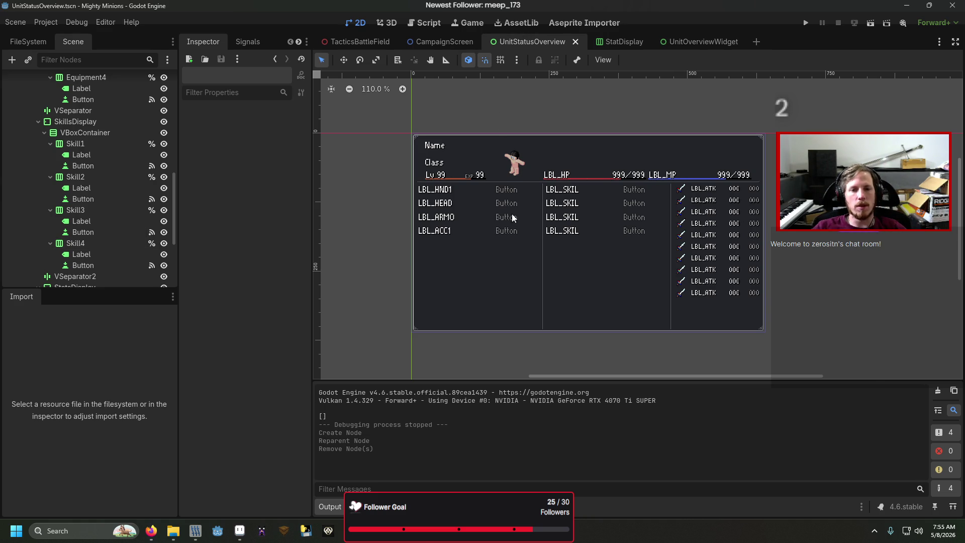
{"action": "scroll", "coordinate": [550, 181], "scroll_direction": "up", "scroll_amount": 5}
{"action": "scroll", "coordinate": [504, 173], "scroll_direction": "up", "scroll_amount": 2}
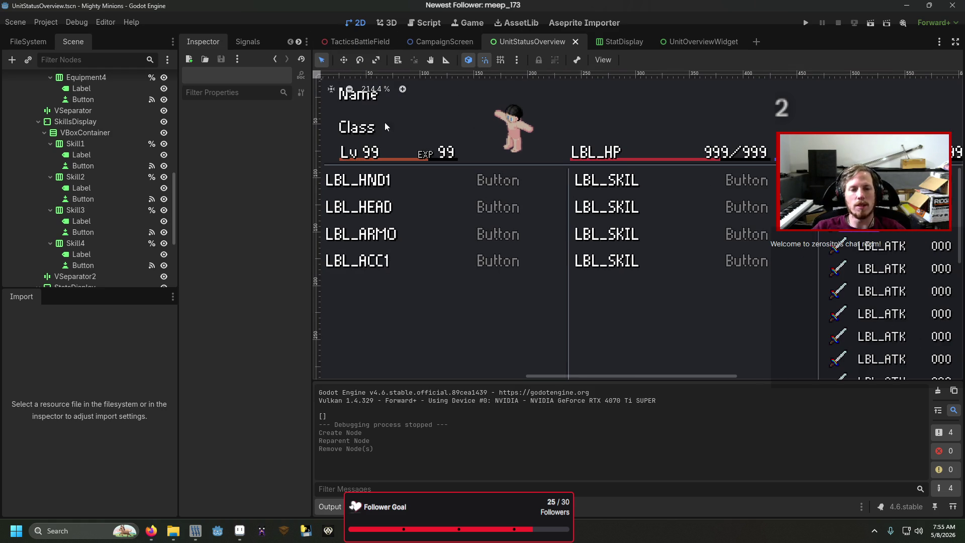
{"action": "left_click", "coordinate": [448, 40]}
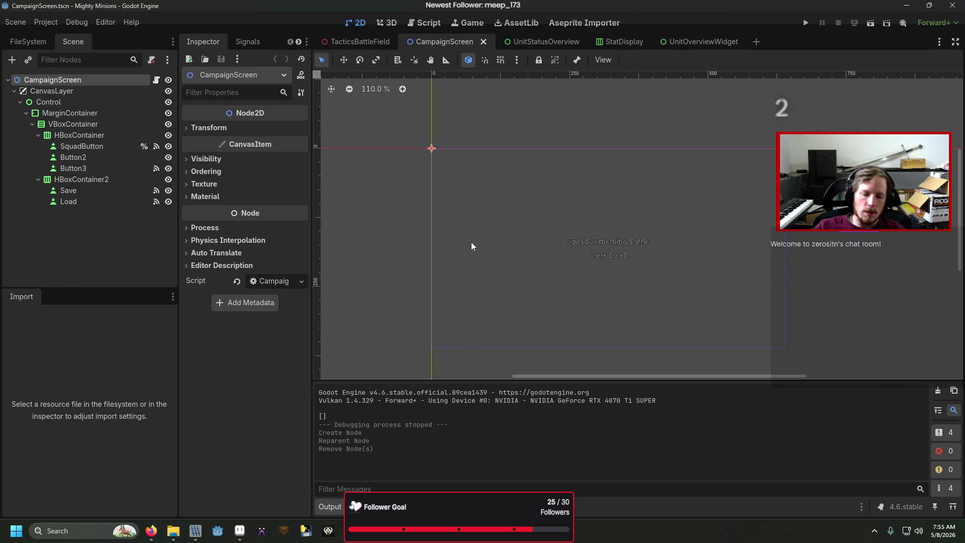
- Run the game and navigate the campaign menu from Save/Load to Squad
{"action": "key", "text": "F5"}
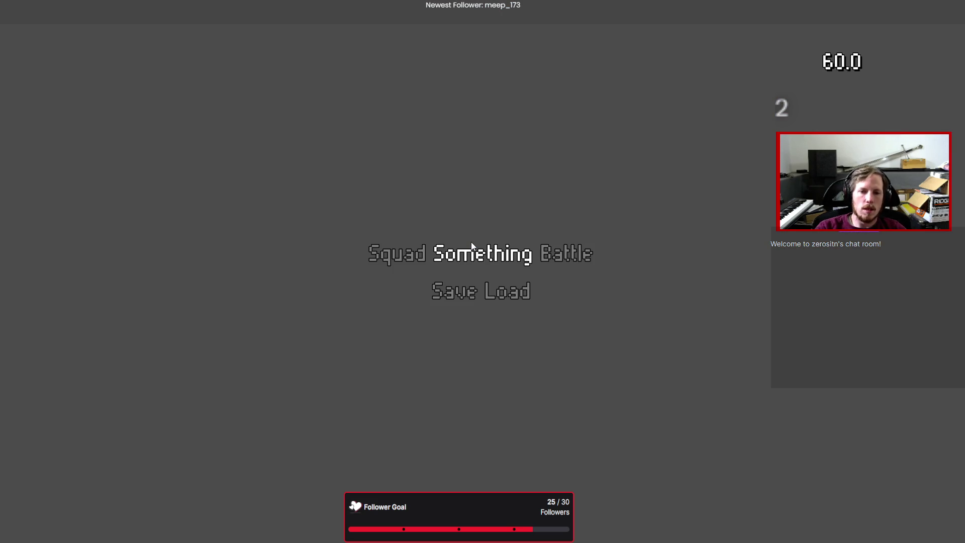
{"action": "key", "text": "Left"}
{"action": "key", "text": "Right"}
{"action": "key", "text": "Up"}
{"action": "key", "text": "Left"}
{"action": "key", "text": "Return"}
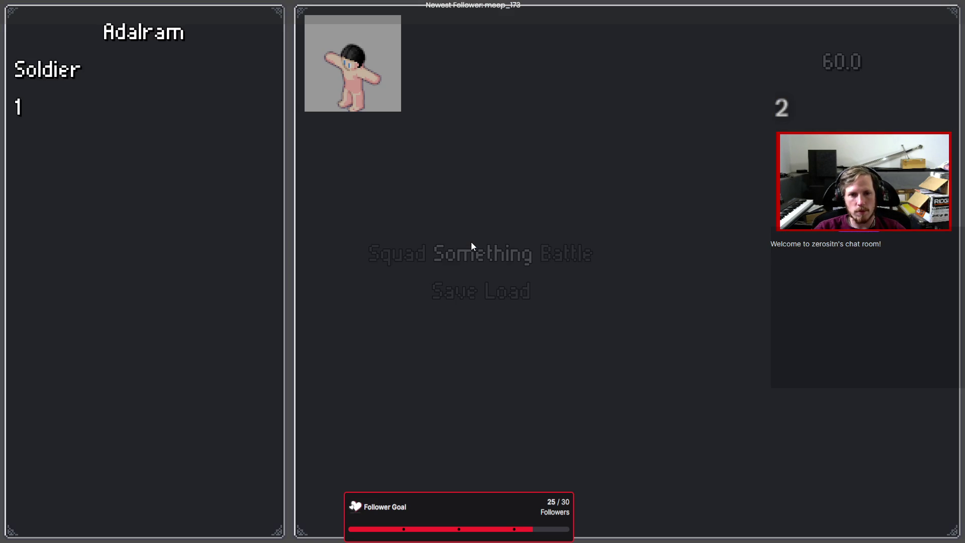
- Browse the status screen's skill, Acc. 1 and Armor slots, then close it
{"action": "key", "text": "Right"}
{"action": "key", "text": "Down"}
{"action": "key", "text": "Down"}
{"action": "key", "text": "Down"}
{"action": "key", "text": "Up"}
{"action": "key", "text": "Left"}
{"action": "key", "text": "Up"}
{"action": "key", "text": "Right"}
{"action": "key", "text": "Escape"}
- Start a Battle, pick a difficulty, place the soldier, switch to top-down view, then quit
{"action": "key", "text": "Right"}
{"action": "key", "text": "Return"}
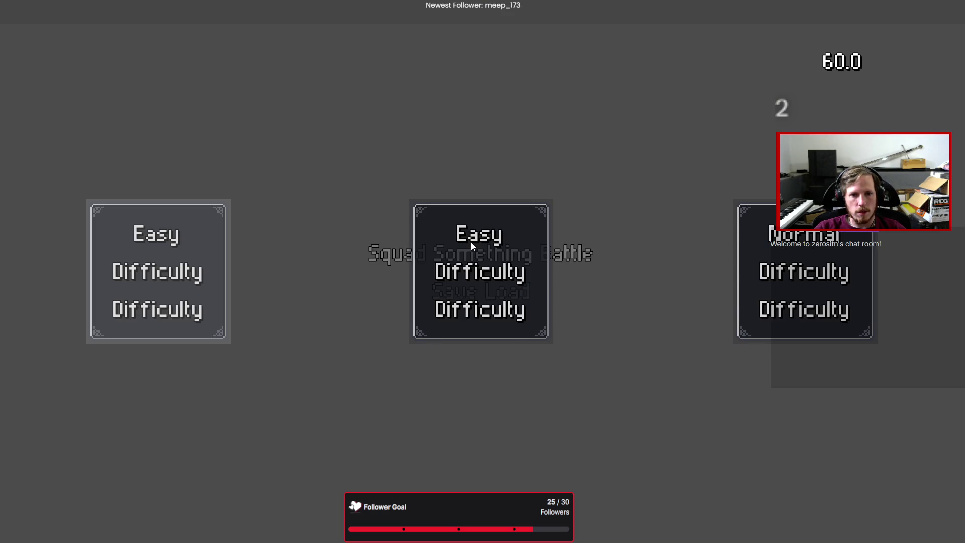
{"action": "key", "text": "Return"}
{"action": "key", "text": "Return"}
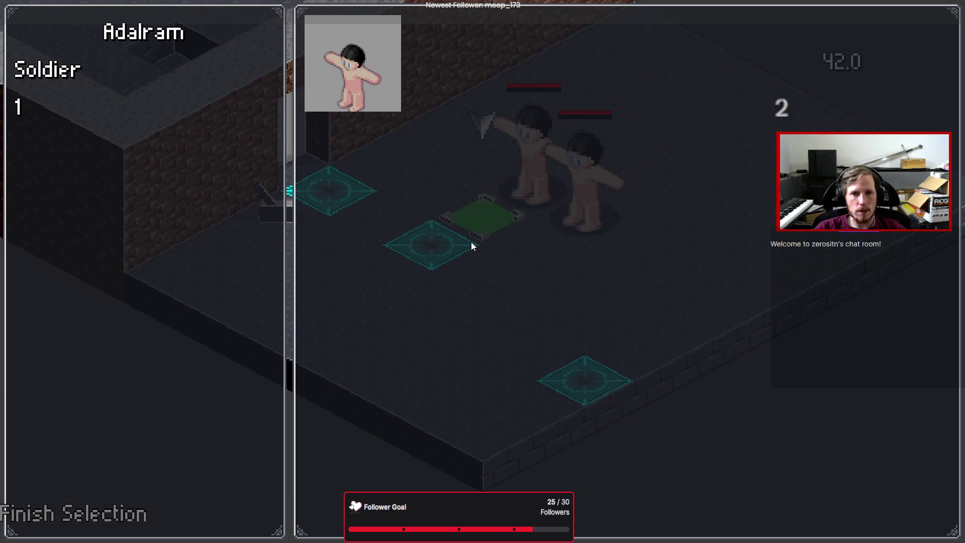
{"action": "key", "text": "Return"}
{"action": "key", "text": "Return"}
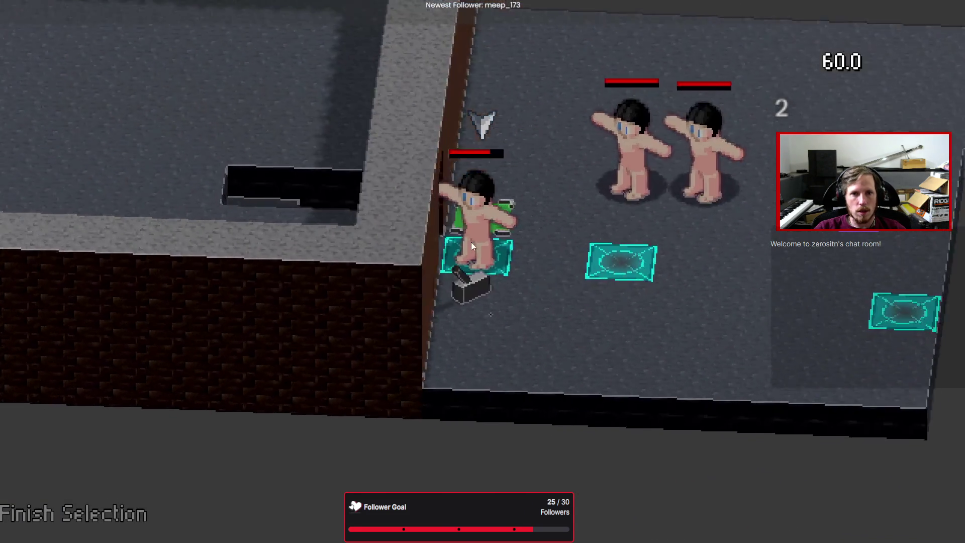
{"action": "key", "text": "Return"}
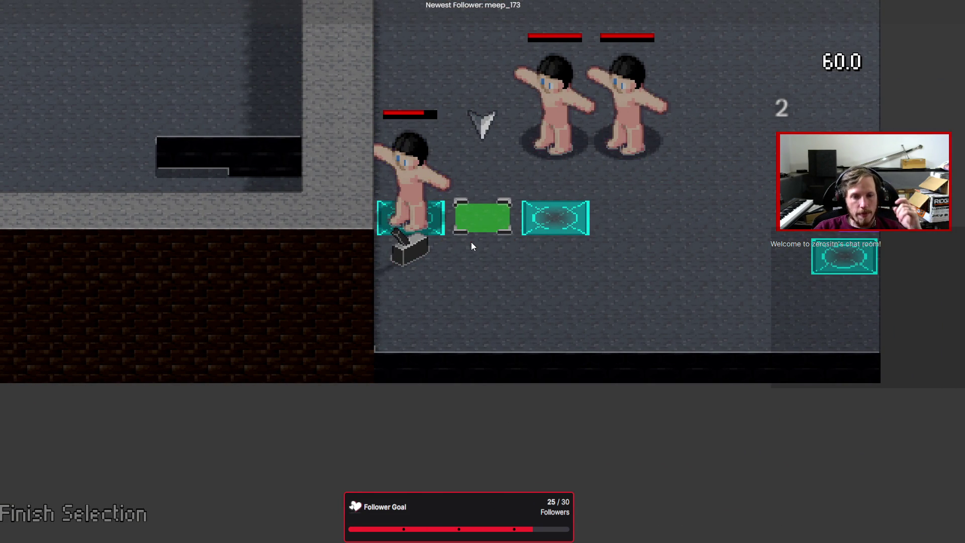
{"action": "key", "text": "alt+F4"}
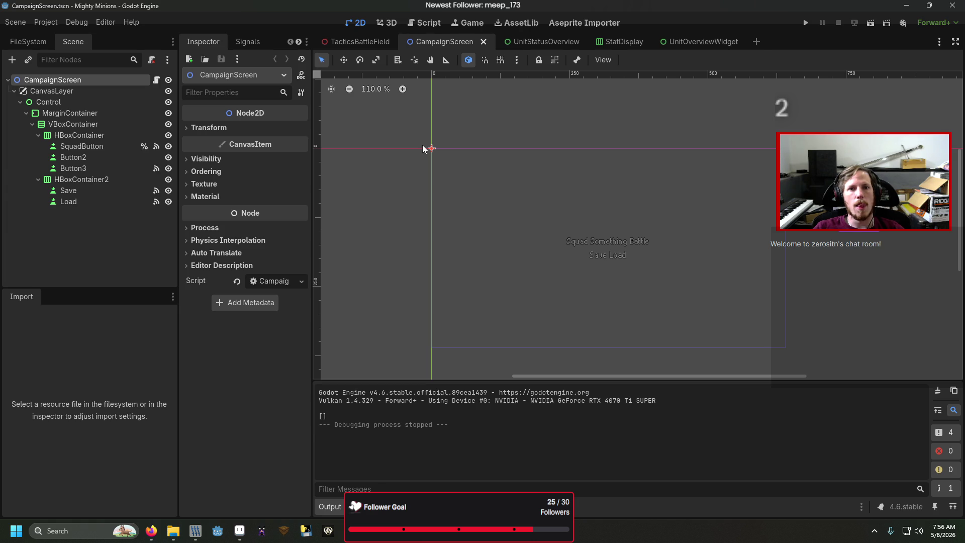
- Scroll through the CampaignScreen script's code
{"action": "left_click", "coordinate": [158, 81]}
{"action": "scroll", "coordinate": [341, 289], "scroll_direction": "up", "scroll_amount": 10}
{"action": "scroll", "coordinate": [340, 288], "scroll_direction": "up", "scroll_amount": 2}
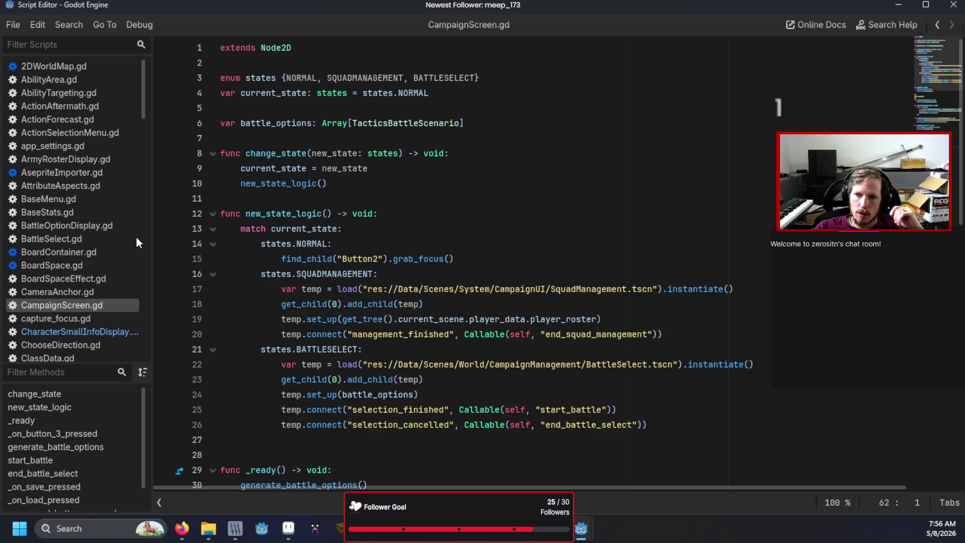
{"action": "scroll", "coordinate": [66, 245], "scroll_direction": "down", "scroll_amount": 5}
{"action": "scroll", "coordinate": [66, 245], "scroll_direction": "down", "scroll_amount": 7}
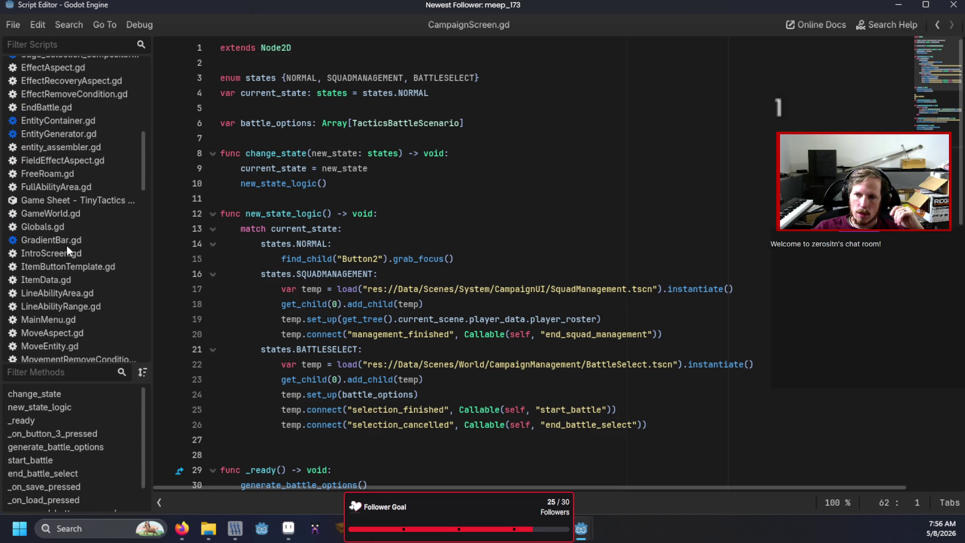
{"action": "scroll", "coordinate": [66, 245], "scroll_direction": "up", "scroll_amount": 5}
{"action": "scroll", "coordinate": [66, 246], "scroll_direction": "up", "scroll_amount": 3}
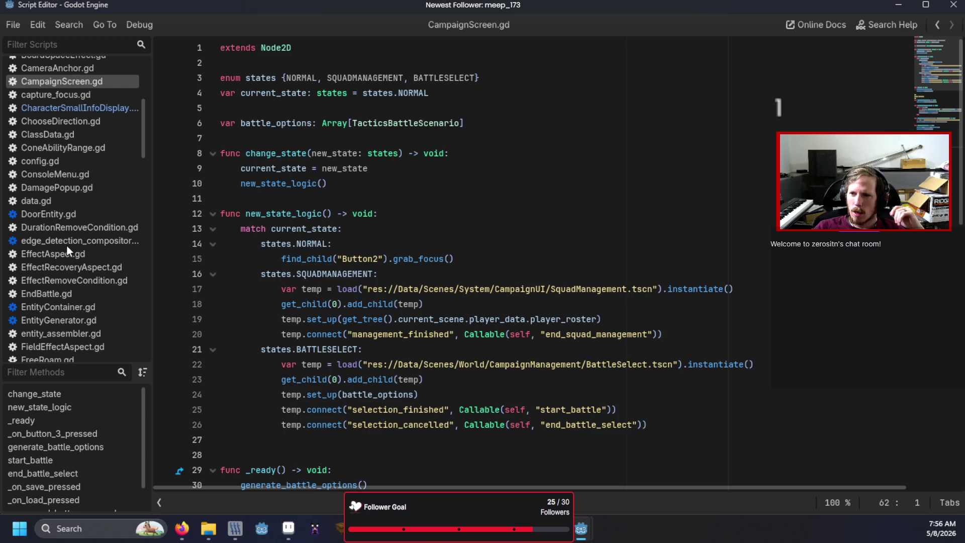
- Review config.gd's static ConfigFile load, save and section helpers, then return to CampaignScreen
{"action": "left_click", "coordinate": [55, 164]}
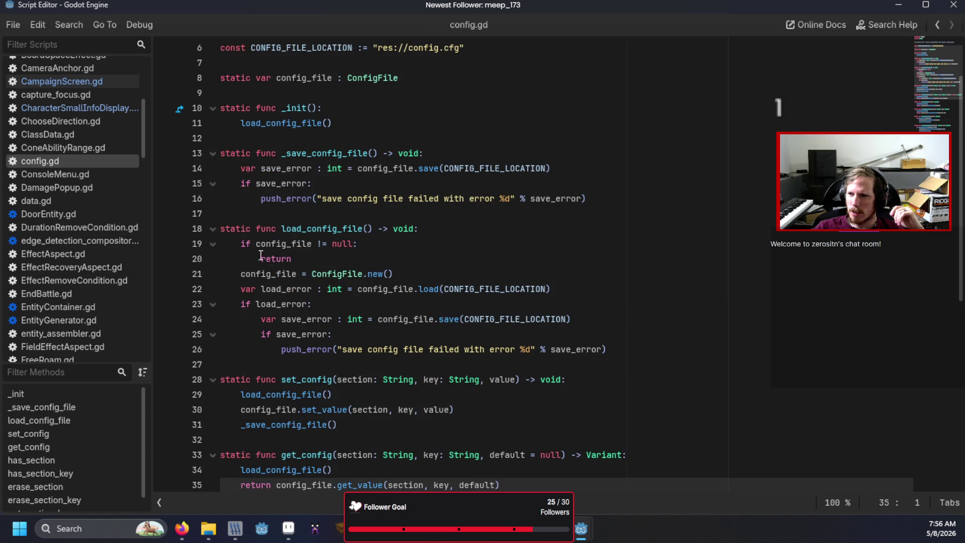
{"action": "scroll", "coordinate": [254, 244], "scroll_direction": "down", "scroll_amount": 8}
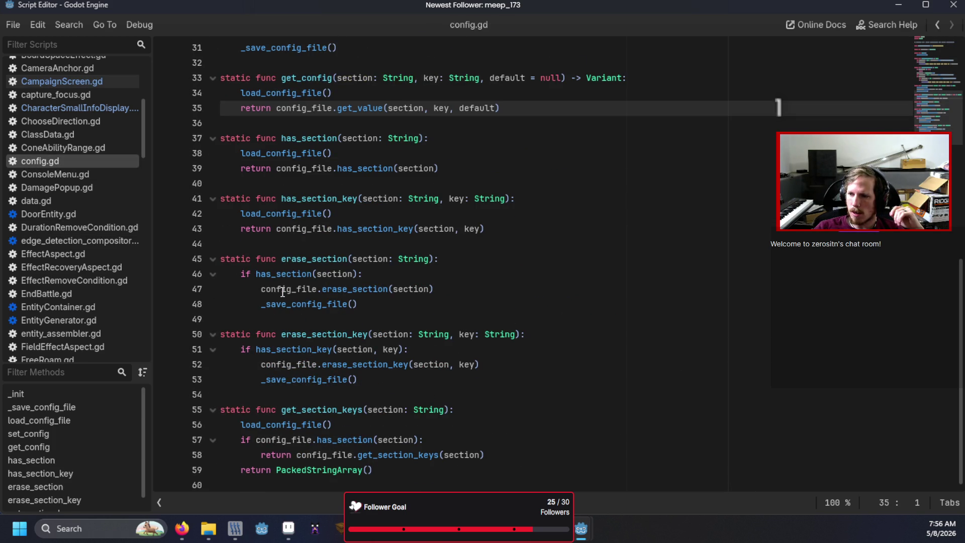
{"action": "scroll", "coordinate": [282, 292], "scroll_direction": "up", "scroll_amount": 10}
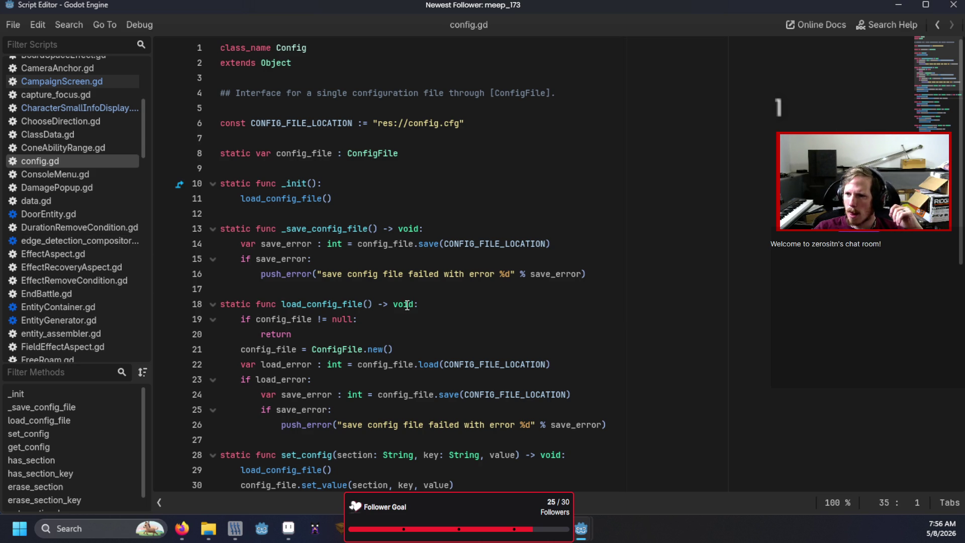
{"action": "scroll", "coordinate": [295, 307], "scroll_direction": "down", "scroll_amount": 10}
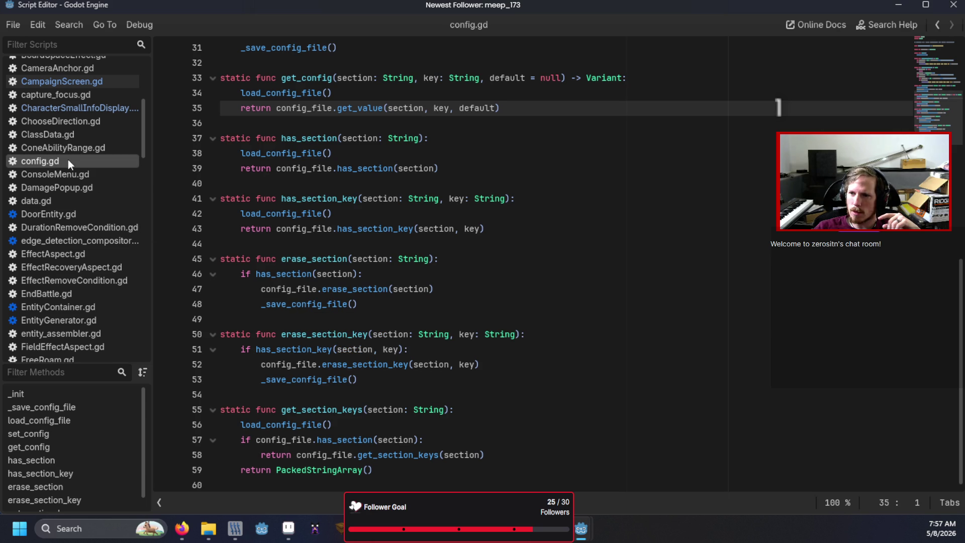
{"action": "scroll", "coordinate": [71, 237], "scroll_direction": "down", "scroll_amount": 10}
{"action": "scroll", "coordinate": [61, 278], "scroll_direction": "down", "scroll_amount": 5}
{"action": "scroll", "coordinate": [70, 211], "scroll_direction": "up", "scroll_amount": 7}
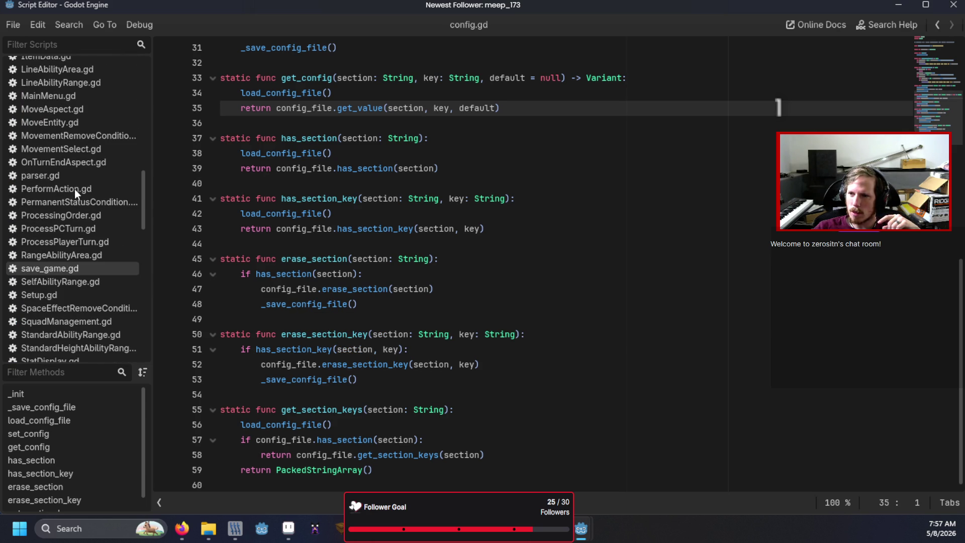
{"action": "key", "text": "alt+Tab"}
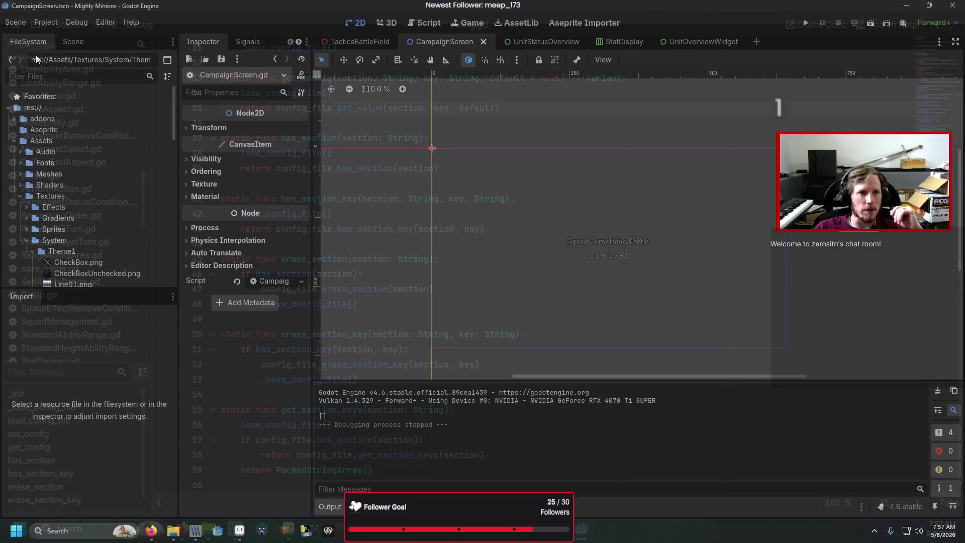
- Collapse the Assets folder and close the StatDisplay and UnitOverviewWidget scene tabs
{"action": "left_click", "coordinate": [14, 139]}
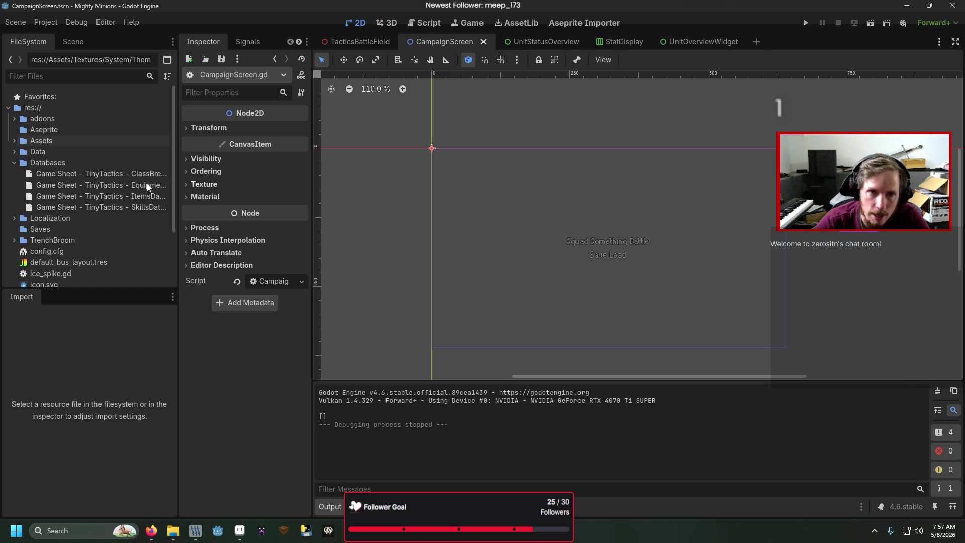
{"action": "middle_click", "coordinate": [598, 41]}
{"action": "middle_click", "coordinate": [598, 41]}
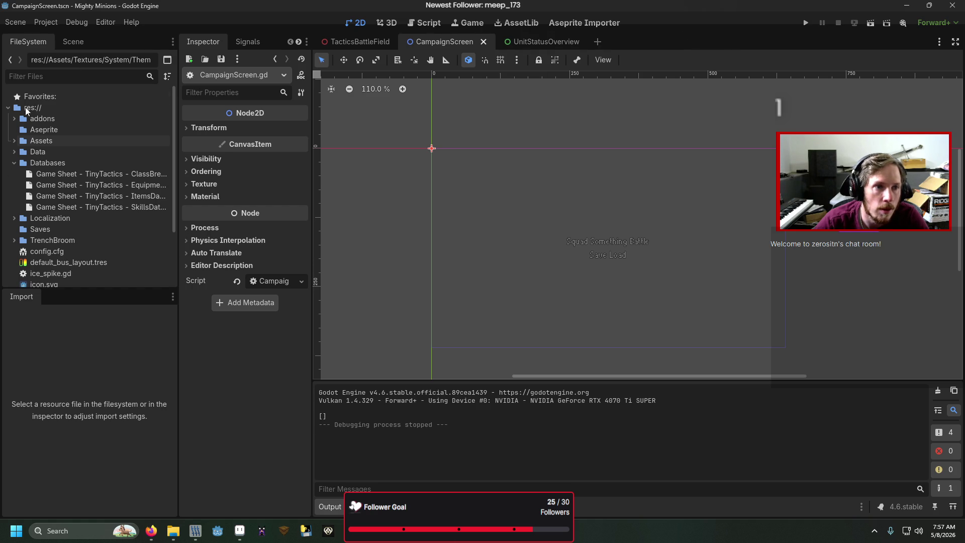
- Expand Data in the FileSystem dock and browse the Scenes subfolders, collapsing Components and TeamSelect
{"action": "left_click", "coordinate": [15, 162]}
{"action": "left_click", "coordinate": [15, 151]}
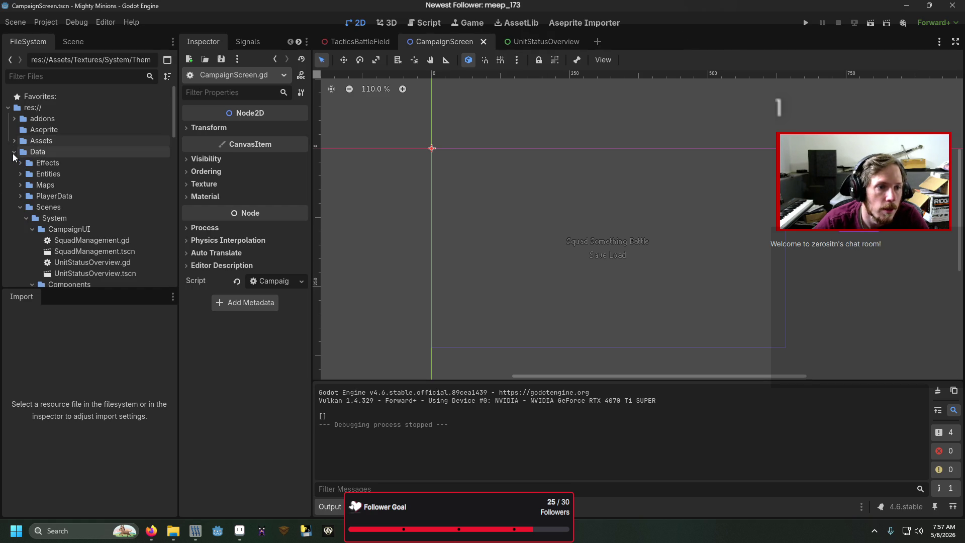
{"action": "scroll", "coordinate": [26, 213], "scroll_direction": "down", "scroll_amount": 1}
{"action": "scroll", "coordinate": [67, 236], "scroll_direction": "down", "scroll_amount": 3}
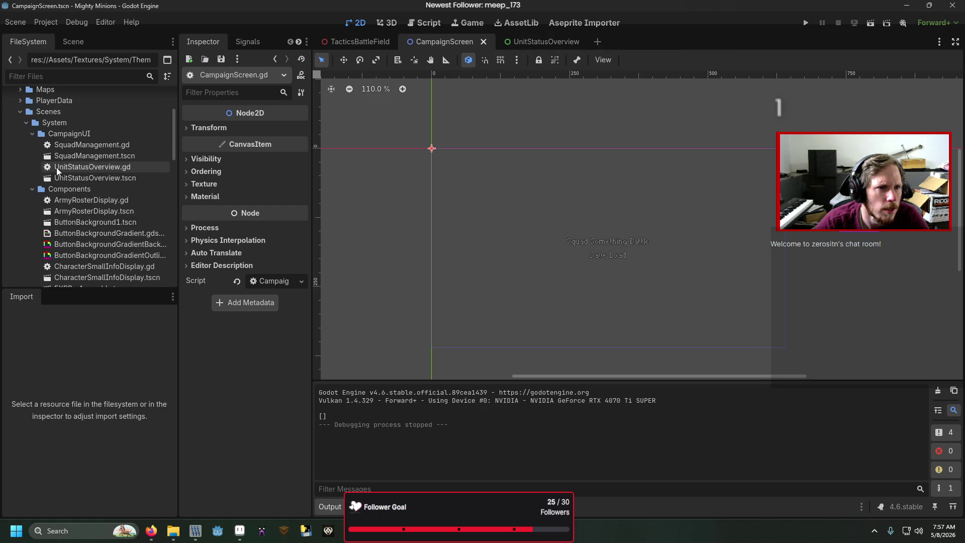
{"action": "scroll", "coordinate": [33, 150], "scroll_direction": "down", "scroll_amount": 2}
{"action": "scroll", "coordinate": [35, 164], "scroll_direction": "down", "scroll_amount": 4}
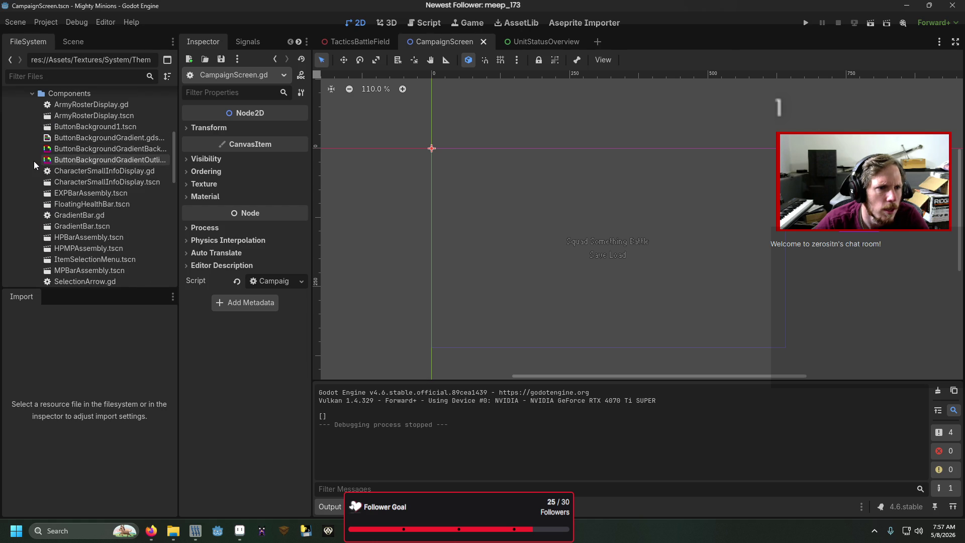
{"action": "left_click", "coordinate": [31, 107]}
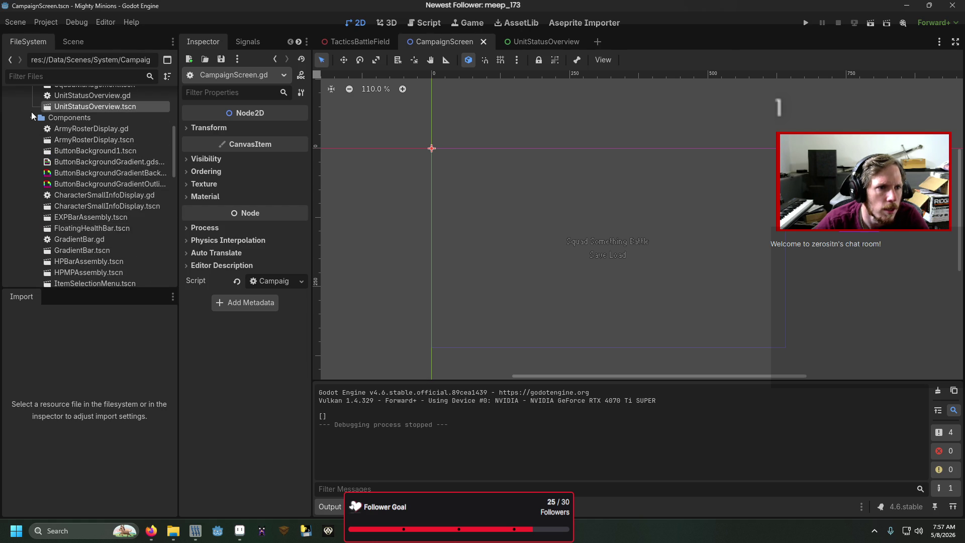
{"action": "left_click", "coordinate": [32, 116]}
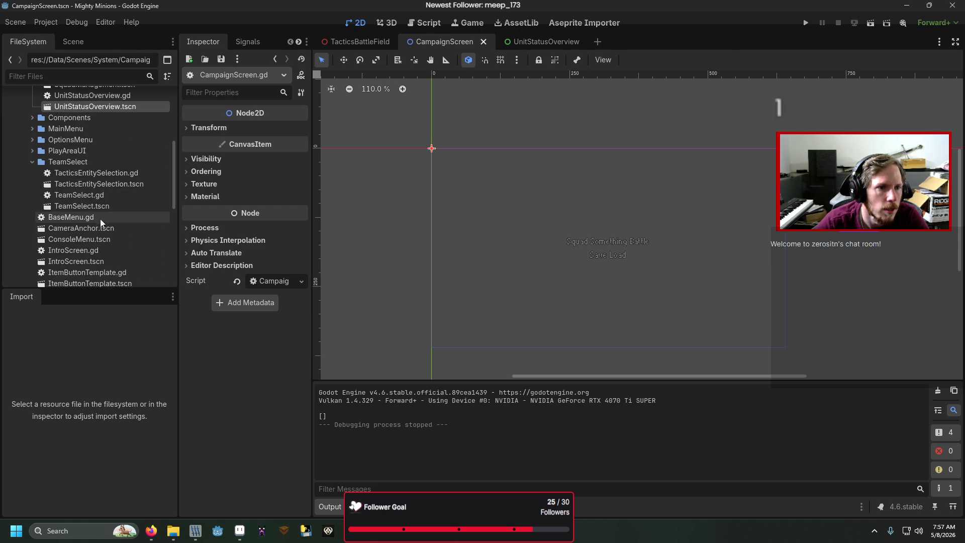
{"action": "scroll", "coordinate": [99, 230], "scroll_direction": "down", "scroll_amount": 2}
{"action": "scroll", "coordinate": [96, 229], "scroll_direction": "up", "scroll_amount": 2}
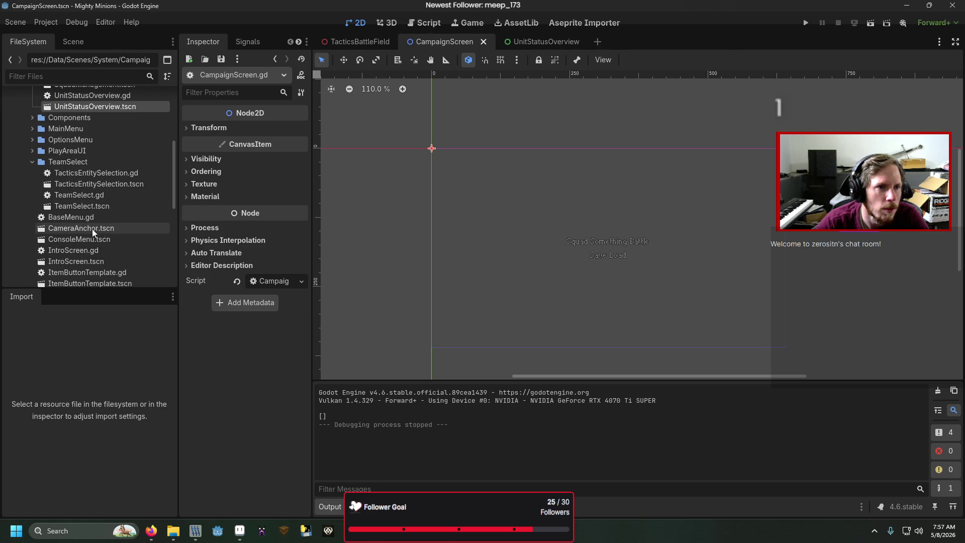
{"action": "left_click", "coordinate": [32, 161]}
{"action": "scroll", "coordinate": [39, 174], "scroll_direction": "up", "scroll_amount": 2}
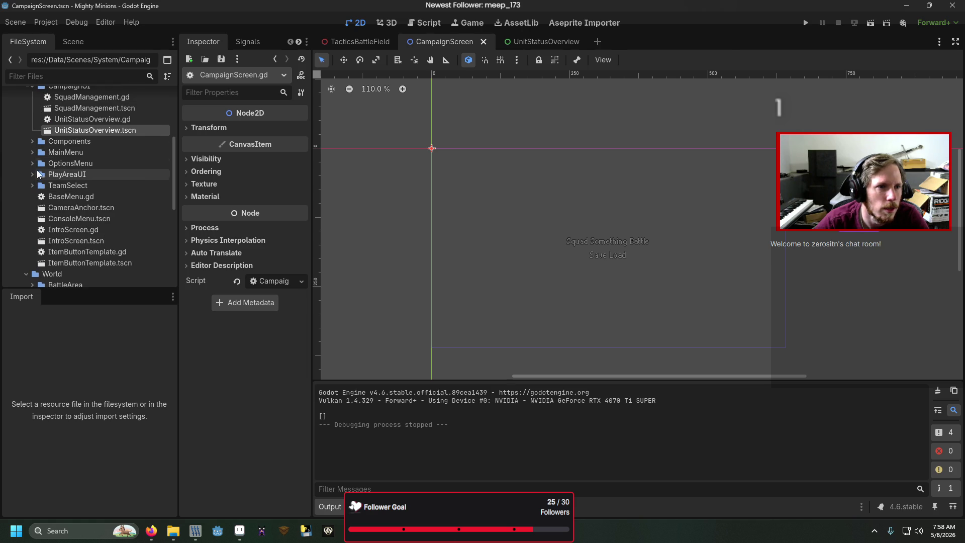
- Peek into the OptionsMenu, PlayAreaUI and MainMenu folders, then filter the files by 'battles'
{"action": "left_click", "coordinate": [32, 163]}
{"action": "left_click", "coordinate": [32, 163]}
{"action": "left_click", "coordinate": [35, 171]}
{"action": "scroll", "coordinate": [43, 178], "scroll_direction": "down", "scroll_amount": 2}
{"action": "left_click", "coordinate": [32, 150]}
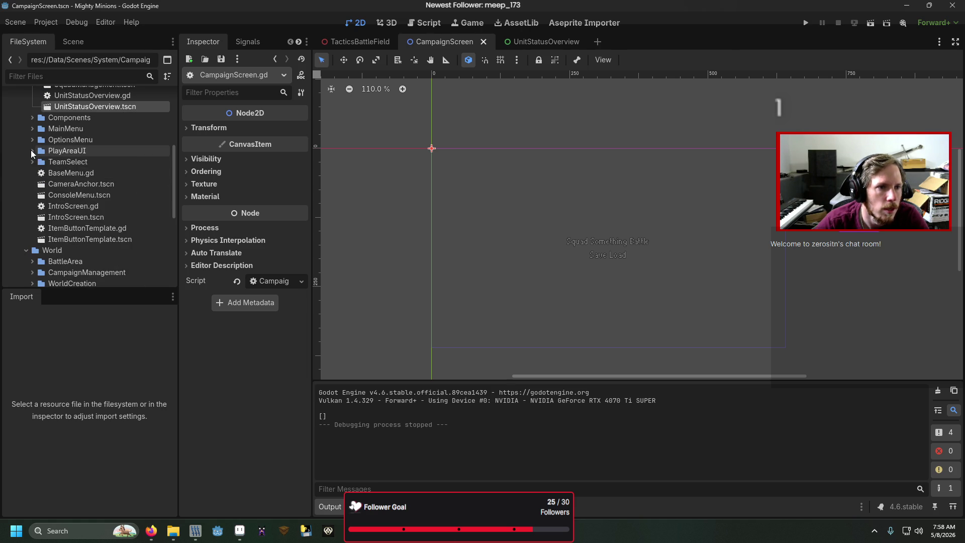
{"action": "left_click", "coordinate": [43, 161]}
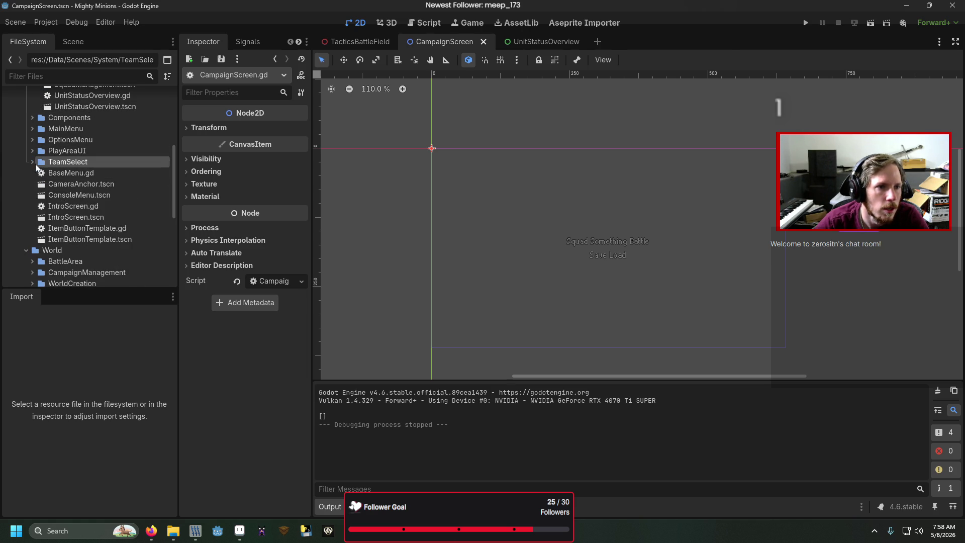
{"action": "left_click", "coordinate": [33, 128]}
{"action": "left_click", "coordinate": [32, 128]}
{"action": "scroll", "coordinate": [71, 183], "scroll_direction": "up", "scroll_amount": 2}
{"action": "scroll", "coordinate": [71, 183], "scroll_direction": "up", "scroll_amount": 4}
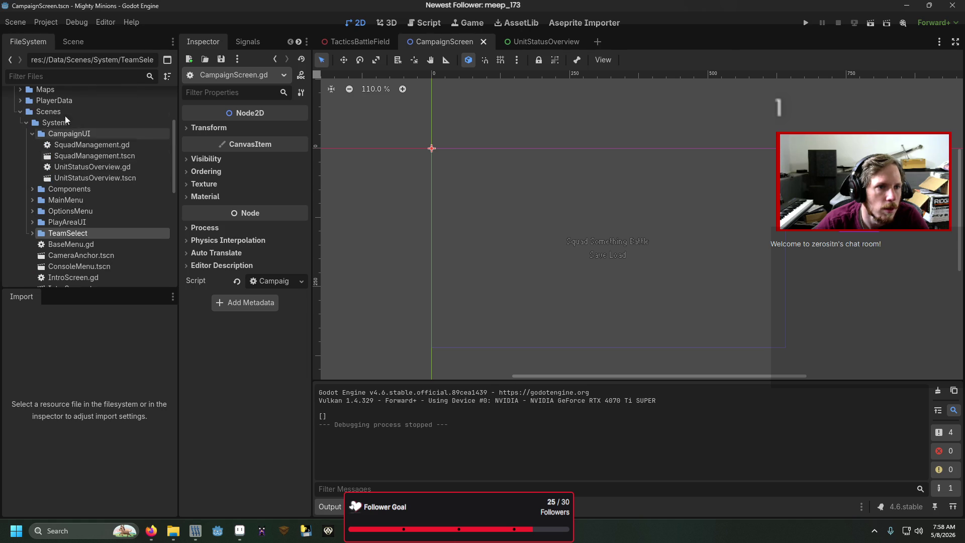
{"action": "left_click", "coordinate": [77, 76]}
{"action": "type", "text": "b"}
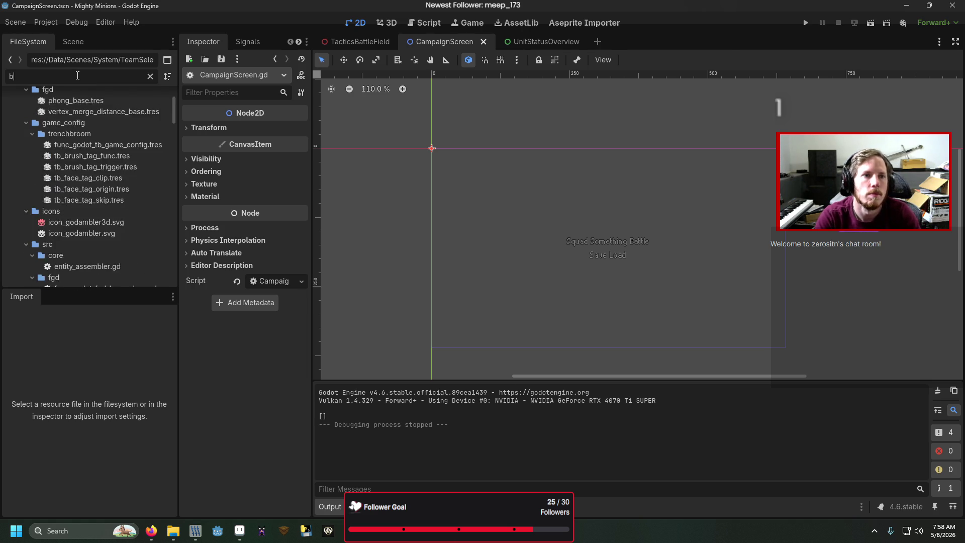
{"action": "type", "text": "attles"}
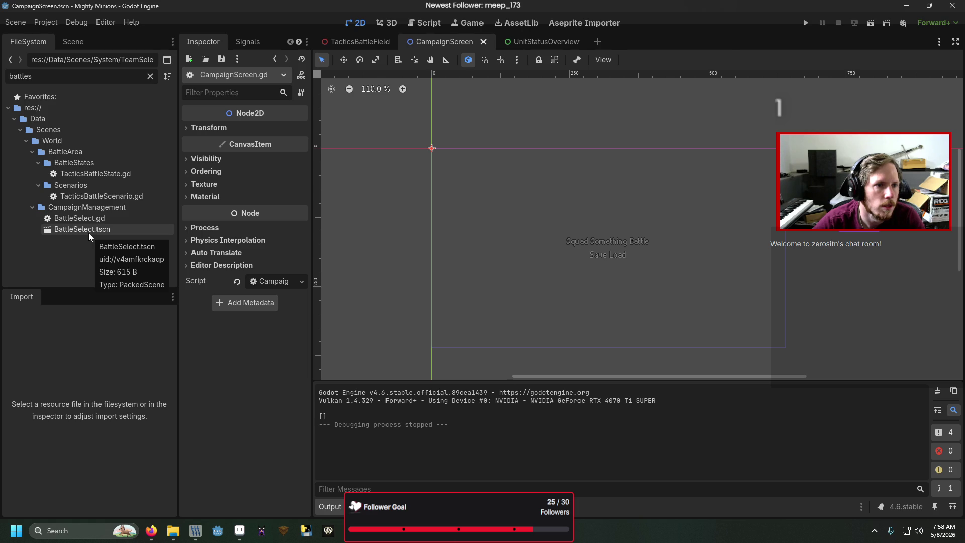
- Clear the 'battles' filter and expand the CampaignManagement and CampaignUI folders side by side
{"action": "left_click", "coordinate": [33, 152]}
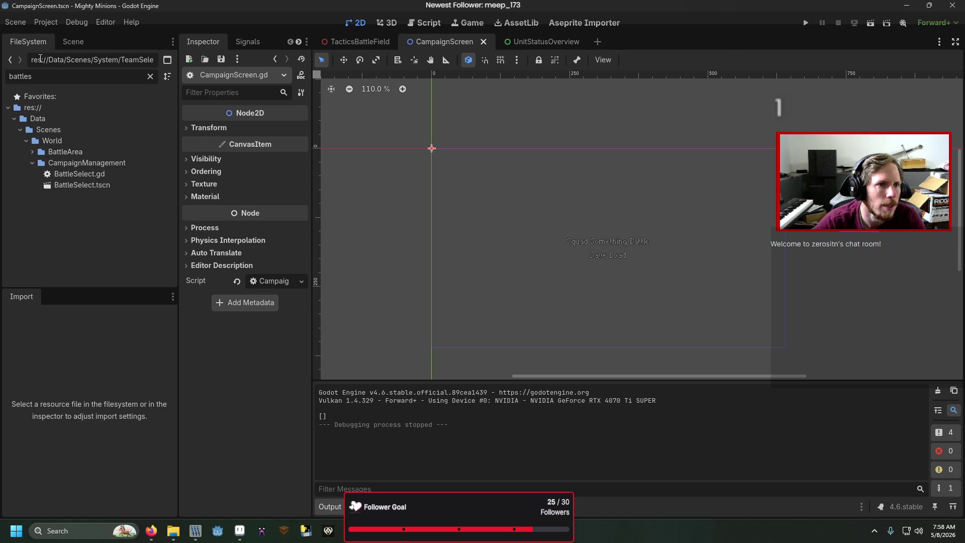
{"action": "left_click", "coordinate": [151, 77]}
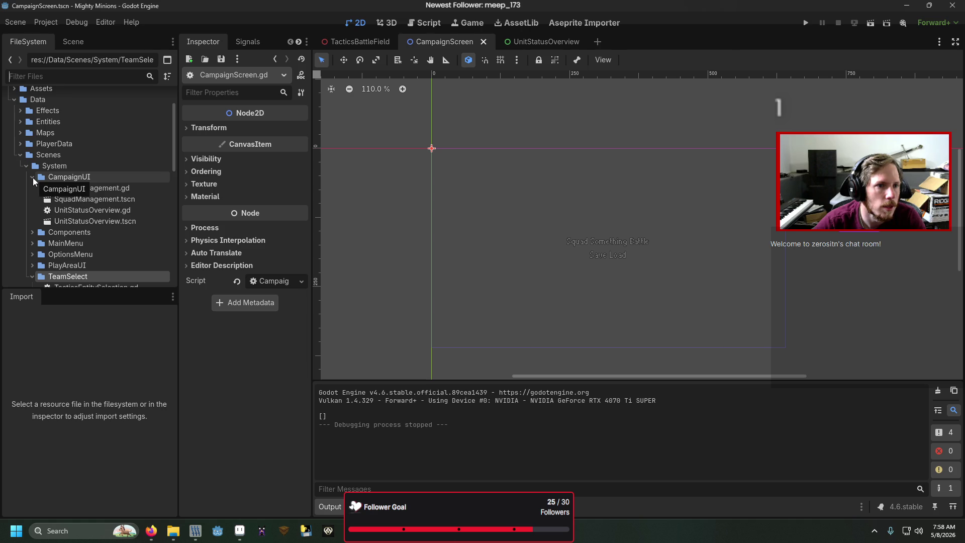
{"action": "scroll", "coordinate": [56, 209], "scroll_direction": "down", "scroll_amount": 2}
{"action": "left_click", "coordinate": [33, 228]}
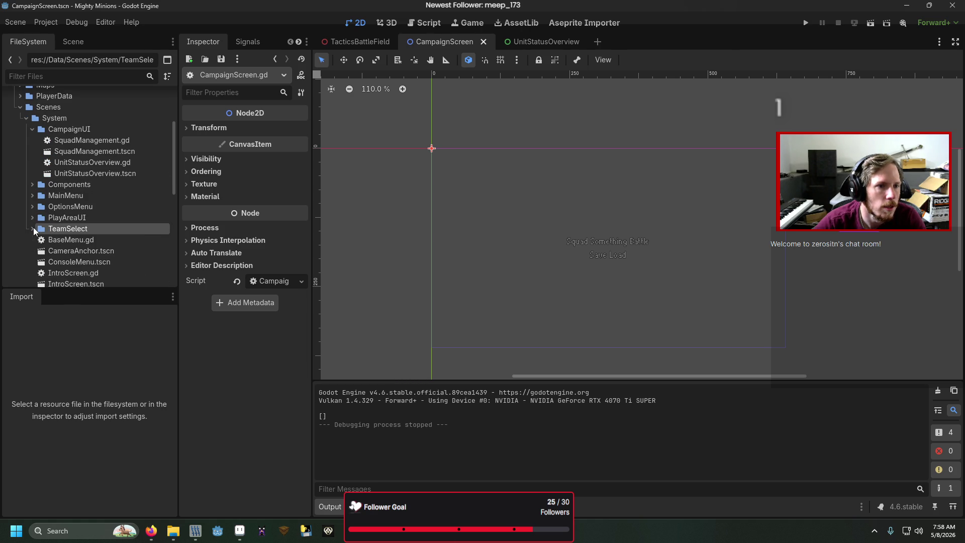
{"action": "left_click", "coordinate": [33, 130]}
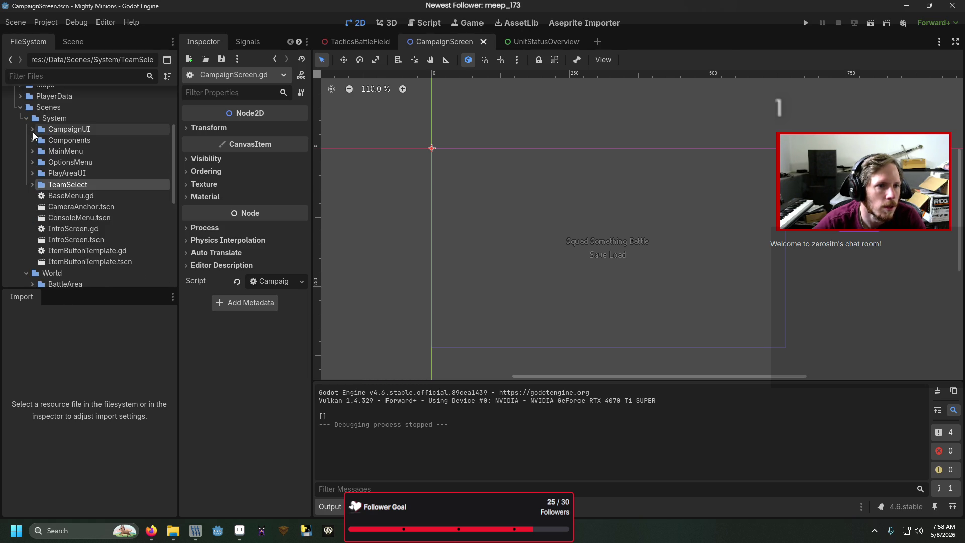
{"action": "scroll", "coordinate": [44, 258], "scroll_direction": "down", "scroll_amount": 3}
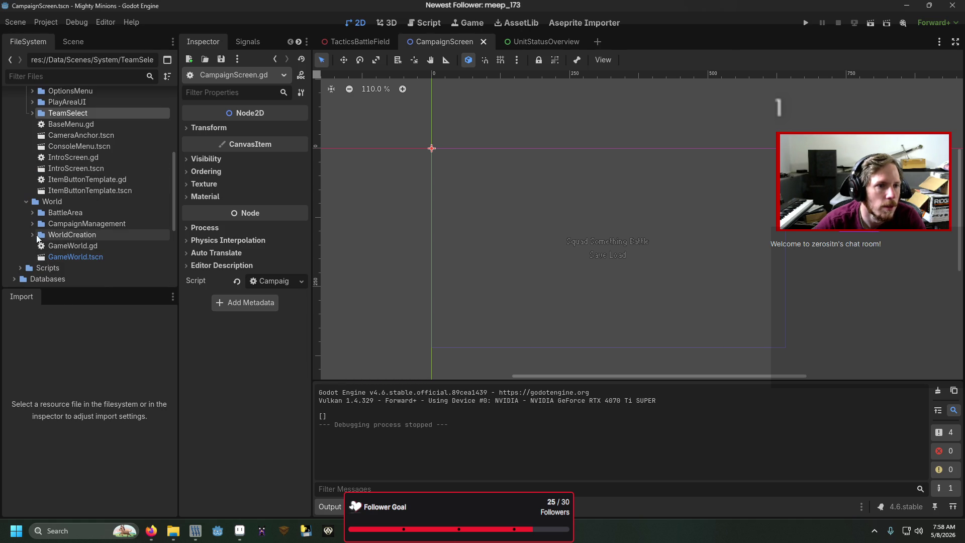
{"action": "left_click", "coordinate": [33, 223]}
{"action": "scroll", "coordinate": [112, 239], "scroll_direction": "down", "scroll_amount": 2}
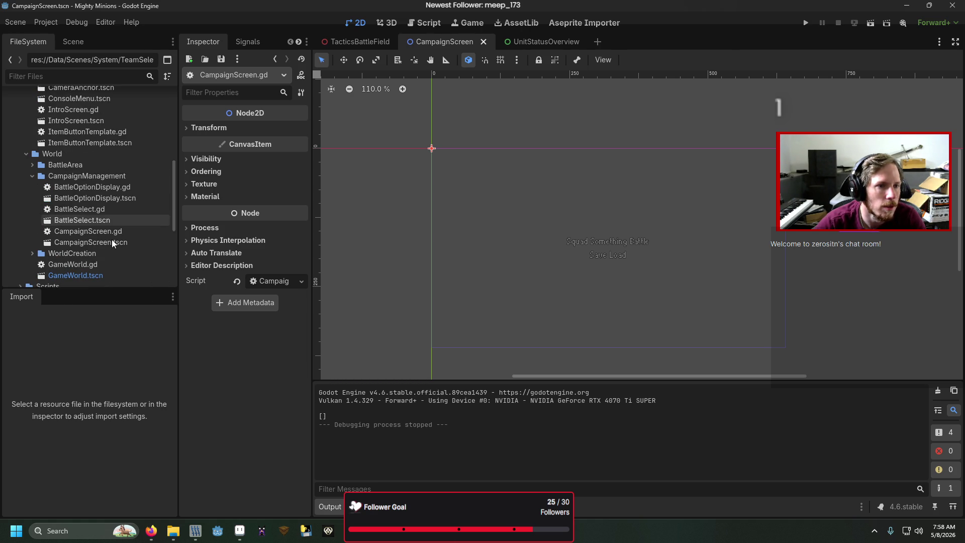
{"action": "scroll", "coordinate": [113, 243], "scroll_direction": "up", "scroll_amount": 4}
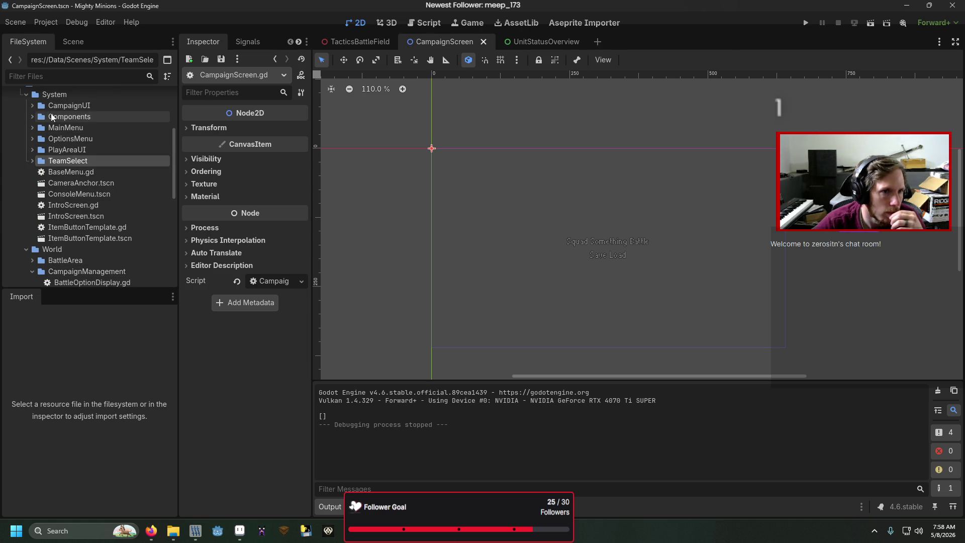
{"action": "left_click", "coordinate": [33, 105]}
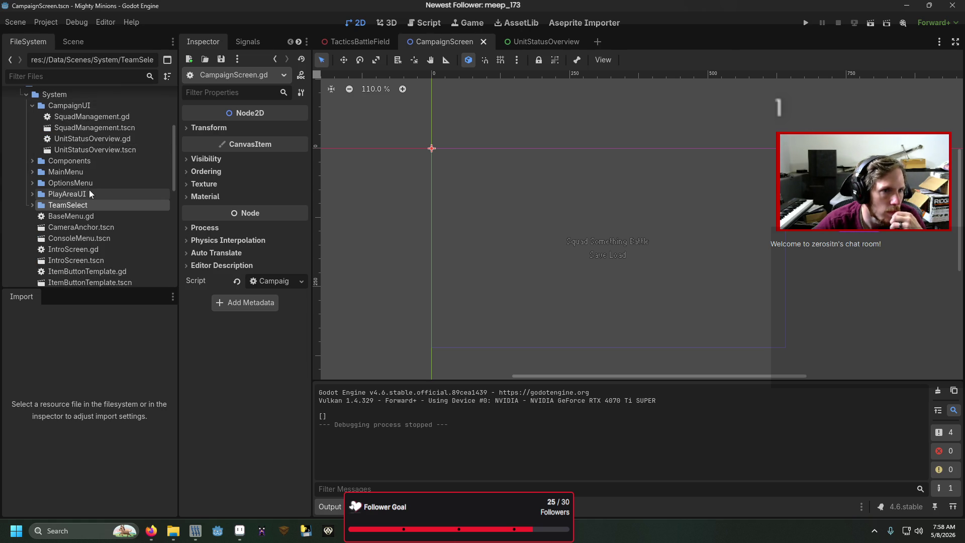
- Move the four CampaignUI files into World/CampaignManagement and collapse the System folder
{"action": "left_click", "coordinate": [81, 117]}
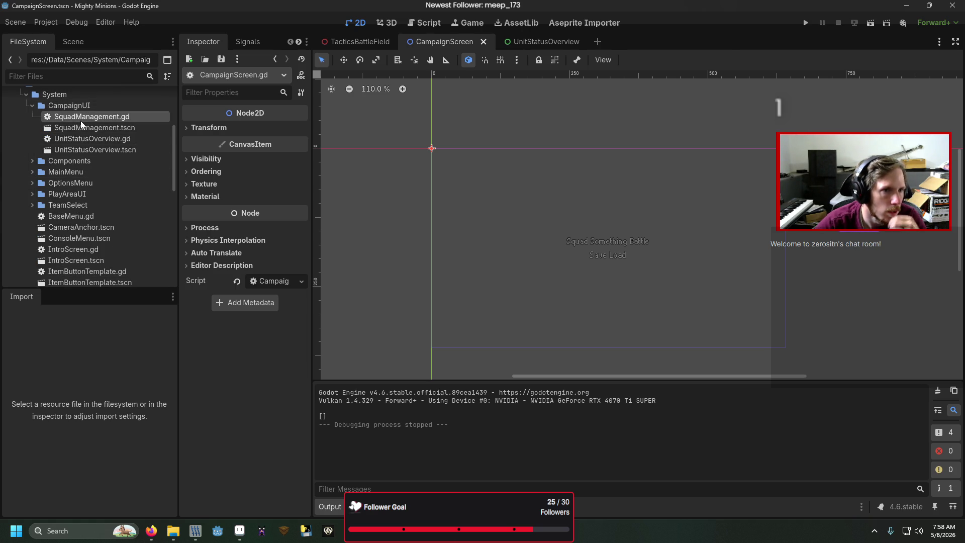
{"action": "left_click", "coordinate": [95, 150], "text": "shift"}
{"action": "mouse_move", "coordinate": [89, 117]}
{"action": "left_mouse_down"}
{"action": "mouse_move", "coordinate": [100, 136]}
{"action": "mouse_move", "coordinate": [98, 198]}
{"action": "left_mouse_up"}
{"action": "scroll", "coordinate": [101, 174], "scroll_direction": "down", "scroll_amount": 3}
{"action": "left_click", "coordinate": [415, 282]}
{"action": "scroll", "coordinate": [62, 210], "scroll_direction": "up", "scroll_amount": 5}
{"action": "left_click", "coordinate": [27, 165]}
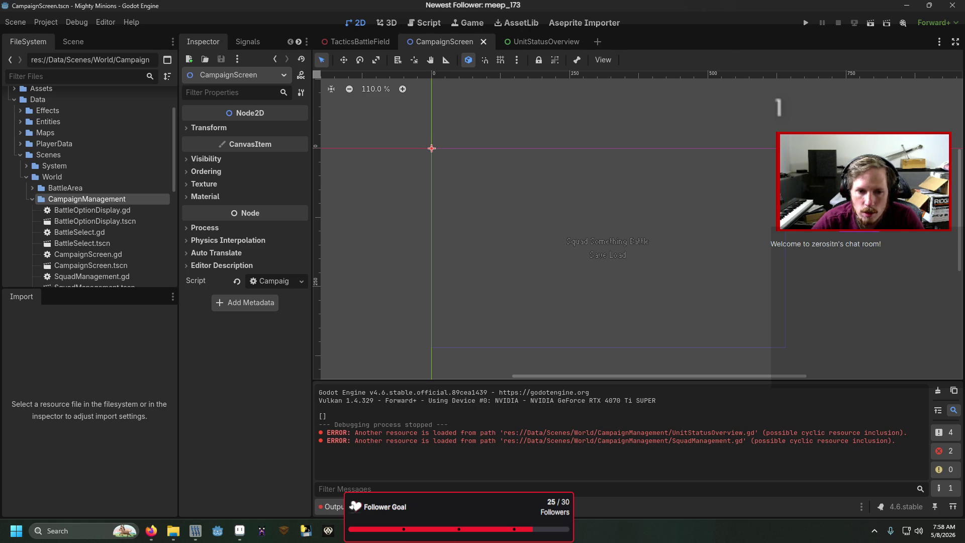
- Run the game and open the squad screen from a new campaign to reproduce the error
{"action": "key", "text": "F5"}
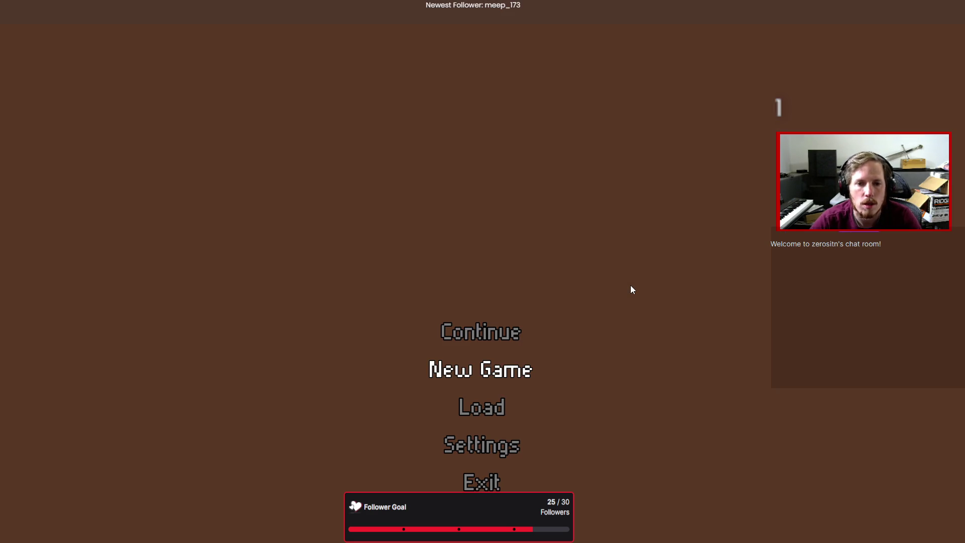
{"action": "key", "text": "Return"}
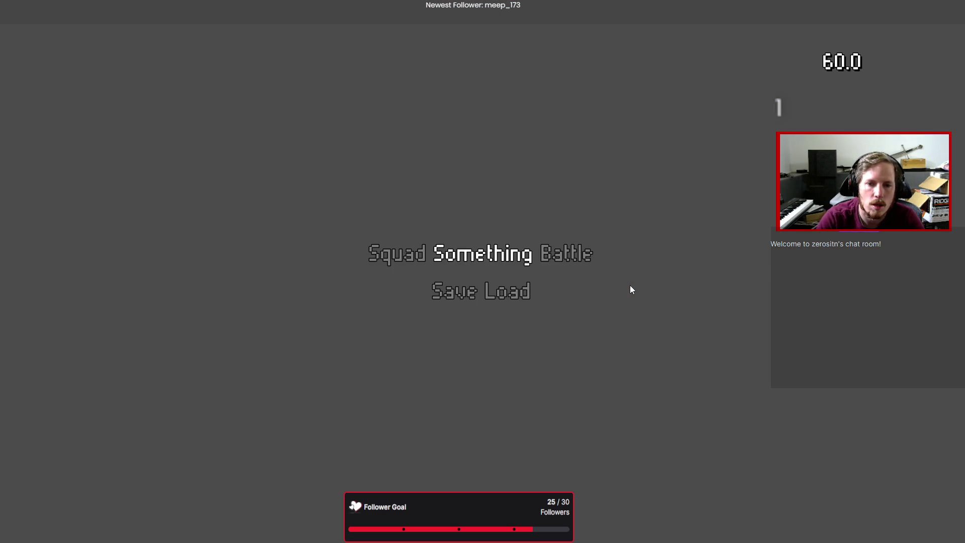
{"action": "key", "text": "Return"}
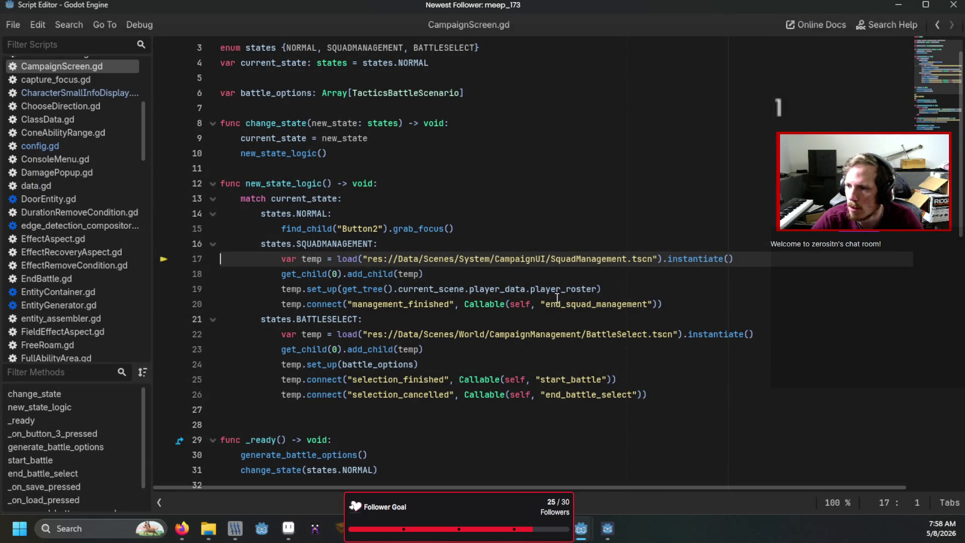
- Change the line 17 load path to World/CampaignManagement/SquadManagement.tscn
{"action": "double_click", "coordinate": [480, 260]}
{"action": "type", "text": "Wo"}
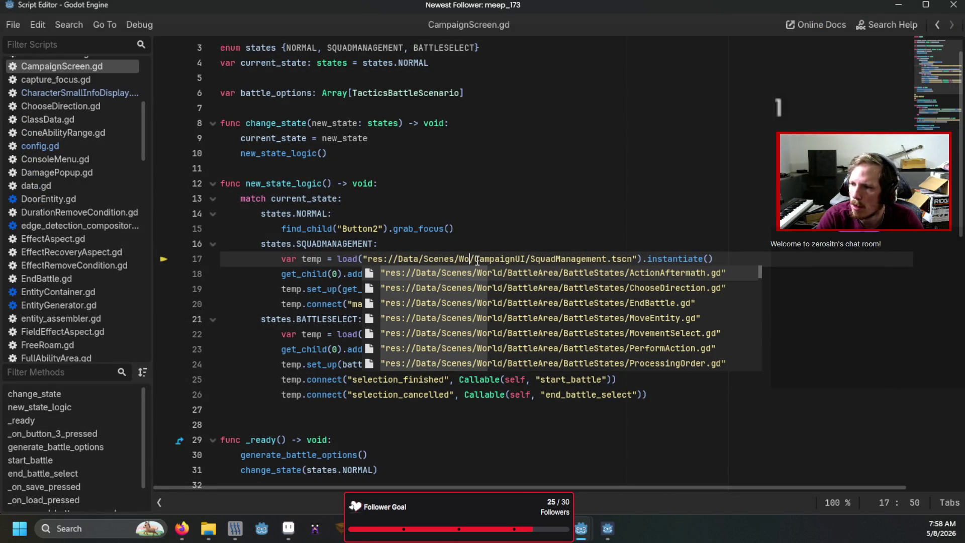
{"action": "type", "text": "rld"}
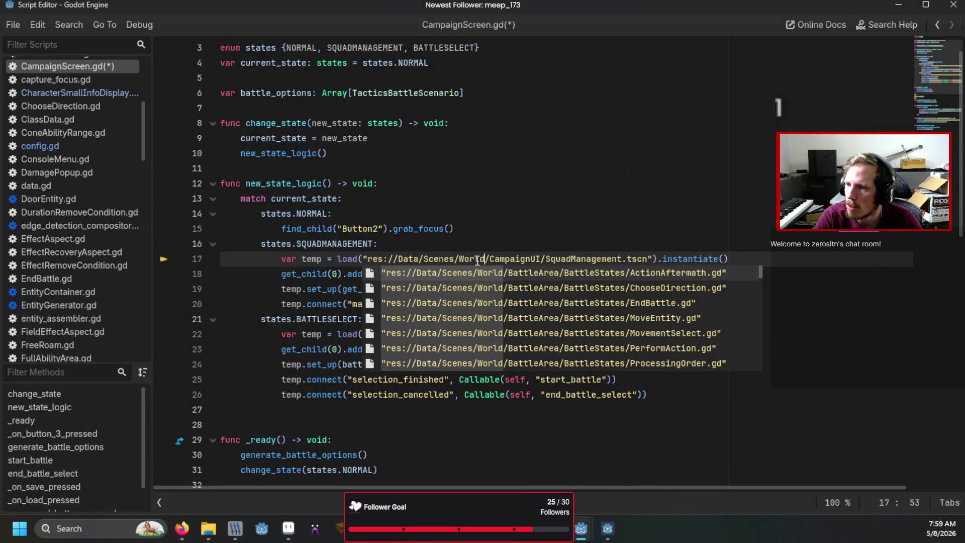
{"action": "type", "text": "/"}
{"action": "key", "text": "Delete"}
{"action": "key", "text": "Delete"}
{"action": "key", "text": "Delete"}
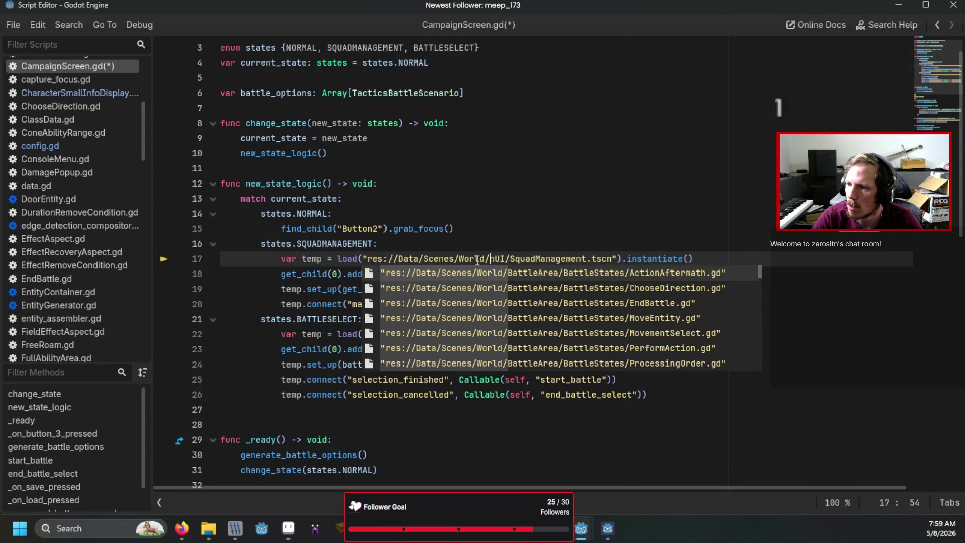
{"action": "type", "text": "Cam"}
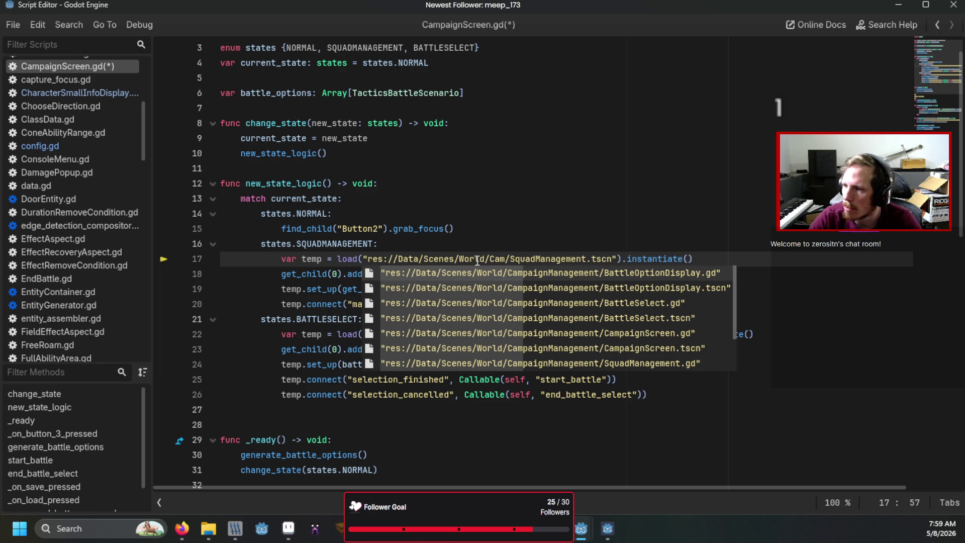
{"action": "key", "text": "Down"}
{"action": "key", "text": "Down"}
{"action": "key", "text": "Down"}
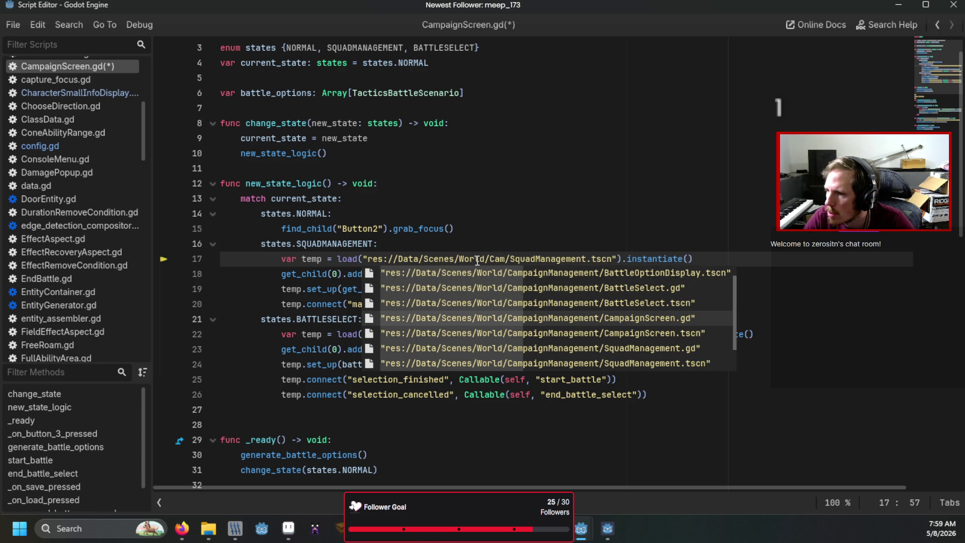
{"action": "key", "text": "Down"}
{"action": "key", "text": "Down"}
{"action": "key", "text": "Return"}
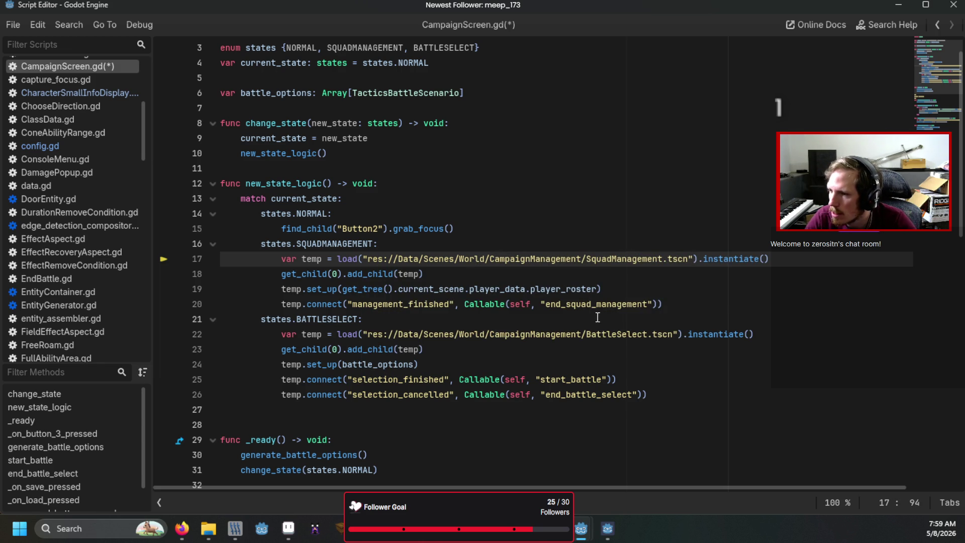
- Retest the game by starting a new campaign and opening the squad roster
{"action": "mouse_move", "coordinate": [504, 339]}
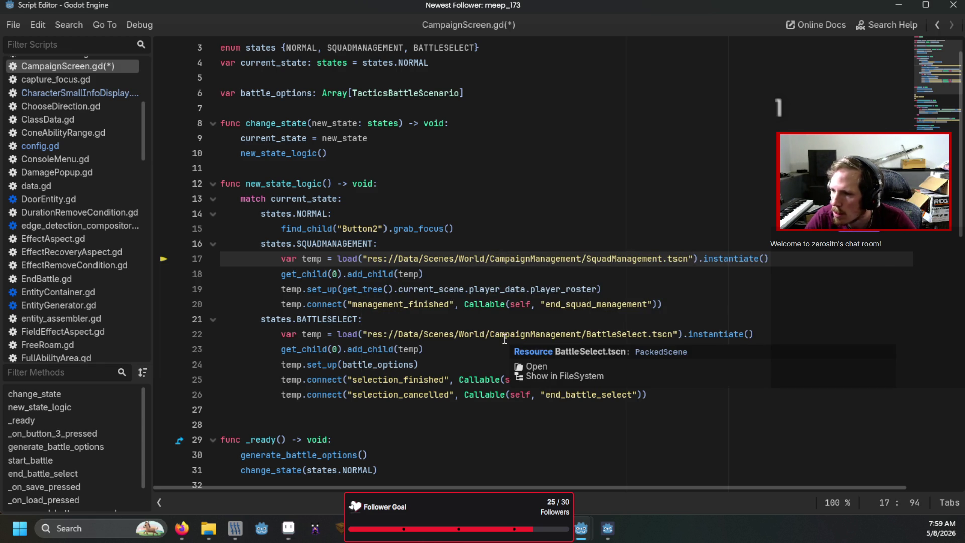
{"action": "key", "text": "F5"}
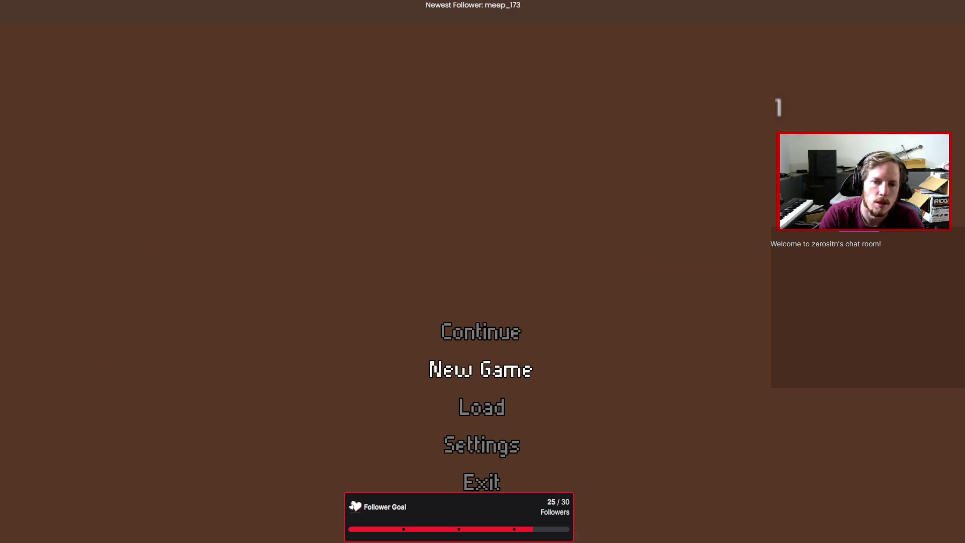
{"action": "left_click", "coordinate": [481, 332]}
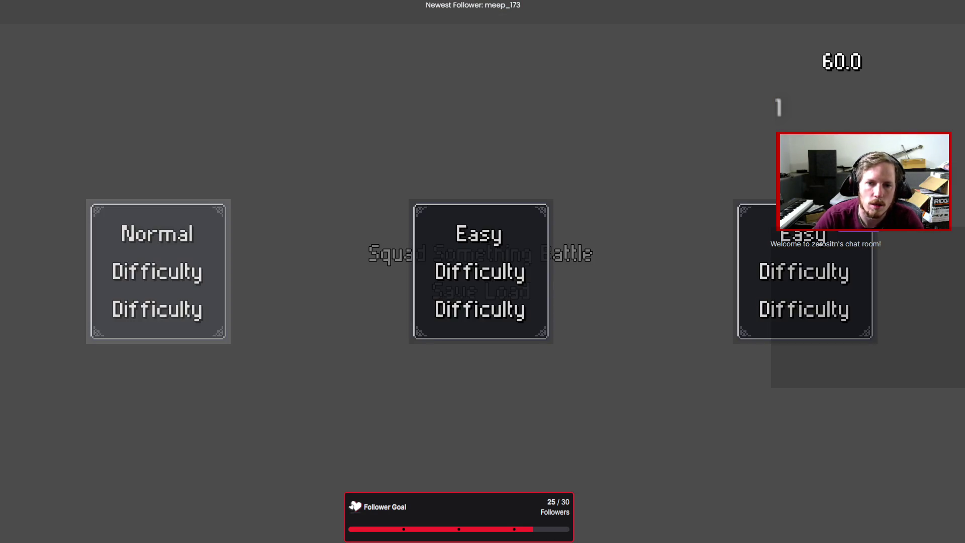
{"action": "left_click", "coordinate": [396, 252]}
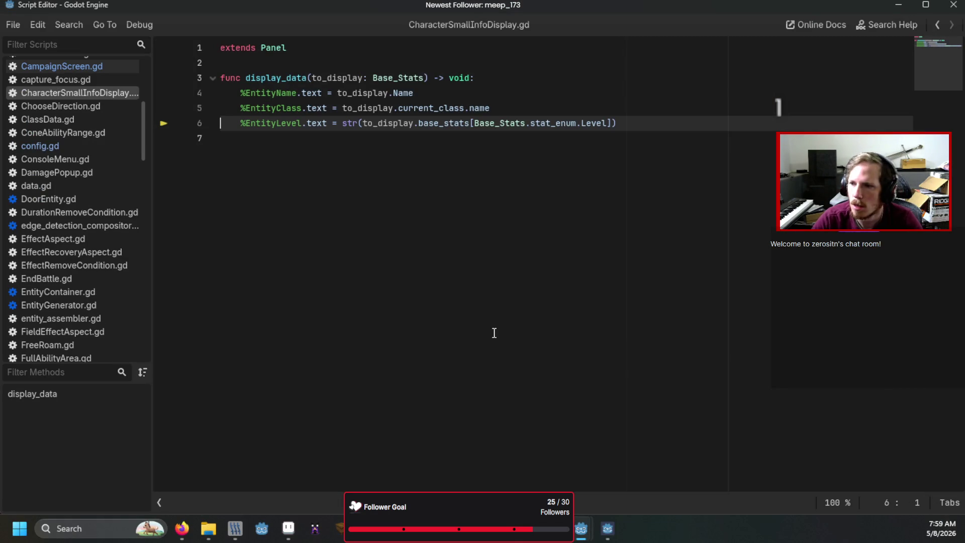
{"action": "key", "text": "F5"}
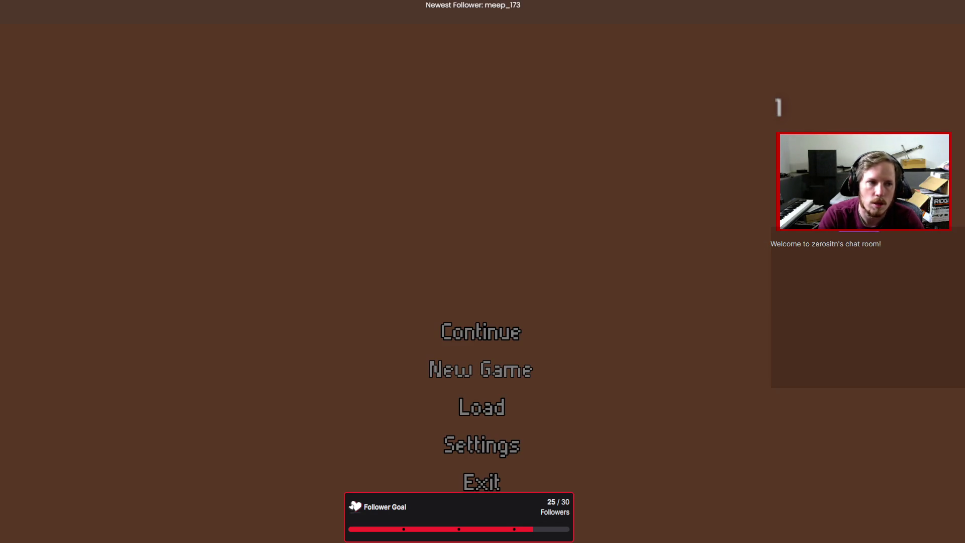
{"action": "left_click", "coordinate": [481, 331]}
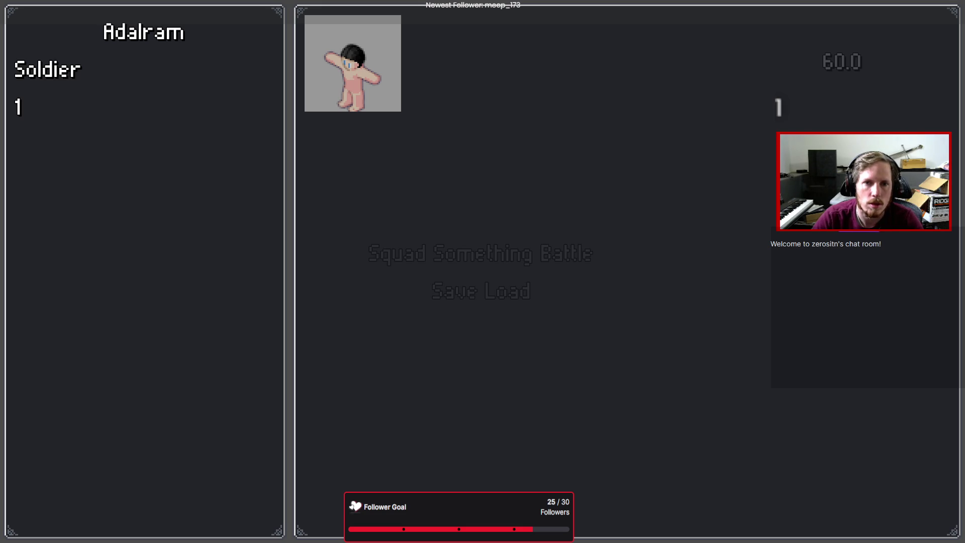
- Change the line 11 overview_path from System/CampaignUI to World/CampaignManagement
{"action": "scroll", "coordinate": [501, 214], "scroll_direction": "up", "scroll_amount": 10}
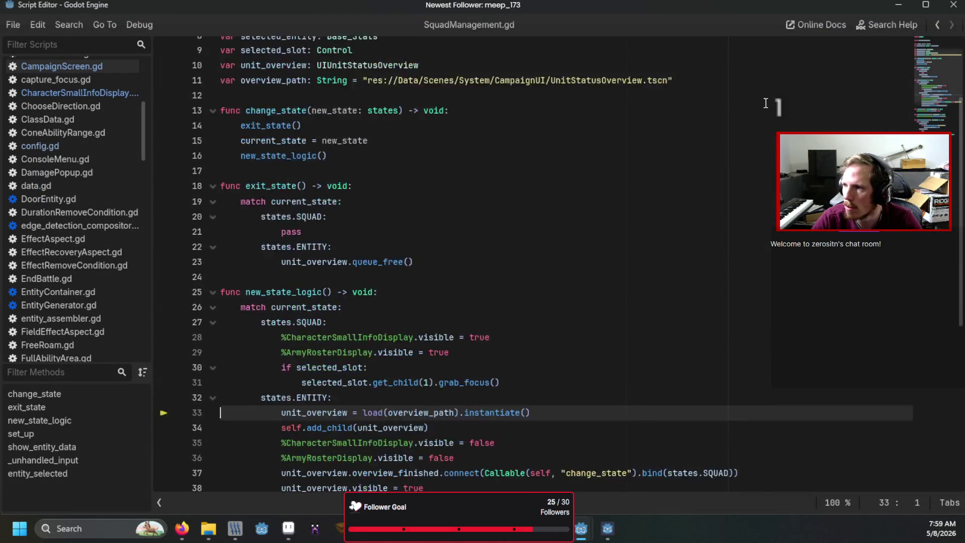
{"action": "double_click", "coordinate": [486, 201]}
{"action": "type", "text": "Wo"}
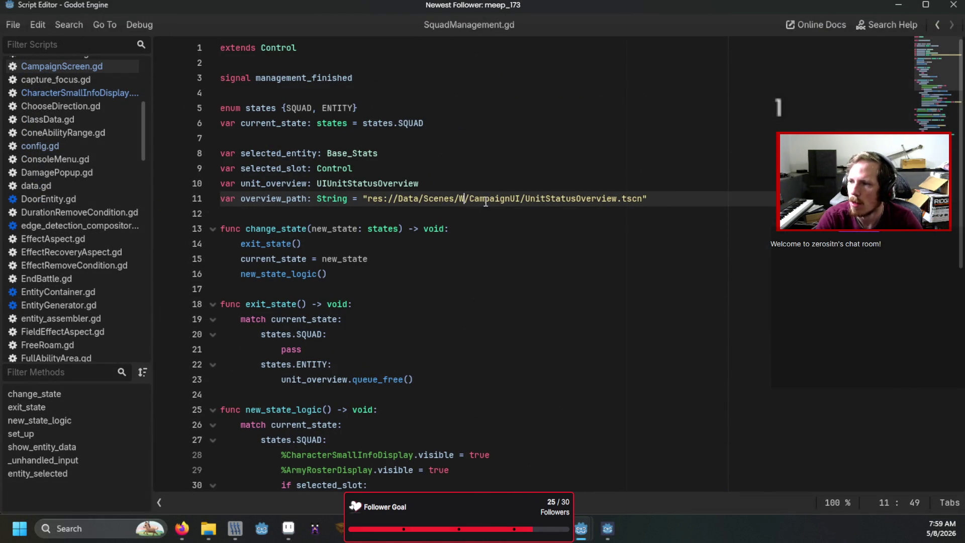
{"action": "type", "text": "rld"}
{"action": "double_click", "coordinate": [494, 199]}
{"action": "type", "text": "CampaignManagement"}
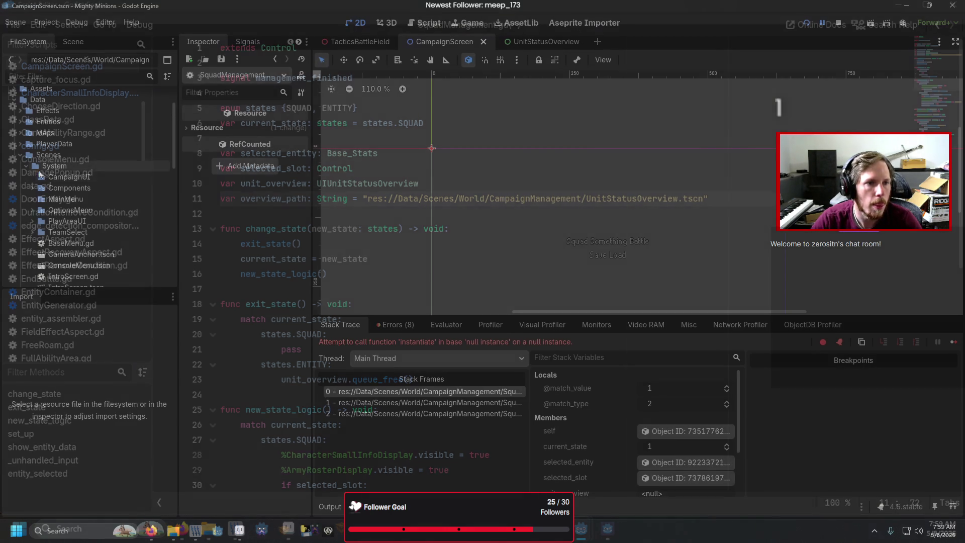
{"action": "right_click", "coordinate": [49, 176]}
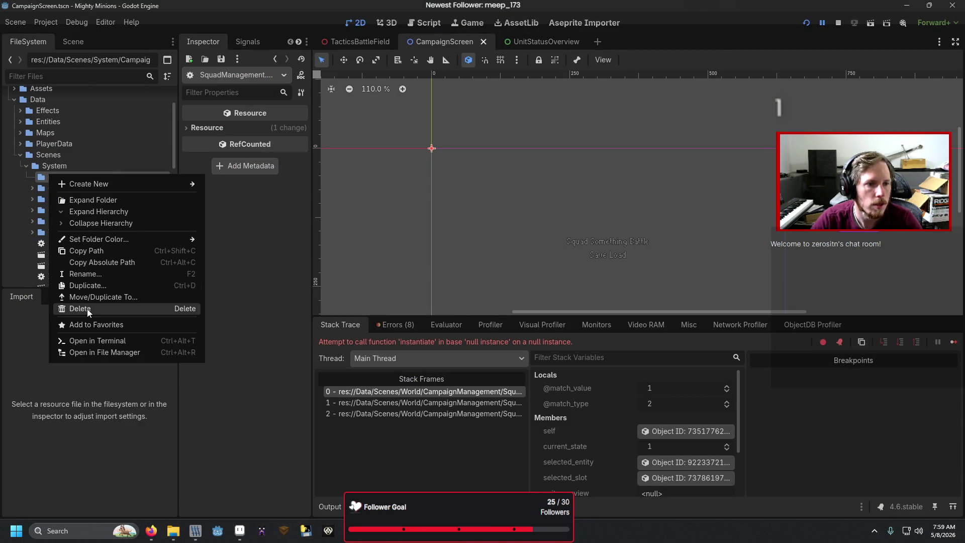
- Delete the leftover CampaignUI folder from Scenes/System and launch a test run
{"action": "left_click", "coordinate": [88, 310]}
{"action": "left_click", "coordinate": [405, 321]}
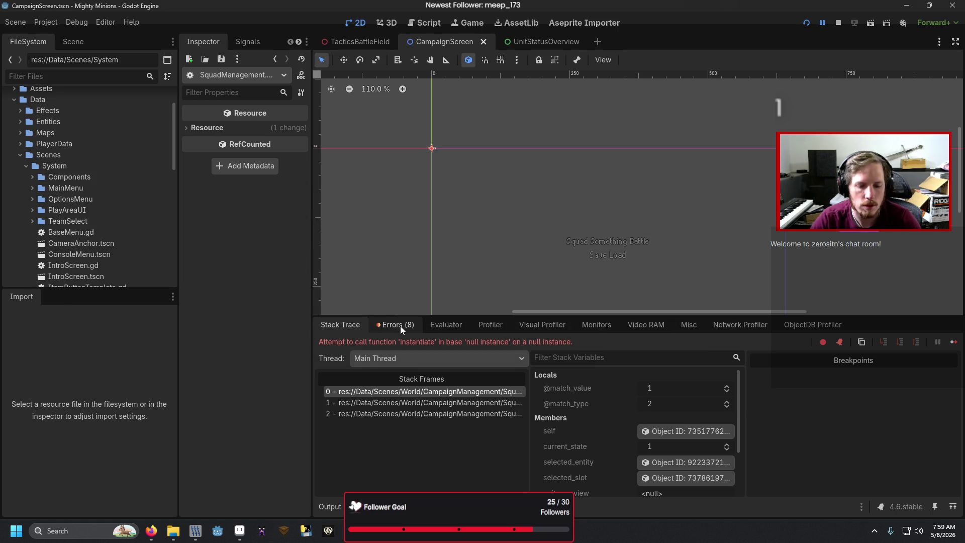
{"action": "key", "text": "F5"}
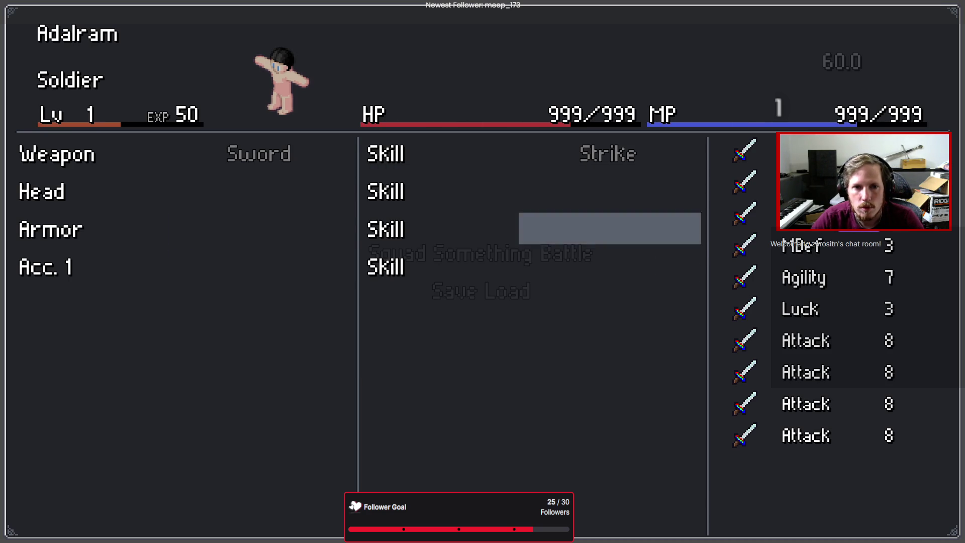
- Test the unit status screen's Weapon and Strike slot choices in-game, then quit
{"action": "key", "text": "Up"}
{"action": "key", "text": "Up"}
{"action": "key", "text": "Left"}
{"action": "key", "text": "Down"}
{"action": "key", "text": "Up"}
{"action": "key", "text": "Up"}
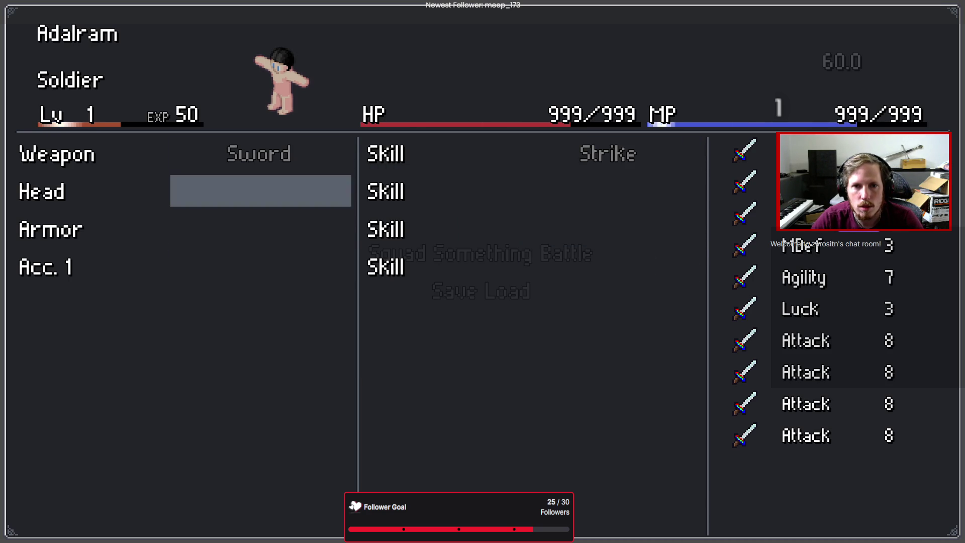
{"action": "key", "text": "Return"}
{"action": "key", "text": "Escape"}
{"action": "key", "text": "Right"}
{"action": "key", "text": "Return"}
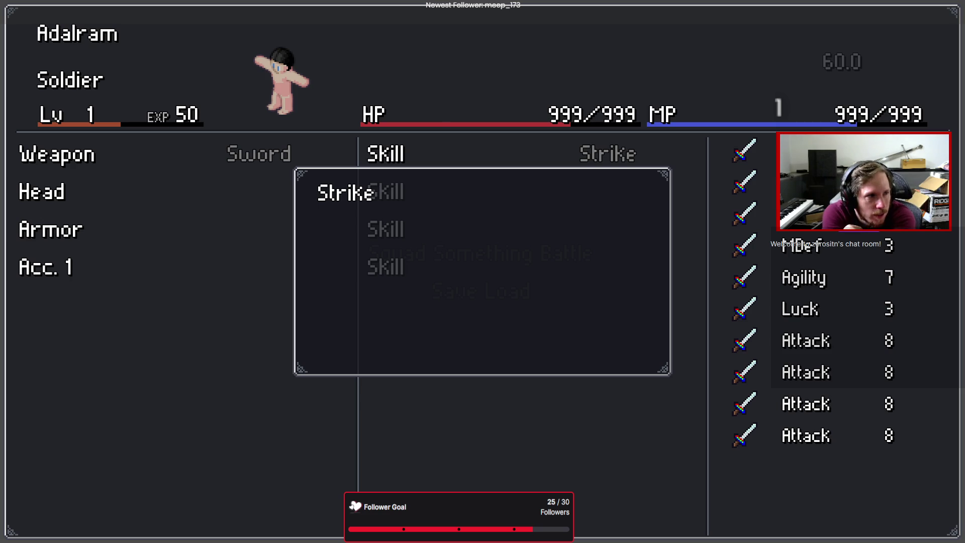
{"action": "key", "text": "Escape"}
{"action": "key", "text": "Escape"}
{"action": "key", "text": "Escape"}
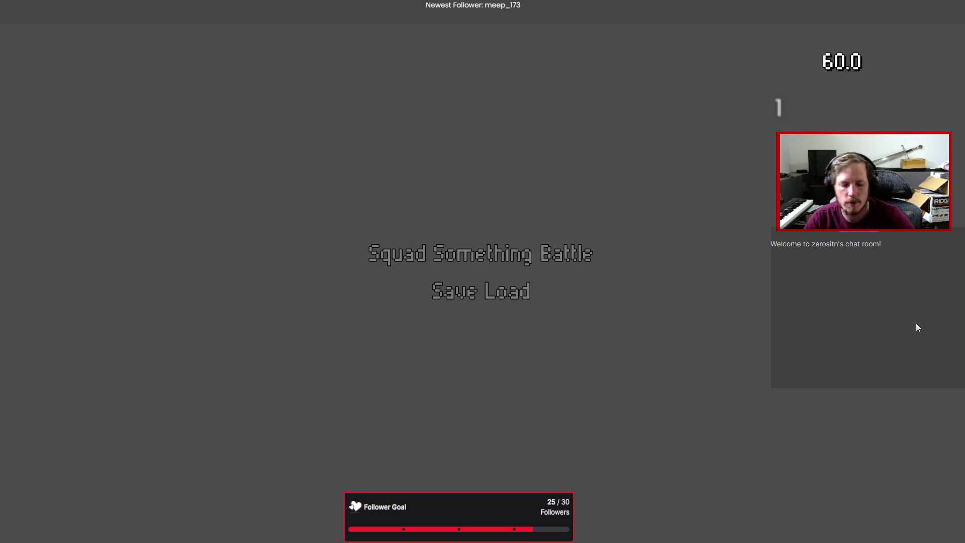
{"action": "key", "text": "F8"}
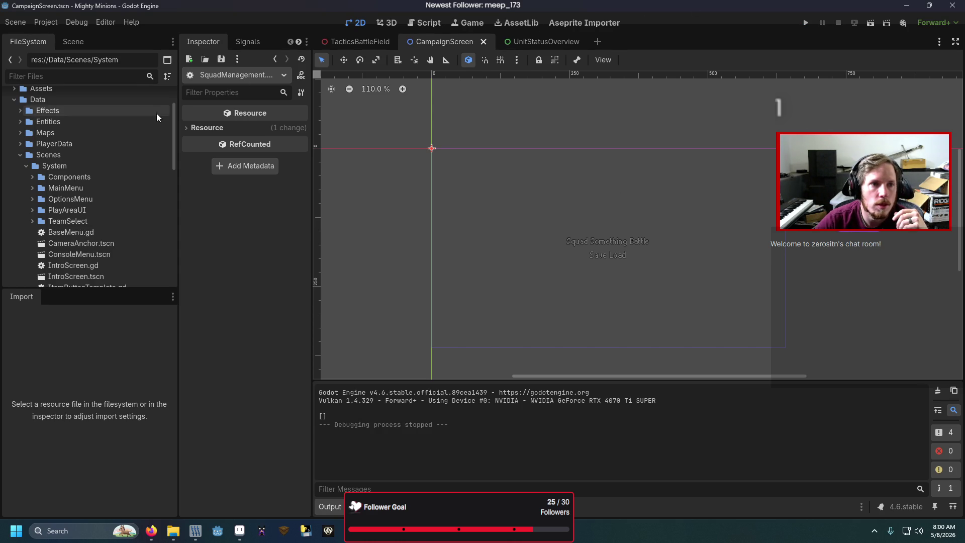
- Open CampaignScreen.gd at generate_battle_options and jump to the TacticsBattleScenario script from line 43
{"action": "scroll", "coordinate": [100, 113], "scroll_direction": "up", "scroll_amount": 3}
{"action": "left_click", "coordinate": [73, 42]}
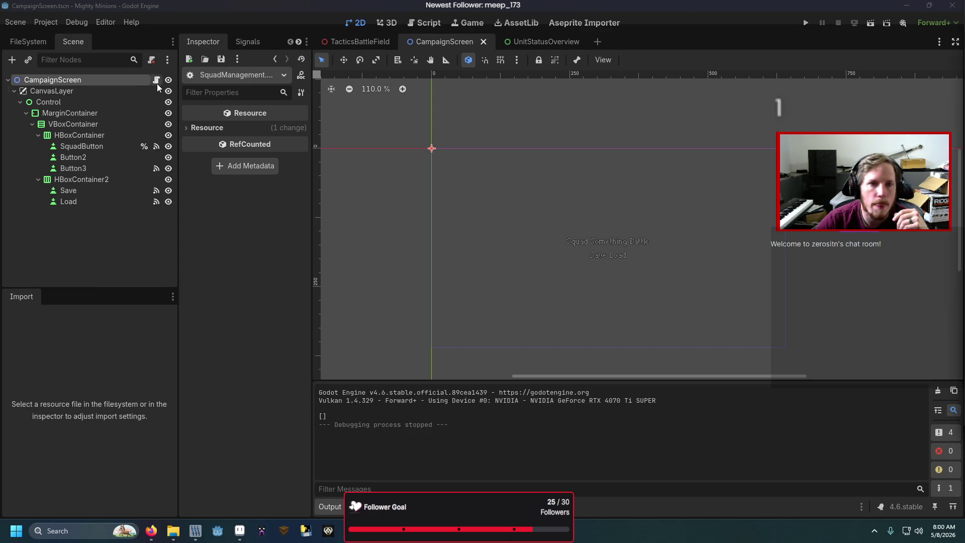
{"action": "left_click", "coordinate": [156, 79]}
{"action": "scroll", "coordinate": [411, 272], "scroll_direction": "down", "scroll_amount": 5}
{"action": "scroll", "coordinate": [411, 272], "scroll_direction": "down", "scroll_amount": 2}
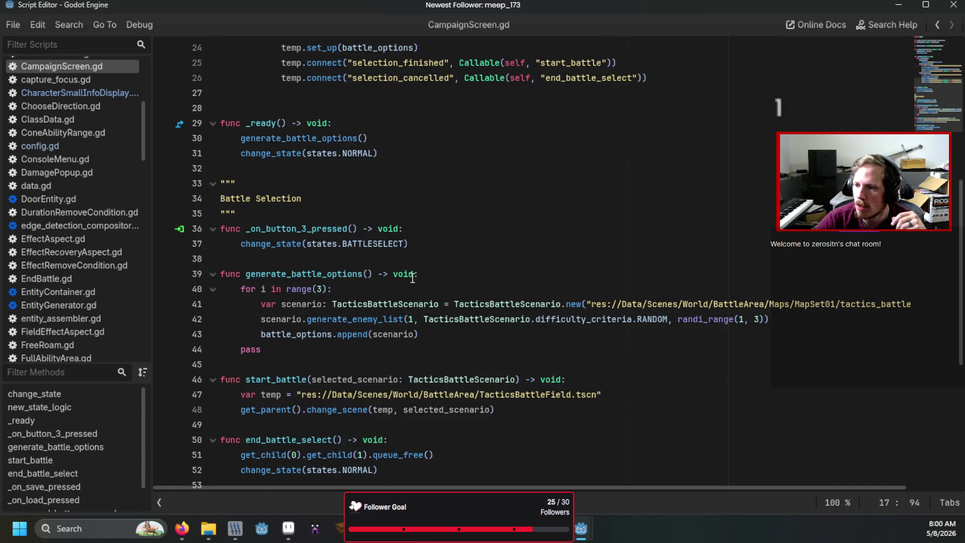
{"action": "scroll", "coordinate": [412, 278], "scroll_direction": "down", "scroll_amount": 1}
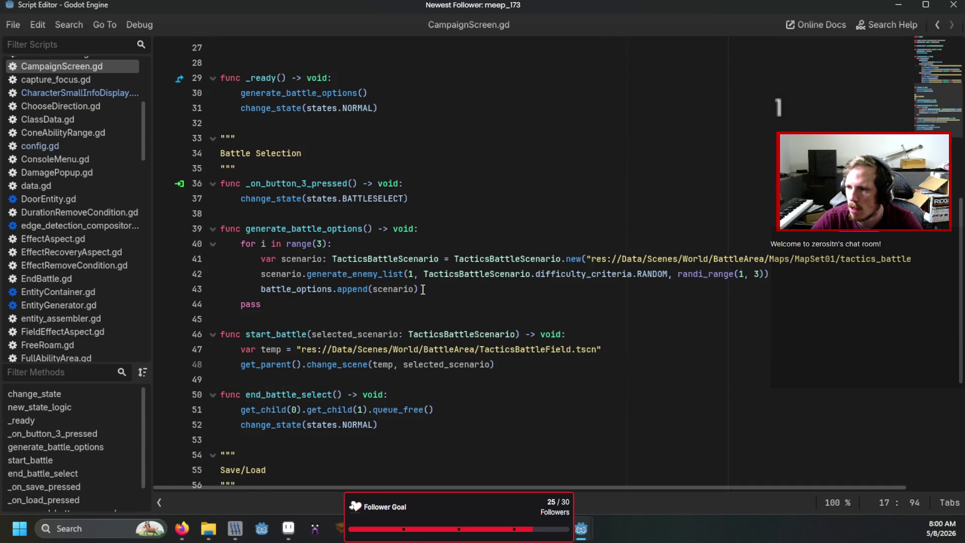
{"action": "left_click", "coordinate": [422, 290]}
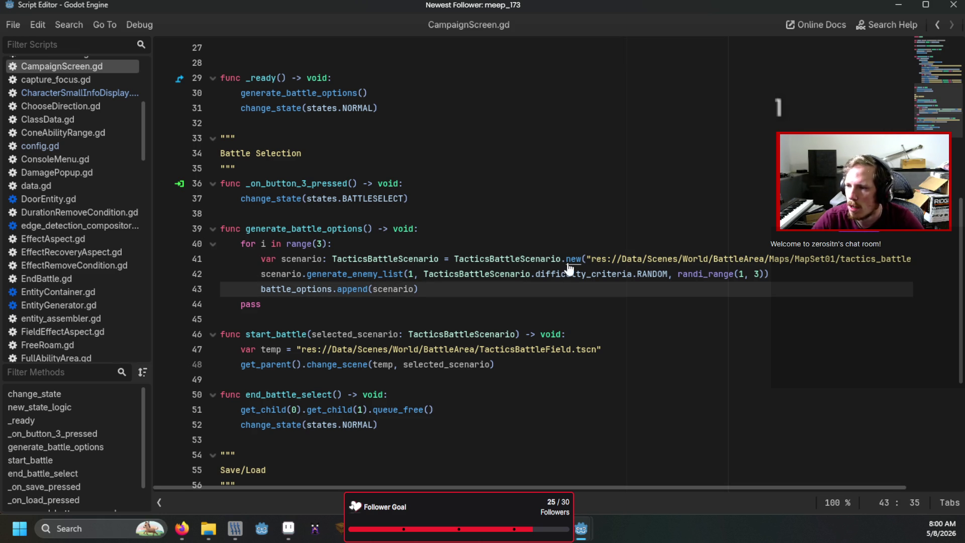
{"action": "left_click", "coordinate": [522, 258], "text": "ctrl"}
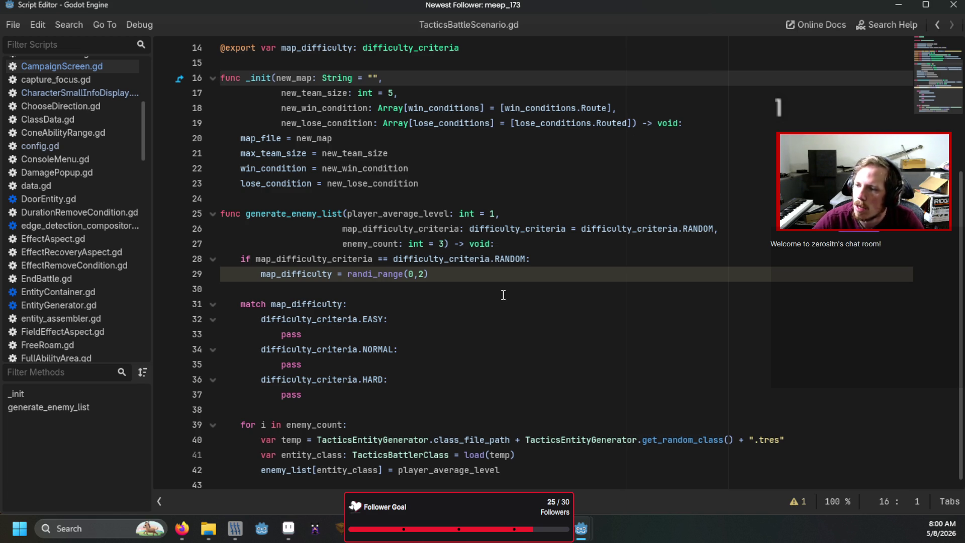
- Inspect the EASY branch and jump to the get_random_class definition
{"action": "left_click", "coordinate": [365, 335]}
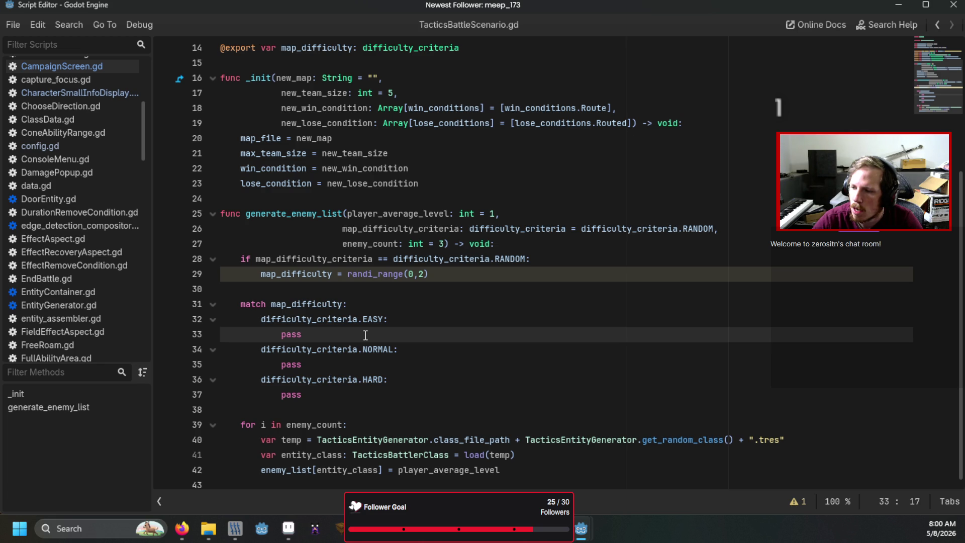
{"action": "left_click", "coordinate": [686, 439], "text": "ctrl"}
{"action": "scroll", "coordinate": [513, 210], "scroll_direction": "up", "scroll_amount": 4}
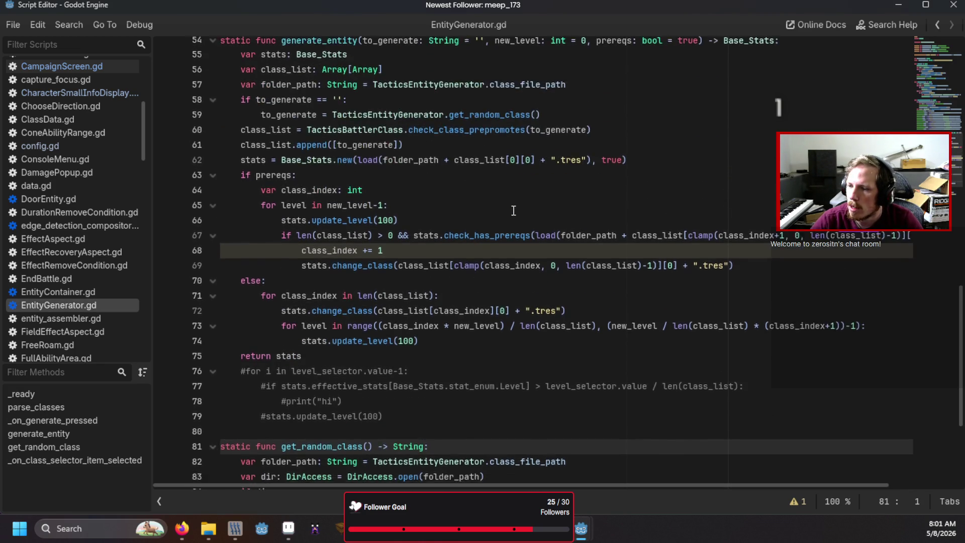
{"action": "scroll", "coordinate": [513, 210], "scroll_direction": "down", "scroll_amount": 4}
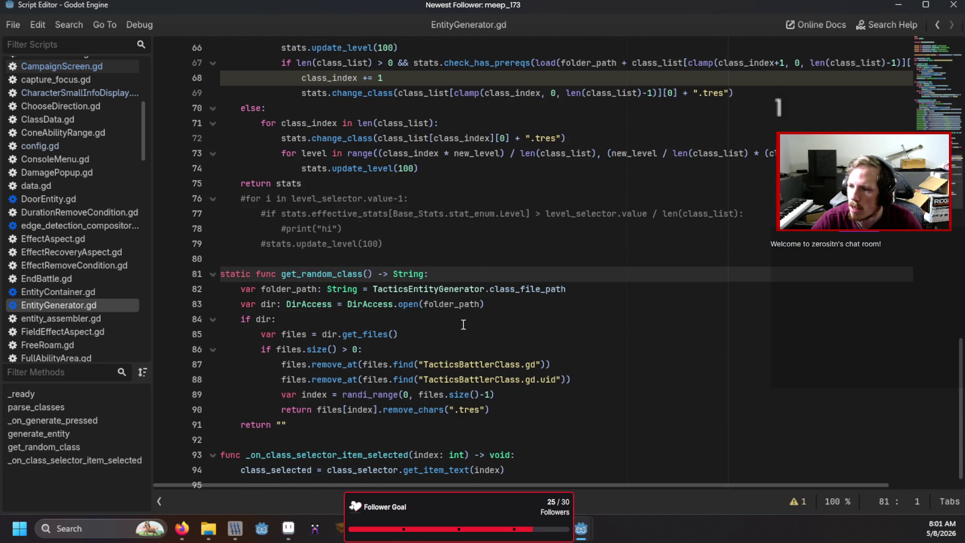
{"action": "scroll", "coordinate": [463, 324], "scroll_direction": "up", "scroll_amount": 5}
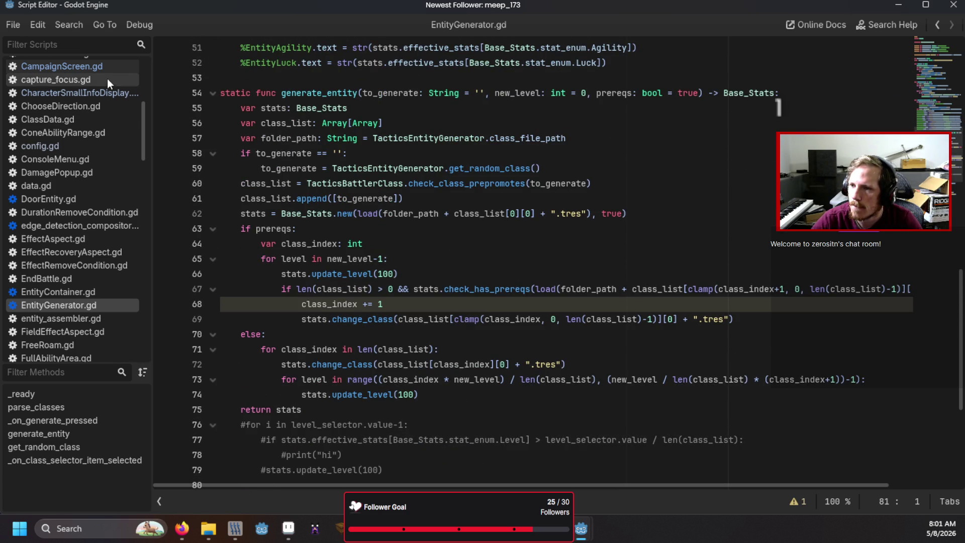
- From CampaignScreen.gd, jump to the generate_enemy_list definition in TacticsBattleScenario.gd
{"action": "left_click", "coordinate": [106, 66]}
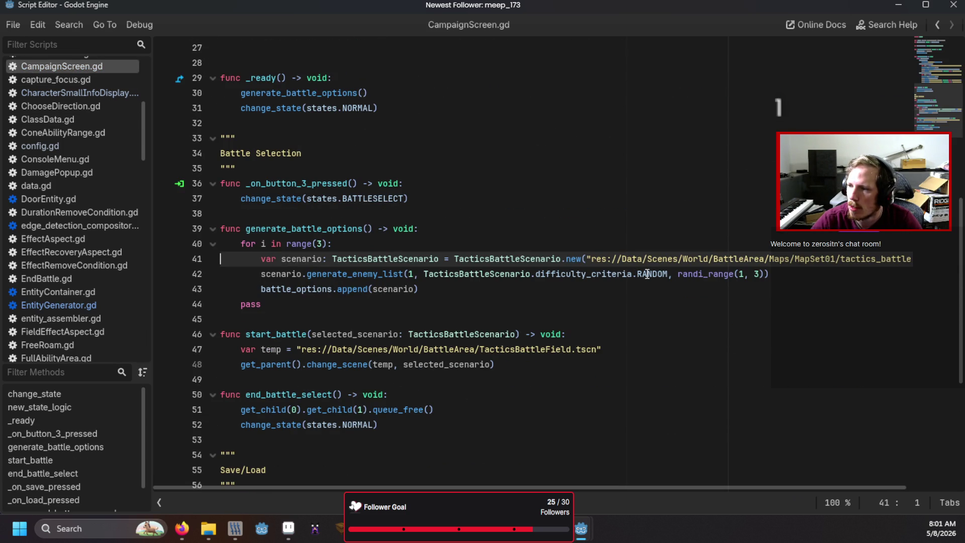
{"action": "left_click", "coordinate": [383, 274], "text": "ctrl"}
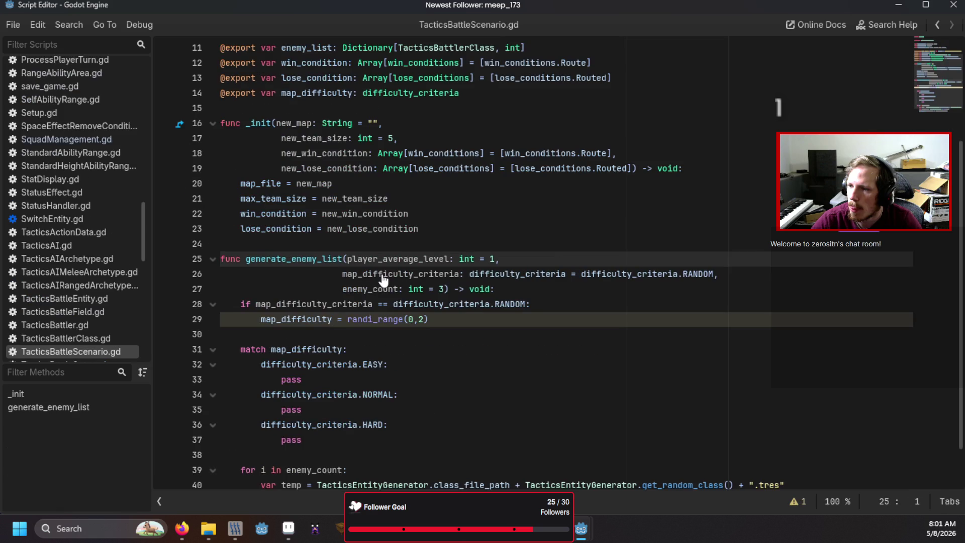
{"action": "scroll", "coordinate": [535, 346], "scroll_direction": "down", "scroll_amount": 1}
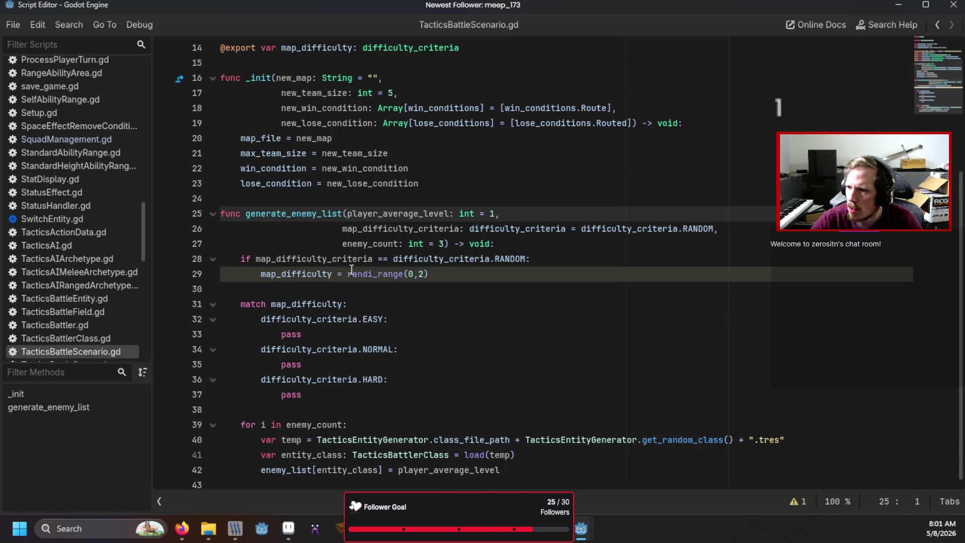
{"action": "left_click", "coordinate": [72, 139]}
{"action": "scroll", "coordinate": [74, 264], "scroll_direction": "up", "scroll_amount": 3}
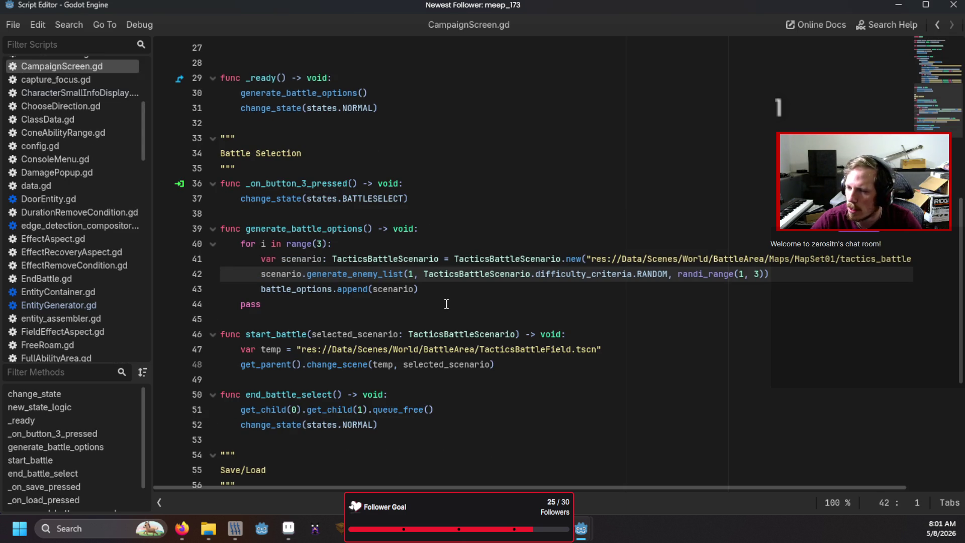
{"action": "mouse_move", "coordinate": [497, 274]}
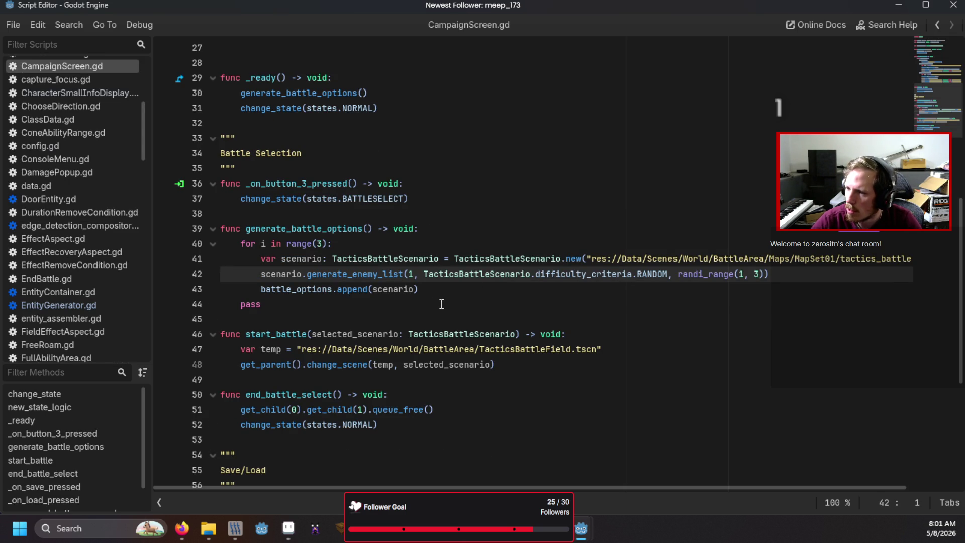
{"action": "left_click", "coordinate": [377, 281], "text": "ctrl"}
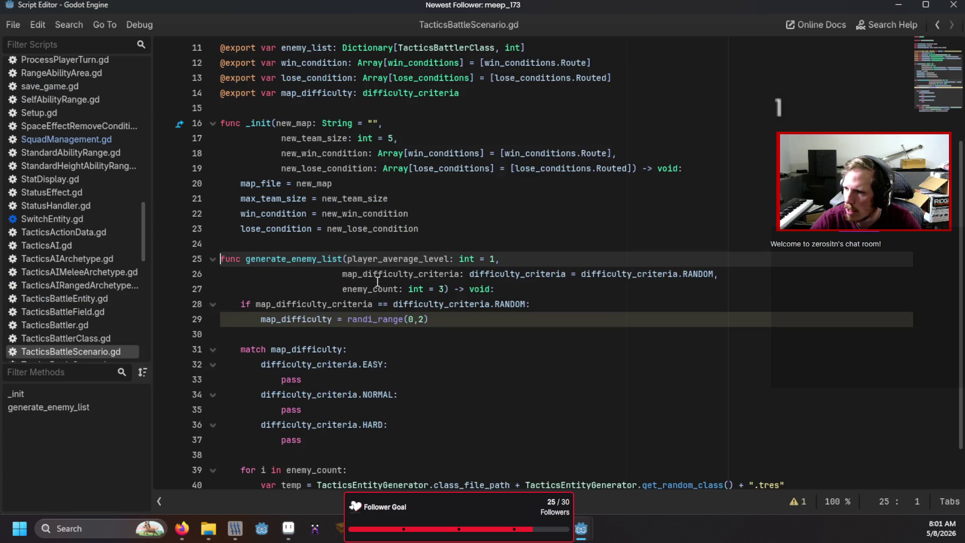
{"action": "scroll", "coordinate": [412, 304], "scroll_direction": "down", "scroll_amount": 1}
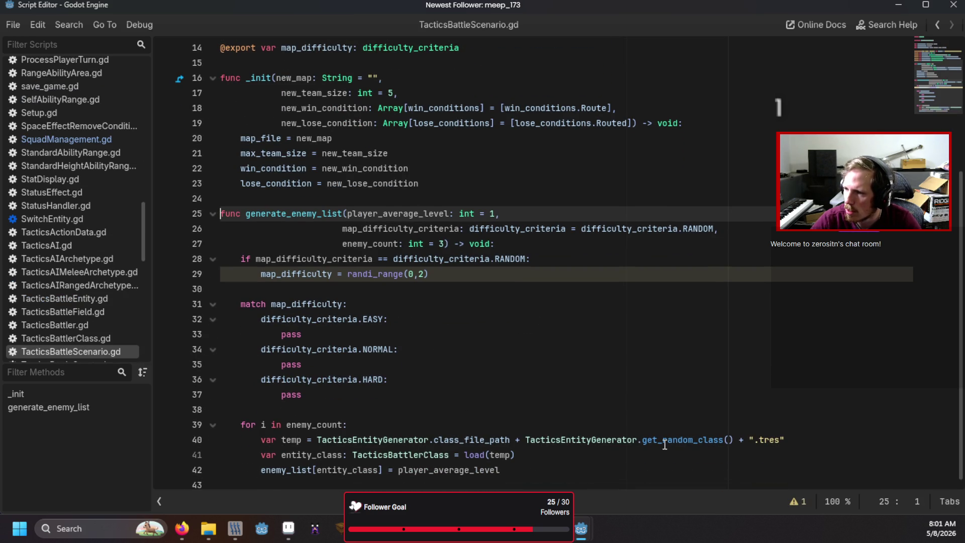
{"action": "left_click", "coordinate": [686, 407]}
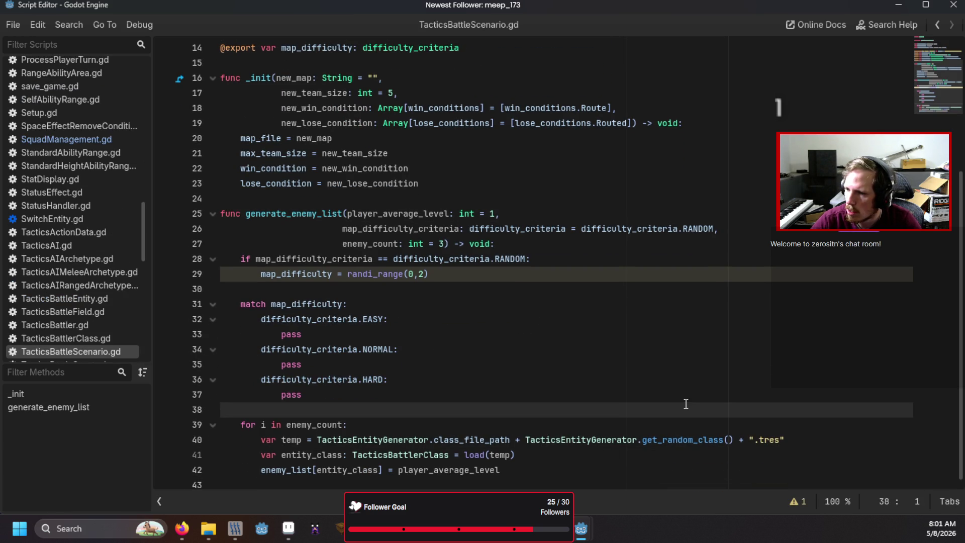
{"action": "left_click_drag", "start_coordinate": [518, 455], "coordinate": [481, 458]}
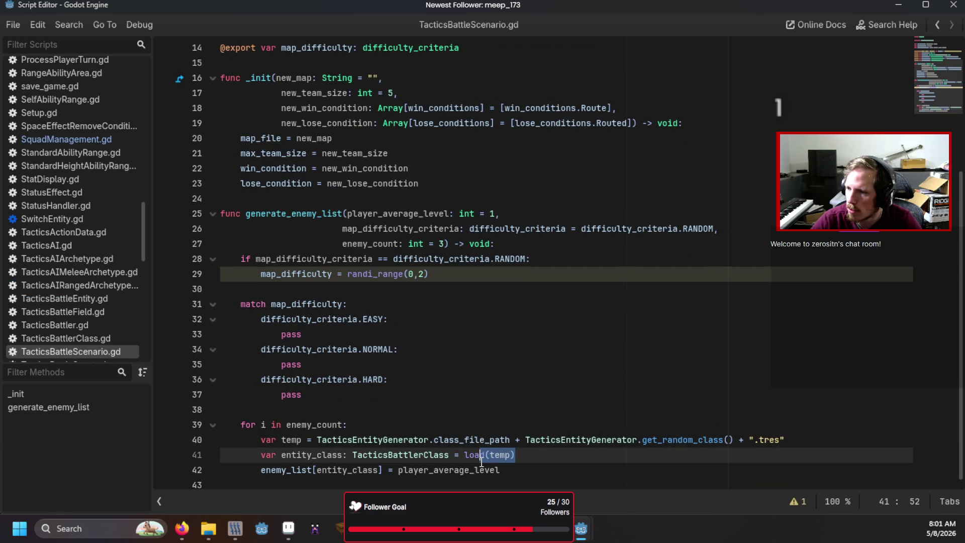
{"action": "left_click", "coordinate": [481, 409]}
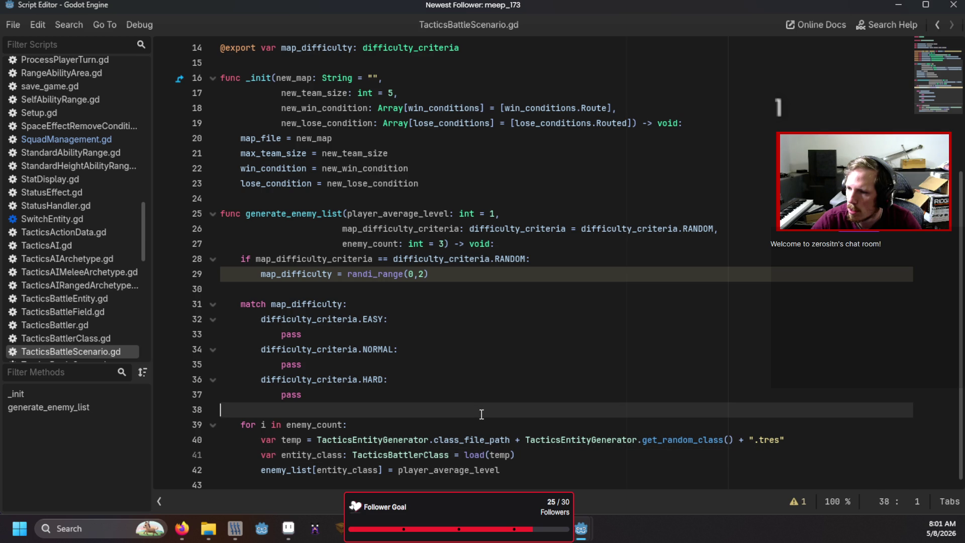
{"action": "left_click", "coordinate": [462, 424]}
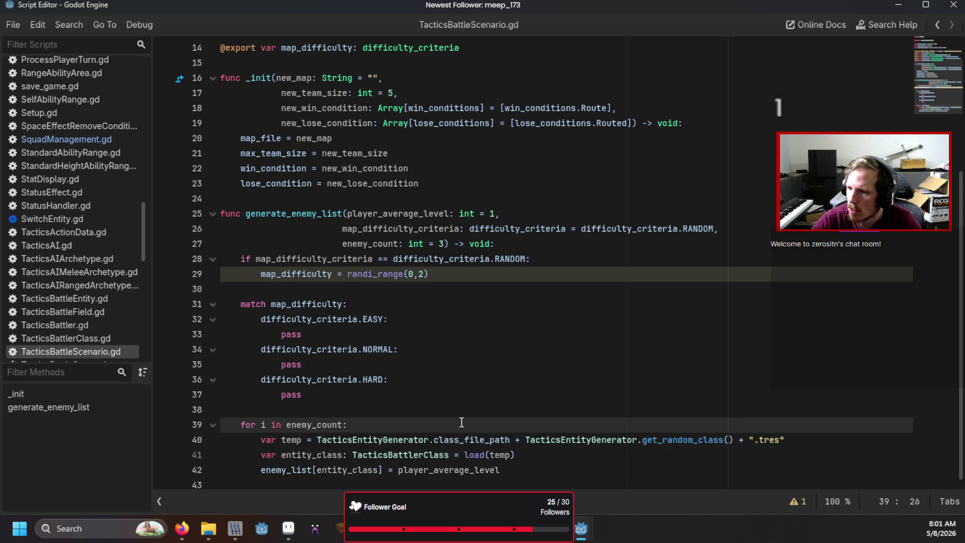
{"action": "left_click", "coordinate": [438, 289]}
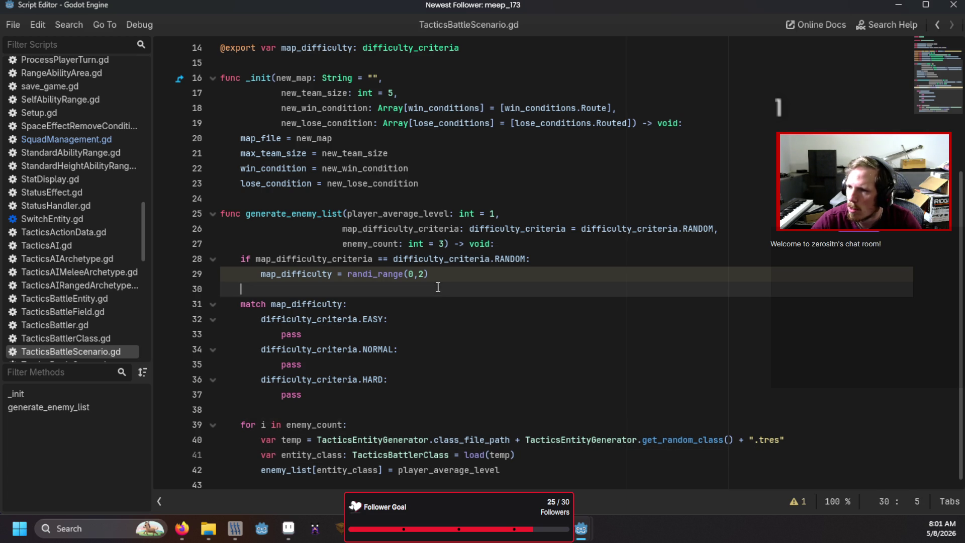
{"action": "scroll", "coordinate": [438, 287], "scroll_direction": "up", "scroll_amount": 3}
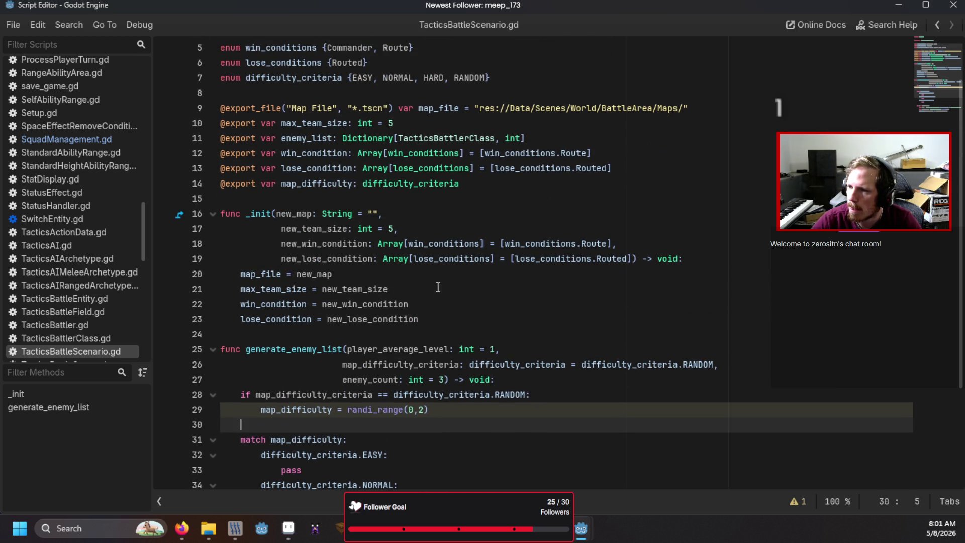
{"action": "scroll", "coordinate": [437, 287], "scroll_direction": "down", "scroll_amount": 3}
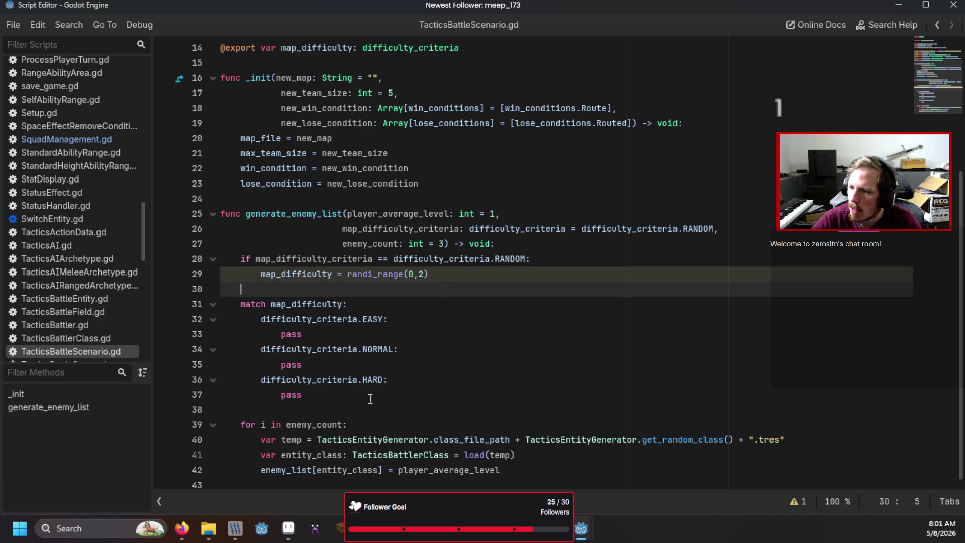
{"action": "mouse_move", "coordinate": [347, 440]}
{"action": "left_mouse_down"}
{"action": "mouse_move", "coordinate": [410, 448]}
{"action": "mouse_move", "coordinate": [591, 440]}
{"action": "left_mouse_up"}
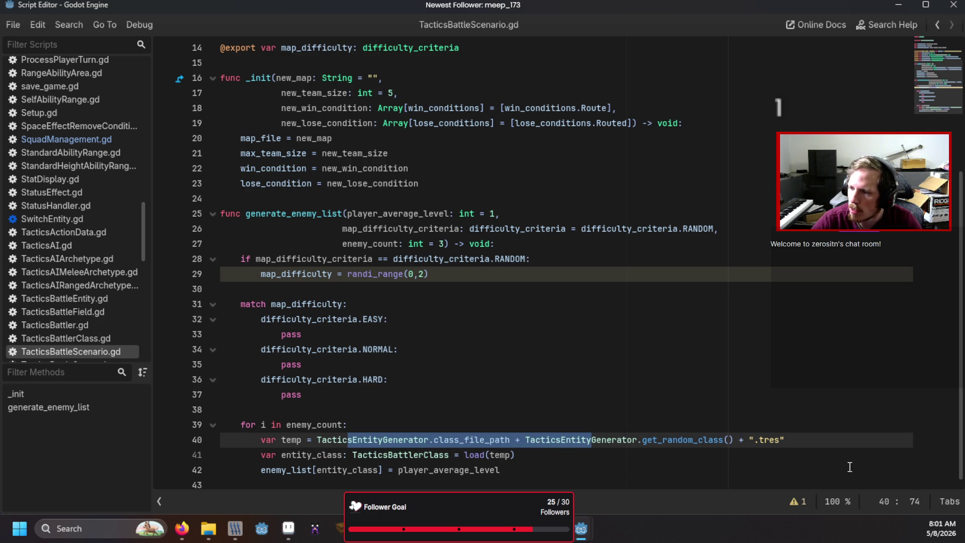
{"action": "left_click", "coordinate": [729, 455]}
{"action": "left_click", "coordinate": [698, 443], "text": "ctrl"}
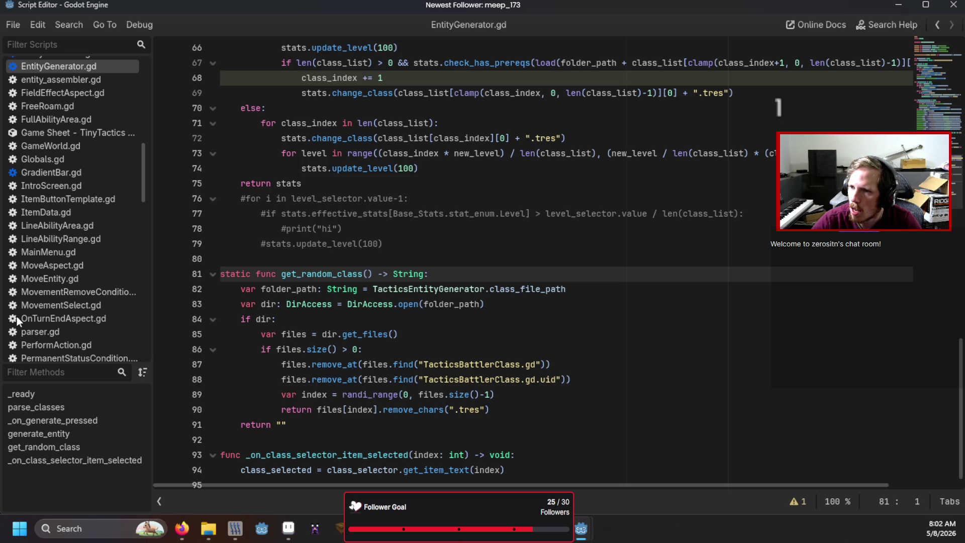
{"action": "scroll", "coordinate": [26, 124], "scroll_direction": "up", "scroll_amount": 5}
{"action": "scroll", "coordinate": [59, 152], "scroll_direction": "up", "scroll_amount": 2}
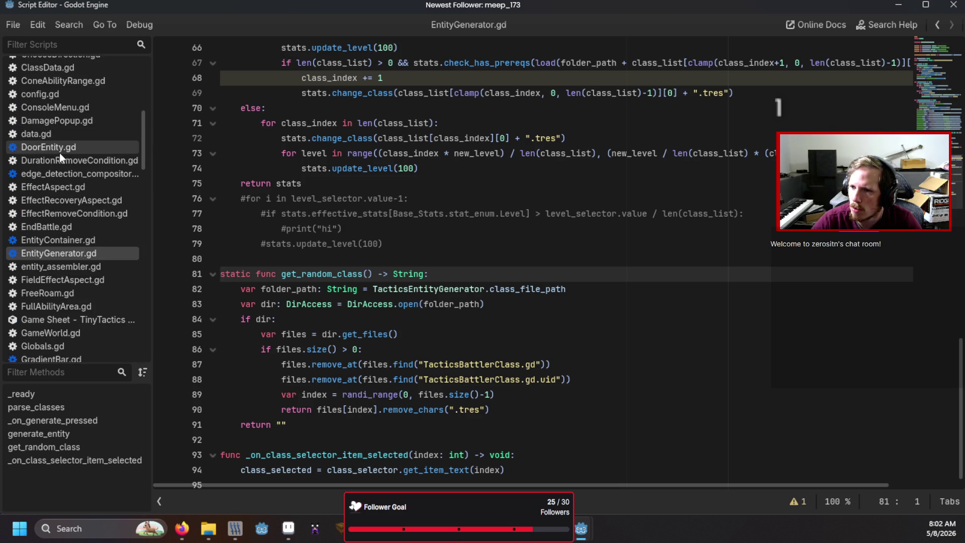
{"action": "scroll", "coordinate": [56, 122], "scroll_direction": "up", "scroll_amount": 1}
{"action": "left_click", "coordinate": [63, 90]}
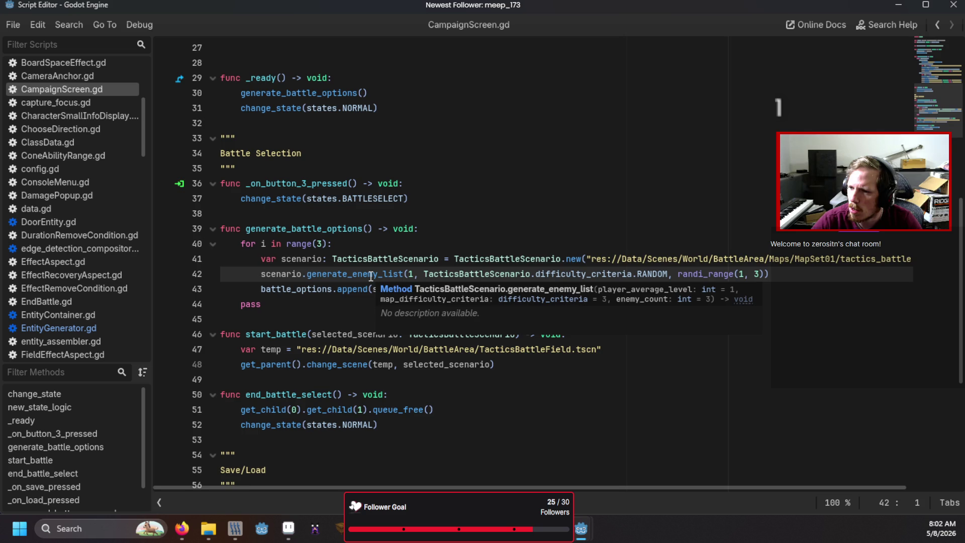
{"action": "scroll", "coordinate": [371, 286], "scroll_direction": "down", "scroll_amount": 5}
{"action": "scroll", "coordinate": [371, 300], "scroll_direction": "down", "scroll_amount": 1}
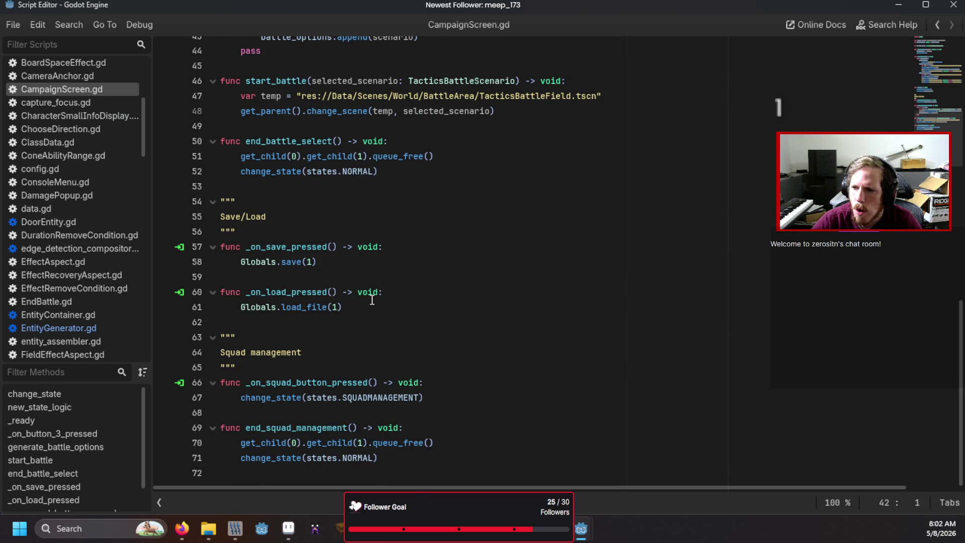
{"action": "scroll", "coordinate": [372, 300], "scroll_direction": "up", "scroll_amount": 4}
{"action": "left_click", "coordinate": [368, 215], "text": "ctrl"}
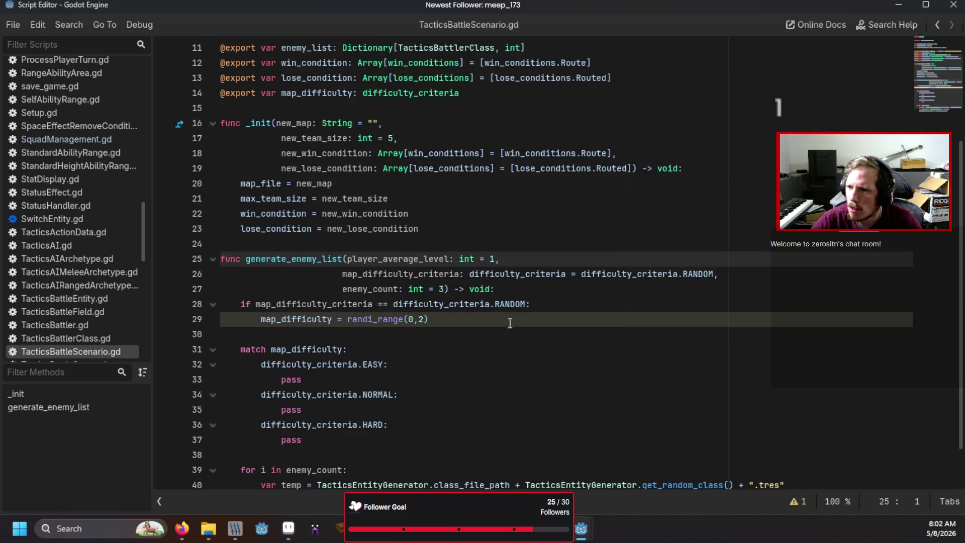
{"action": "scroll", "coordinate": [509, 323], "scroll_direction": "down", "scroll_amount": 1}
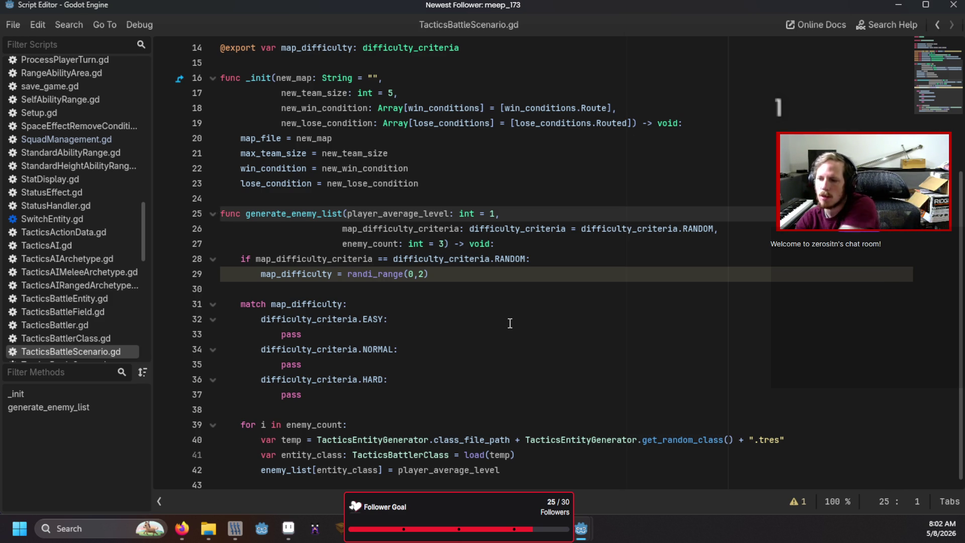
{"action": "left_click_drag", "start_coordinate": [499, 472], "coordinate": [395, 474]}
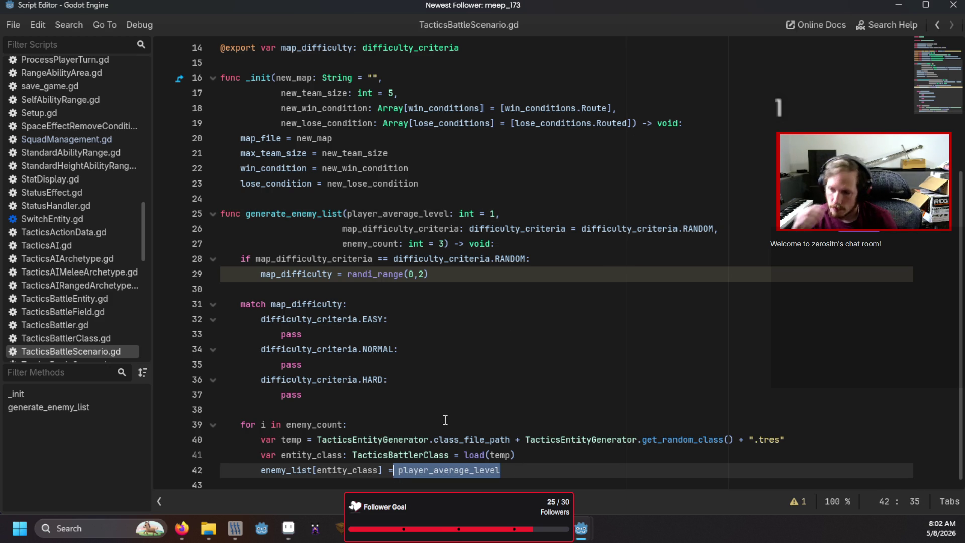
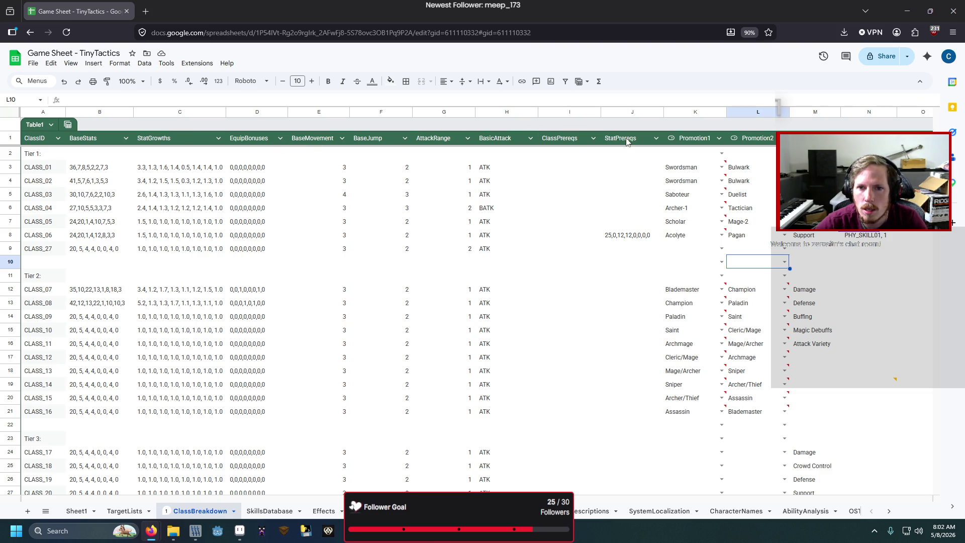
- Insert a new column left of ClassPrereqs and name its header ClassTier
{"action": "right_click", "coordinate": [558, 114]}
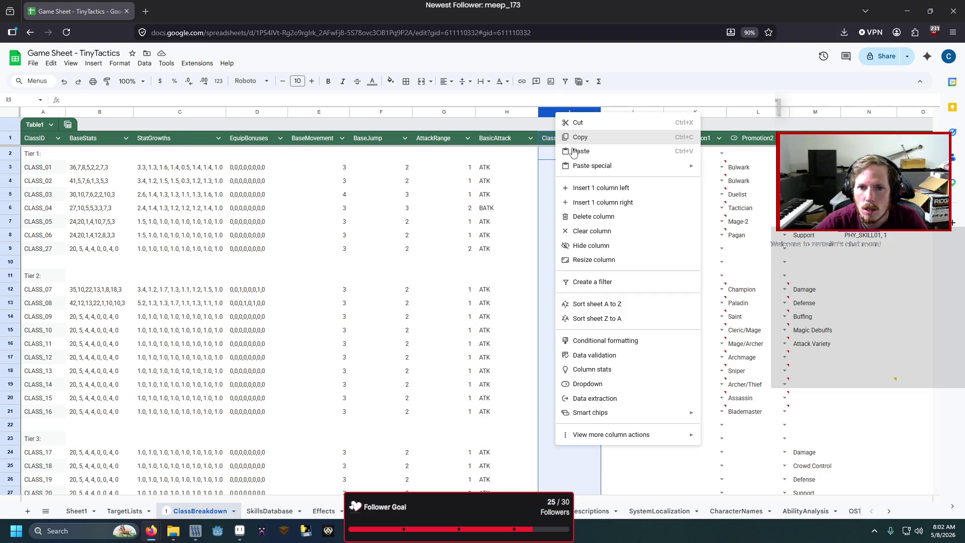
{"action": "left_click", "coordinate": [587, 181]}
{"action": "left_click", "coordinate": [553, 138]}
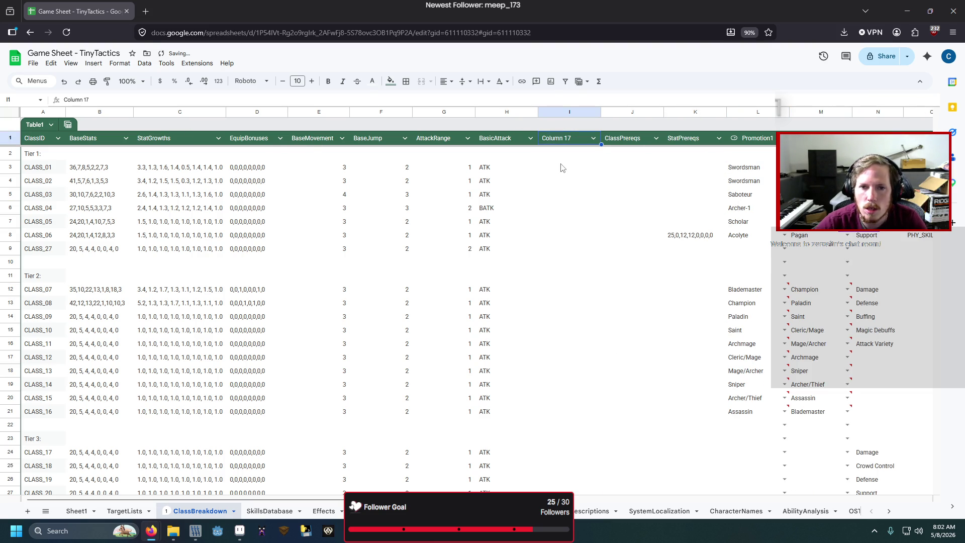
{"action": "type", "text": "Class"}
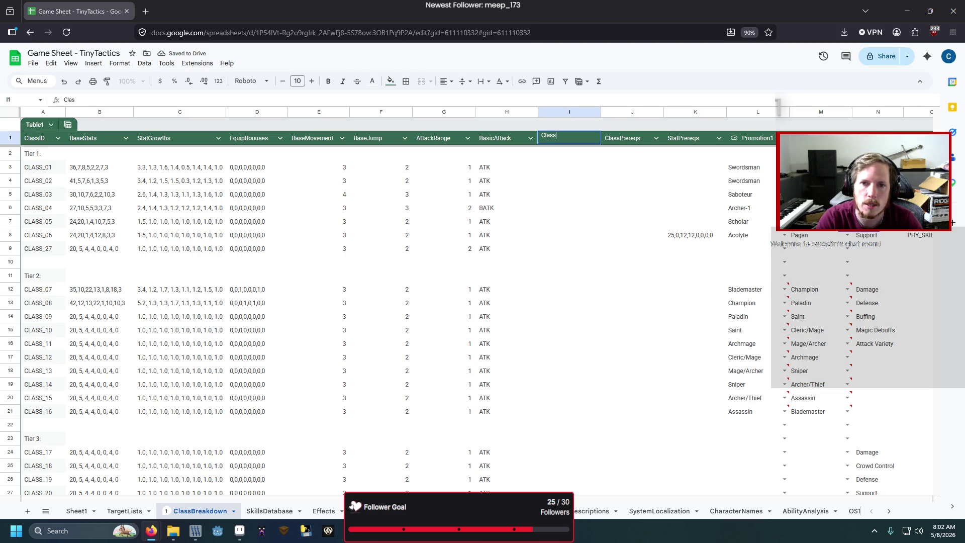
{"action": "type", "text": "Tier"}
{"action": "left_click", "coordinate": [569, 167]}
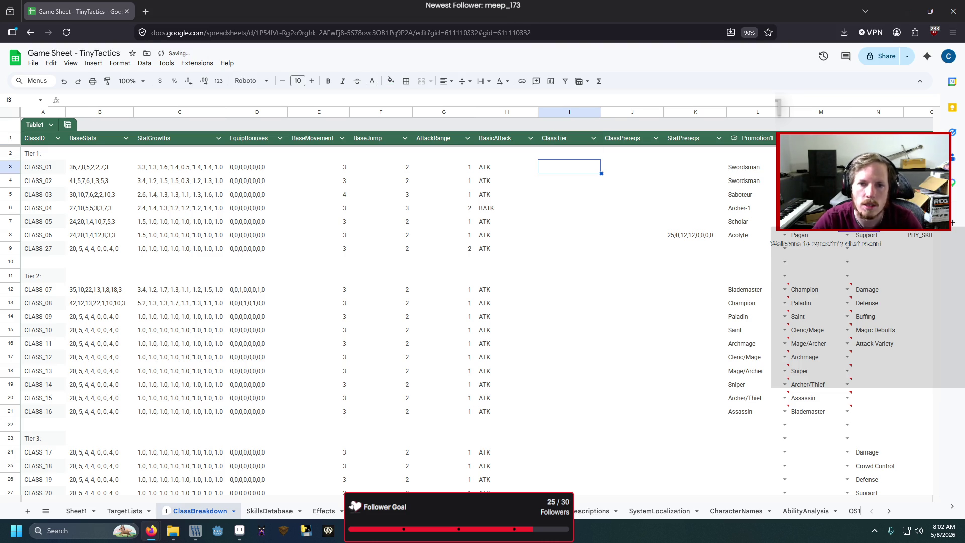
- Enter ClassTier 1 for the seven Tier 1 classes and 2 for the ten Tier 2 classes
{"action": "type", "text": "1 1 1 1 1 1 1"}
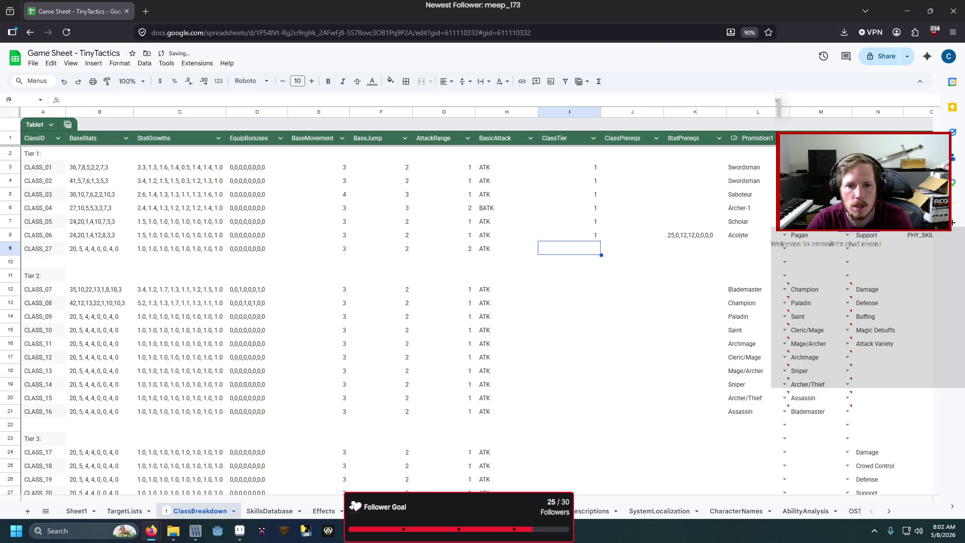
{"action": "key", "text": "Return"}
{"action": "key", "text": "Down"}
{"action": "key", "text": "Down"}
{"action": "type", "text": "2"}
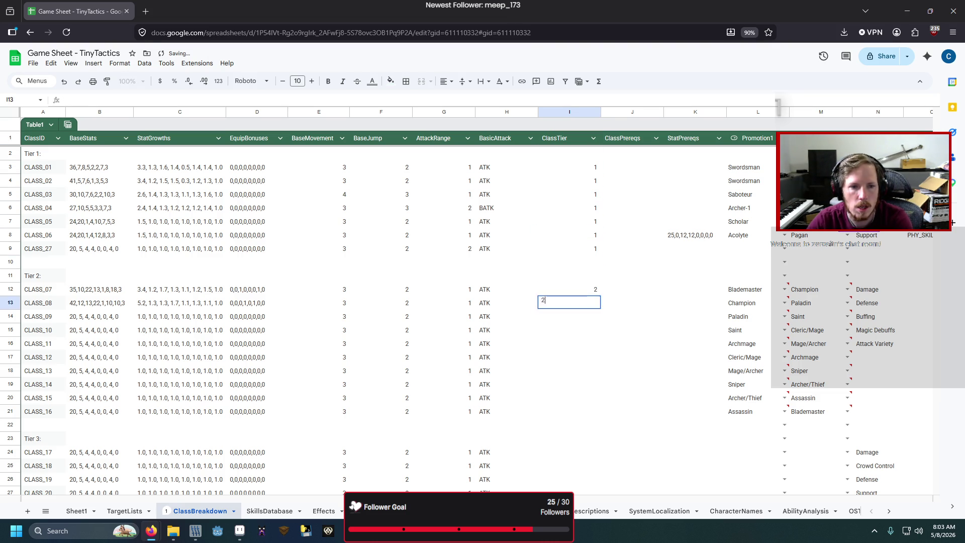
{"action": "type", "text": " 2 2 2 2 2 2 2 2 2"}
{"action": "key", "text": "Down"}
{"action": "key", "text": "Down"}
{"action": "key", "text": "Down"}
{"action": "key", "text": "Down"}
{"action": "key", "text": "Down"}
- Fill ClassTier with 3 for the Tier 3 classes and 0 for CLASS_28
{"action": "type", "text": "3"}
{"action": "key", "text": "Escape"}
{"action": "key", "text": "Up"}
{"action": "key", "text": "3"}
{"action": "key", "text": "Up"}
{"action": "key", "text": "3"}
{"action": "key", "text": "Up"}
{"action": "key", "text": "3"}
{"action": "key", "text": "Up"}
{"action": "key", "text": "3"}
{"action": "key", "text": "Up"}
{"action": "key", "text": "3"}
{"action": "key", "text": "Up"}
{"action": "key", "text": "3"}
{"action": "key", "text": "Up"}
{"action": "key", "text": "3"}
{"action": "key", "text": "Up"}
{"action": "key", "text": "3"}
{"action": "key", "text": "Up"}
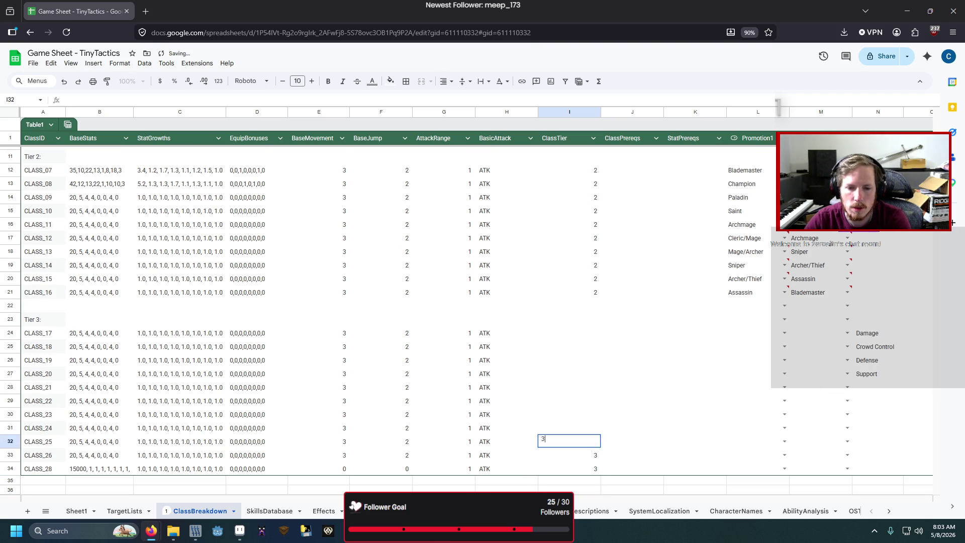
{"action": "key", "text": "3"}
{"action": "key", "text": "Up"}
{"action": "key", "text": "3"}
{"action": "key", "text": "Up"}
{"action": "type", "text": "3"}
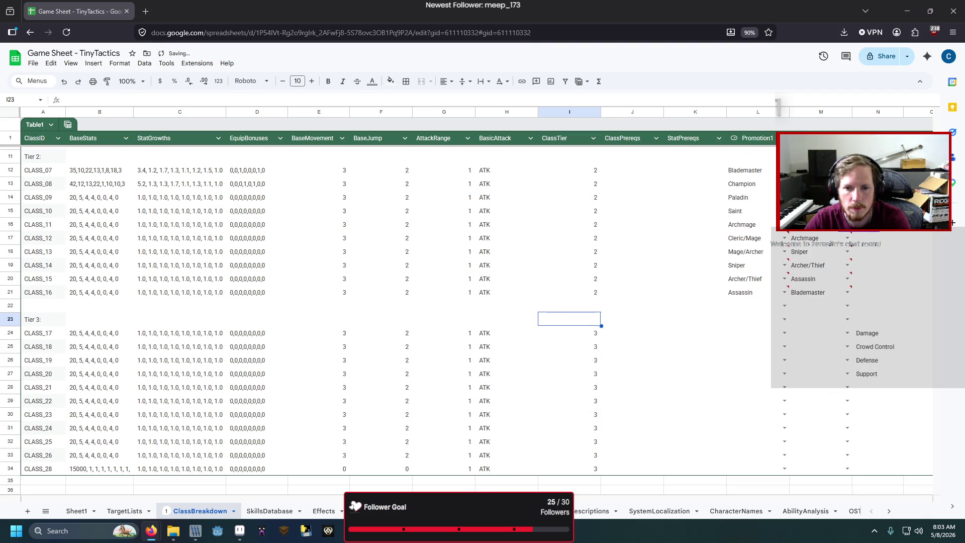
{"action": "key", "text": "Down"}
{"action": "key", "text": "Down"}
{"action": "key", "text": "Down"}
{"action": "type", "text": "0"}
{"action": "key", "text": "Up"}
{"action": "key", "text": "Up"}
{"action": "key", "text": "Up"}
{"action": "key", "text": "Up"}
{"action": "scroll", "coordinate": [607, 199], "scroll_direction": "up", "scroll_amount": 3}
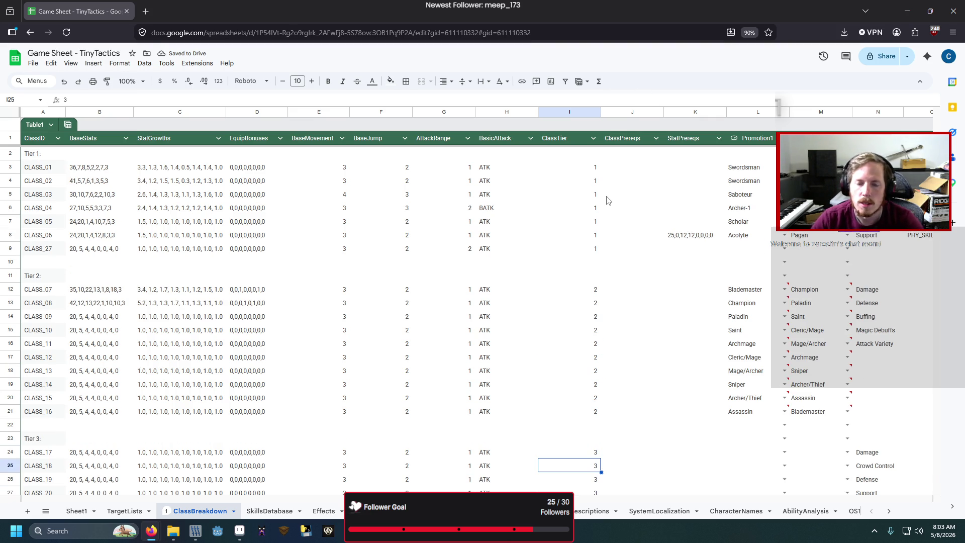
- Download ClassBreakdown as a CSV file and rerun the CSV-to-JSON converter script
{"action": "left_click", "coordinate": [33, 64]}
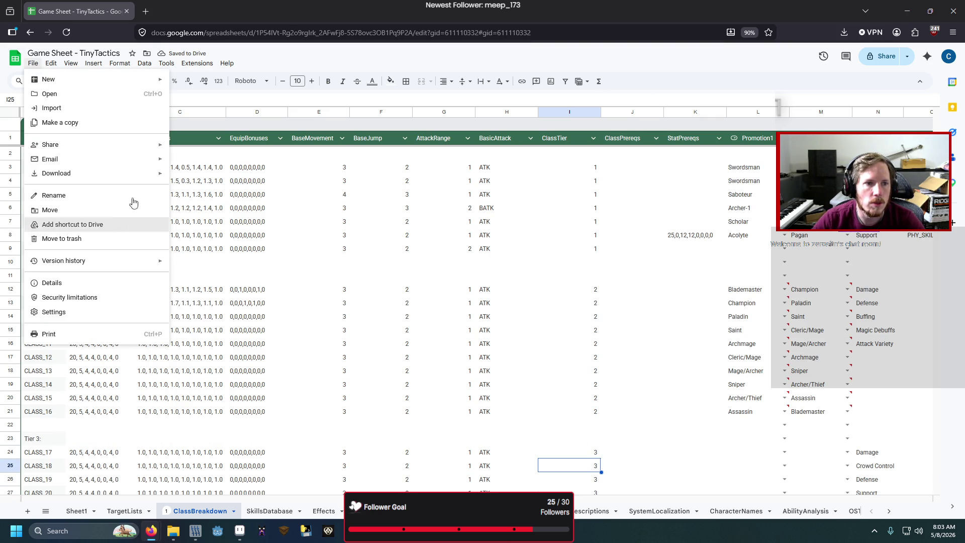
{"action": "mouse_move", "coordinate": [138, 180]}
{"action": "left_click", "coordinate": [222, 234]}
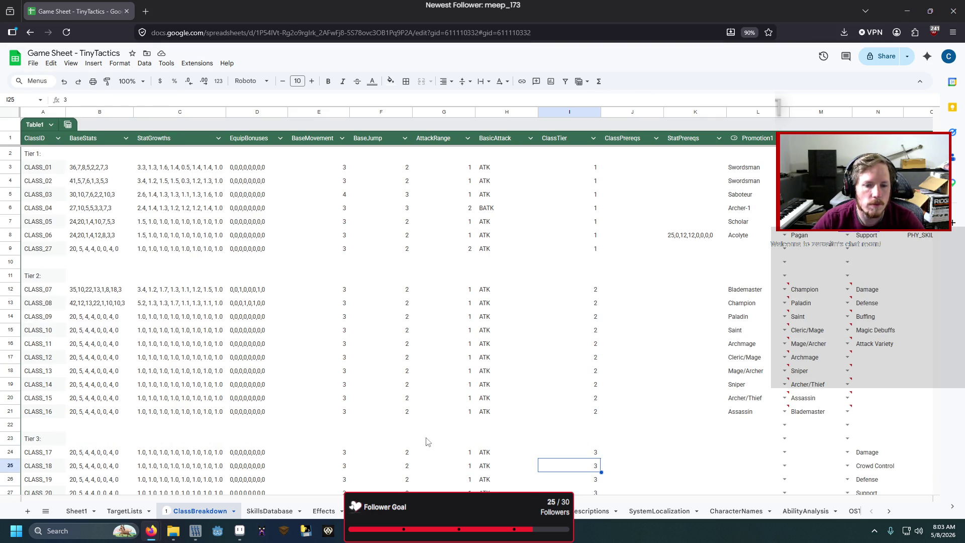
{"action": "mouse_move", "coordinate": [372, 530]}
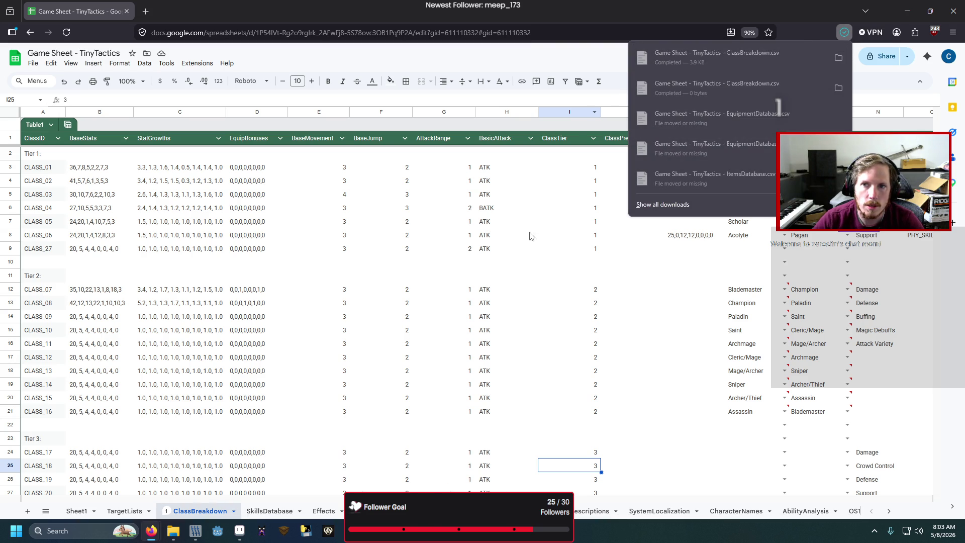
{"action": "key", "text": "alt+Tab"}
{"action": "key", "text": "F5"}
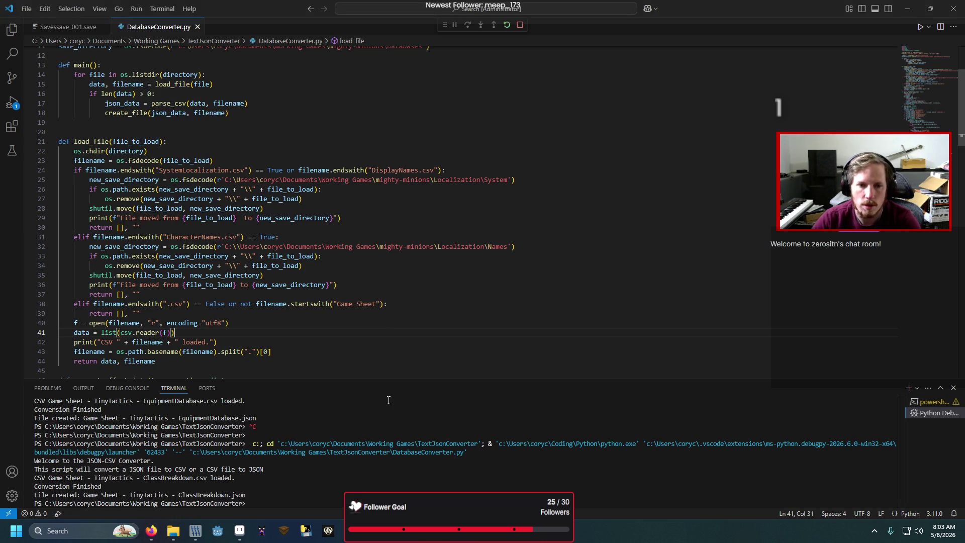
- Switch back to the Godot editor and open the SquadManagement.gd script
{"action": "mouse_move", "coordinate": [441, 538]}
{"action": "left_click", "coordinate": [442, 467]}
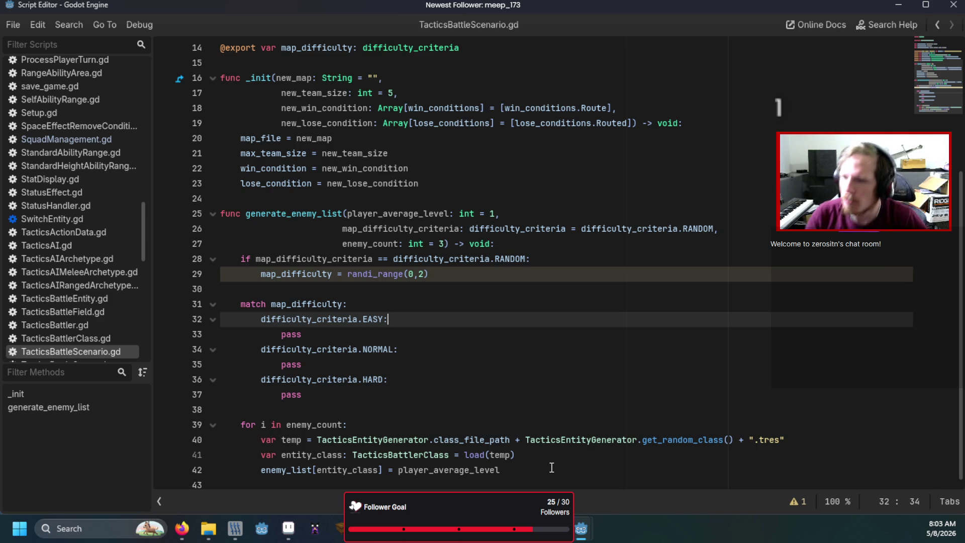
{"action": "left_click", "coordinate": [92, 135]}
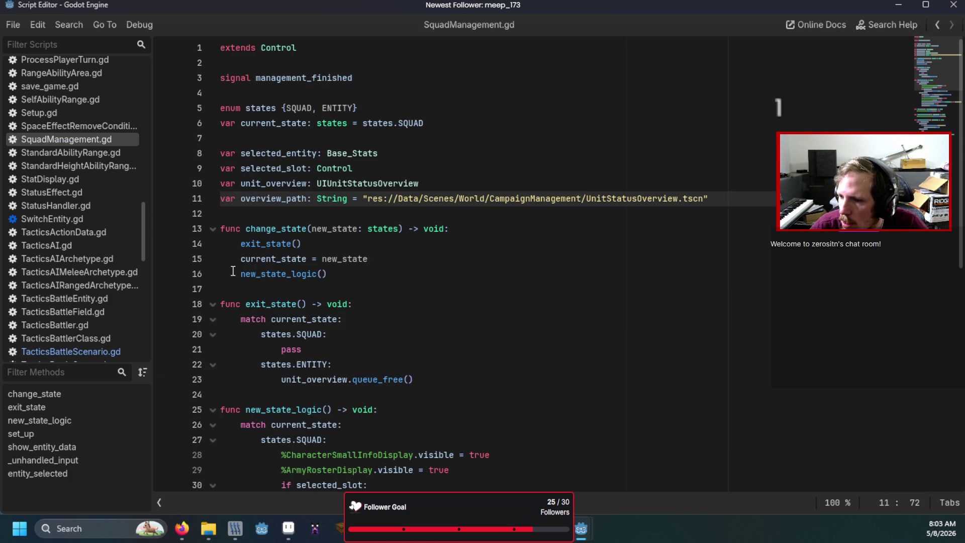
- Open the CampaignScreen scene and its CampaignScreen.gd script
{"action": "scroll", "coordinate": [282, 312], "scroll_direction": "down", "scroll_amount": 10}
{"action": "scroll", "coordinate": [283, 313], "scroll_direction": "up", "scroll_amount": 10}
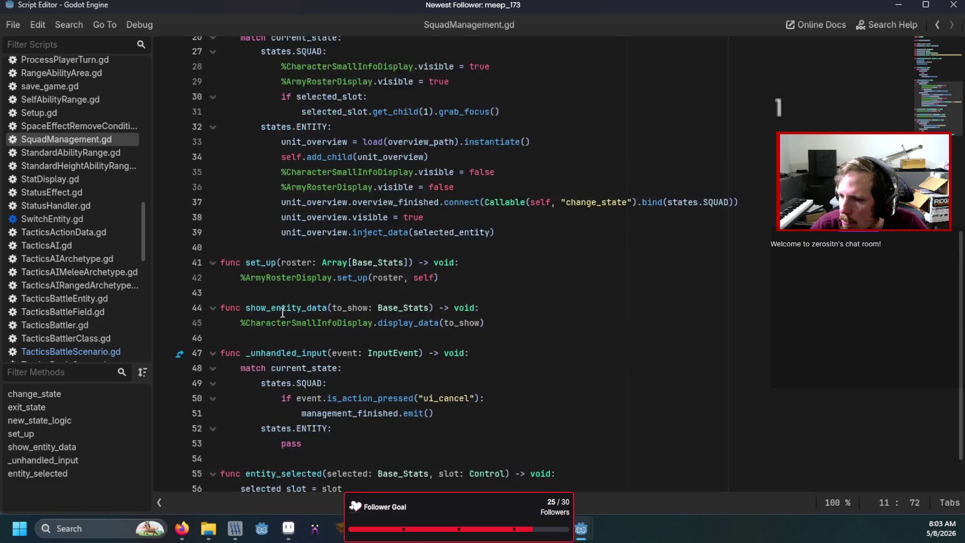
{"action": "key", "text": "ctrl+F1"}
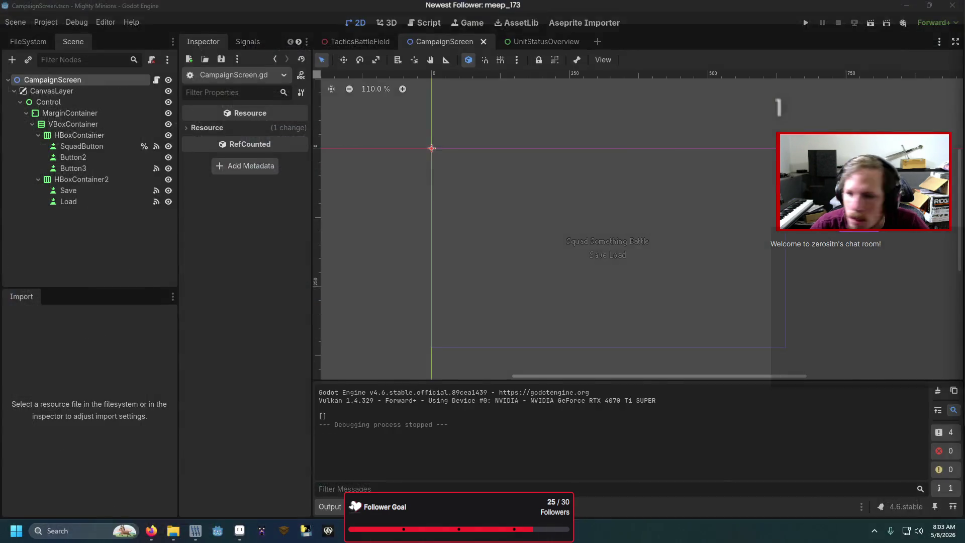
{"action": "key", "text": "ctrl+F3"}
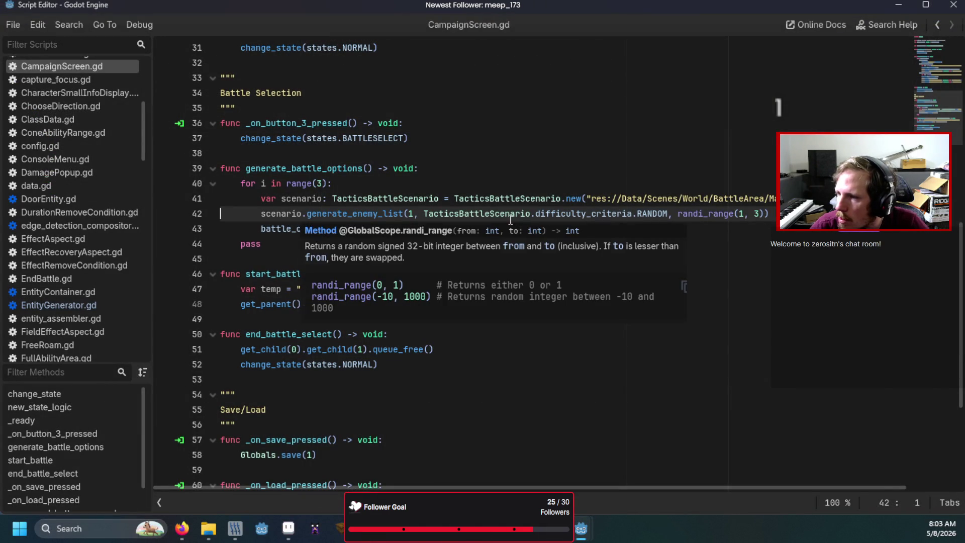
- Try replacing generate_enemy_list's level argument 1 with a player reference, then restore 1
{"action": "left_click", "coordinate": [409, 214]}
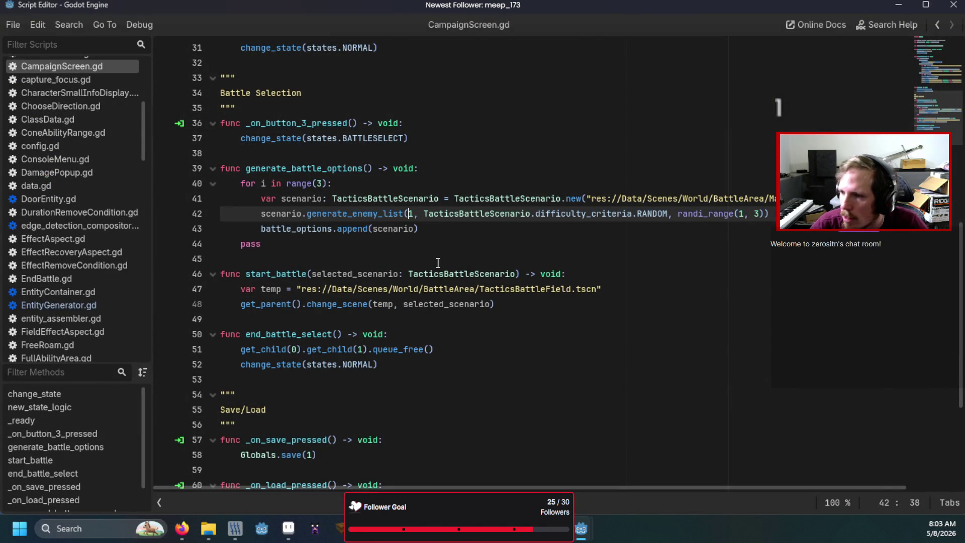
{"action": "key", "text": "Delete"}
{"action": "type", "text": "pla"}
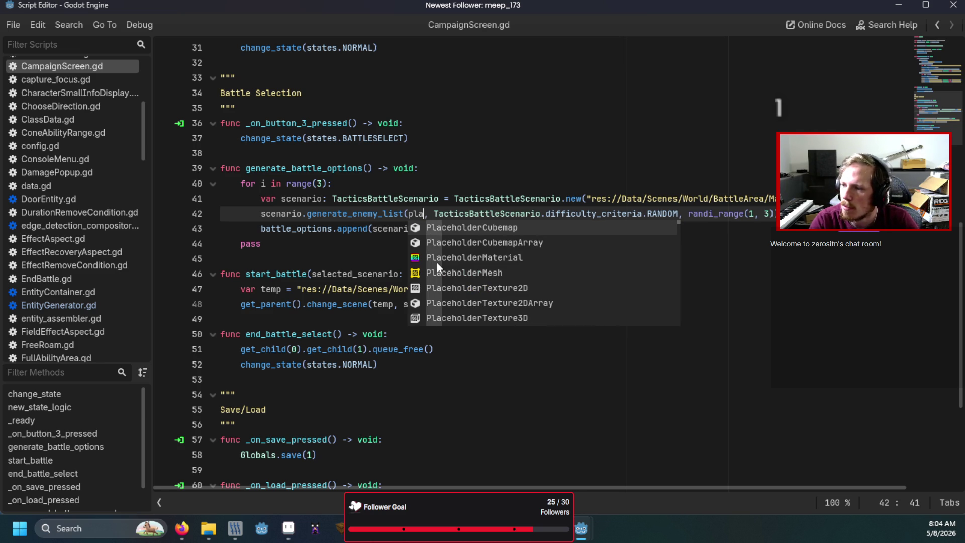
{"action": "type", "text": "yer"}
{"action": "key", "text": "BackSpace"}
{"action": "key", "text": "BackSpace"}
{"action": "key", "text": "BackSpace"}
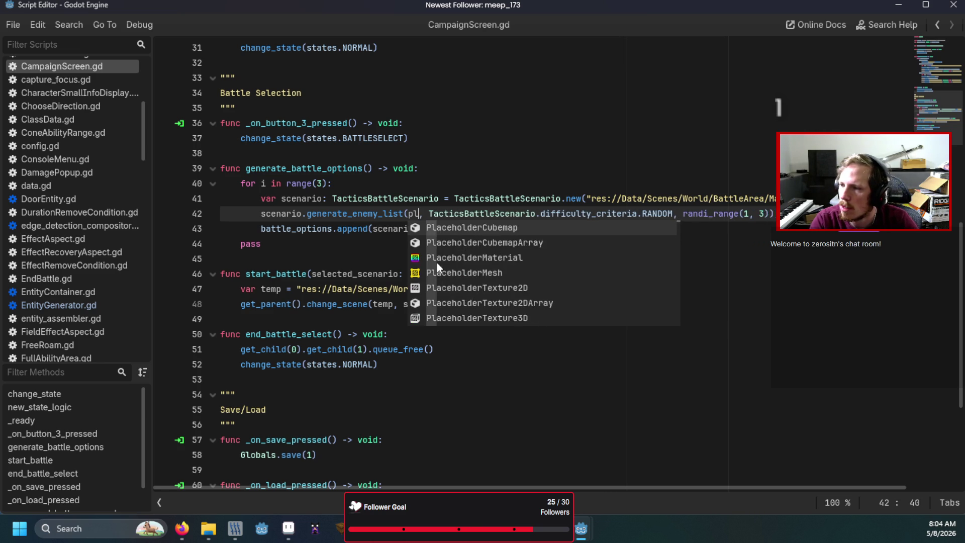
{"action": "key", "text": "BackSpace"}
{"action": "key", "text": "BackSpace"}
{"action": "key", "text": "BackSpace"}
{"action": "scroll", "coordinate": [436, 263], "scroll_direction": "up", "scroll_amount": 8}
{"action": "scroll", "coordinate": [436, 262], "scroll_direction": "up", "scroll_amount": 2}
{"action": "scroll", "coordinate": [436, 262], "scroll_direction": "down", "scroll_amount": 9}
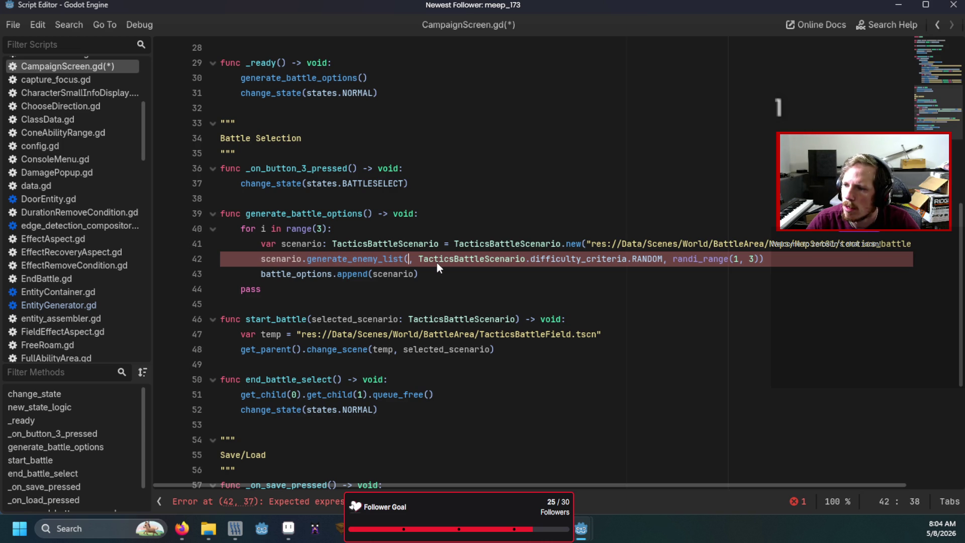
{"action": "type", "text": "1"}
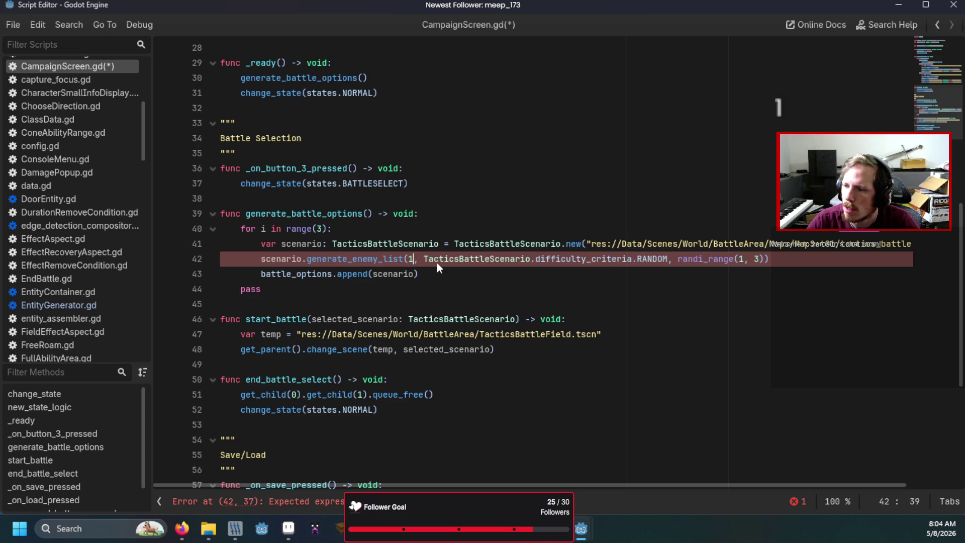
{"action": "scroll", "coordinate": [496, 248], "scroll_direction": "down", "scroll_amount": 5}
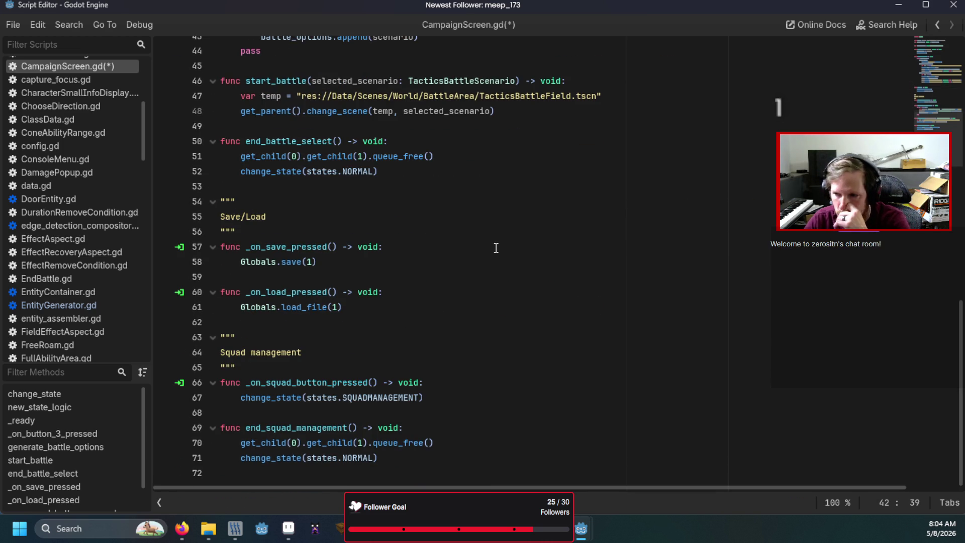
{"action": "scroll", "coordinate": [496, 248], "scroll_direction": "up", "scroll_amount": 12}
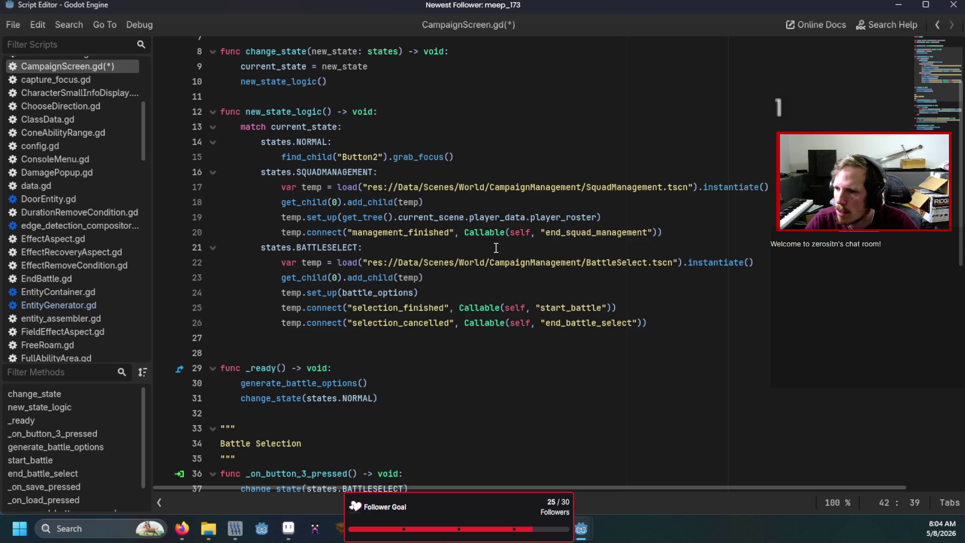
{"action": "scroll", "coordinate": [496, 247], "scroll_direction": "down", "scroll_amount": 5}
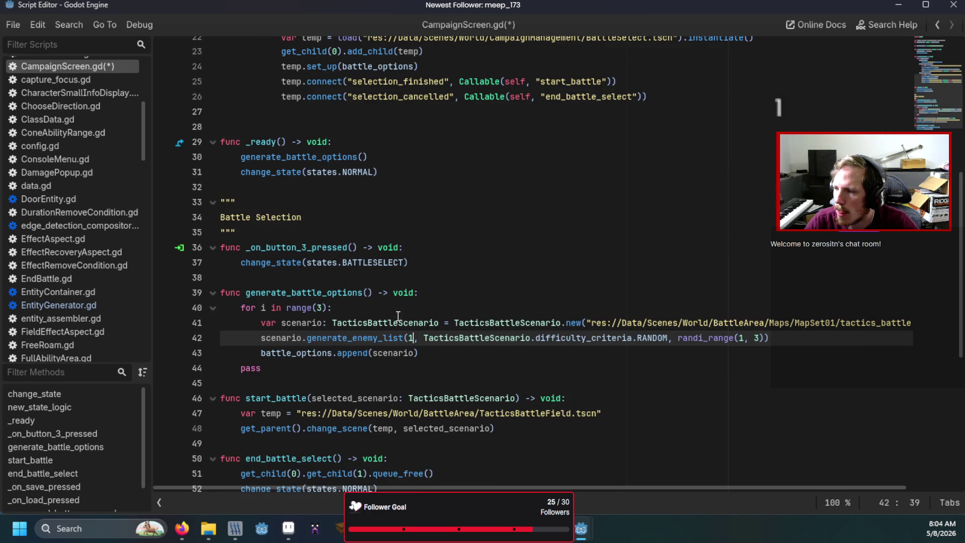
{"action": "left_click", "coordinate": [252, 334]}
- Add line 42: var average_level: int = get_tree().current_scene.player_roster.get_average_level()
{"action": "key", "text": "Return"}
{"action": "key", "text": "Up"}
{"action": "type", "text": "var average"}
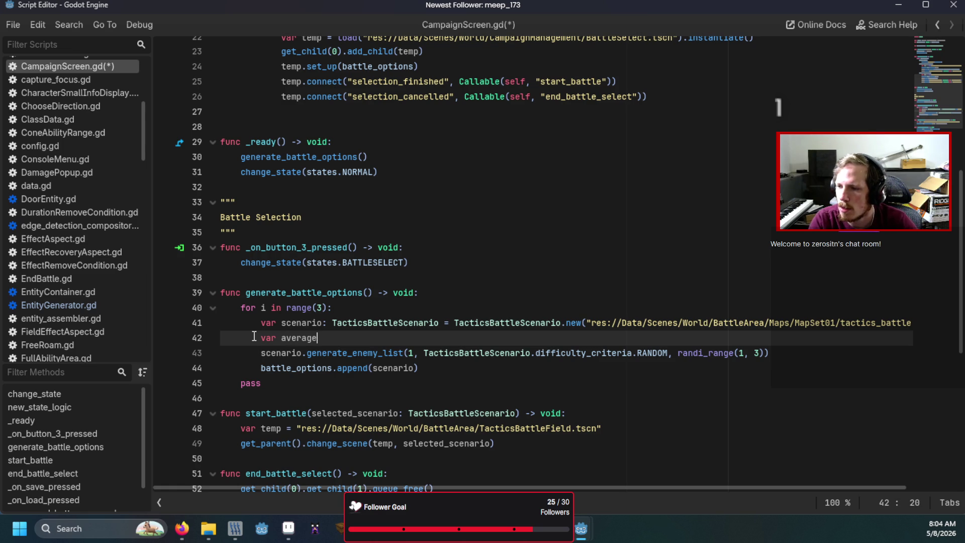
{"action": "type", "text": "_level"}
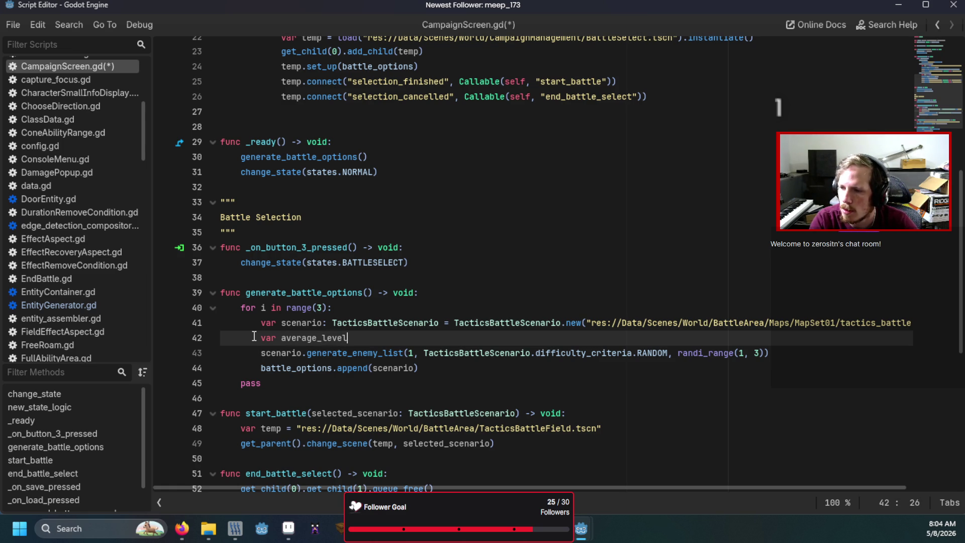
{"action": "type", "text": ": int = get_"}
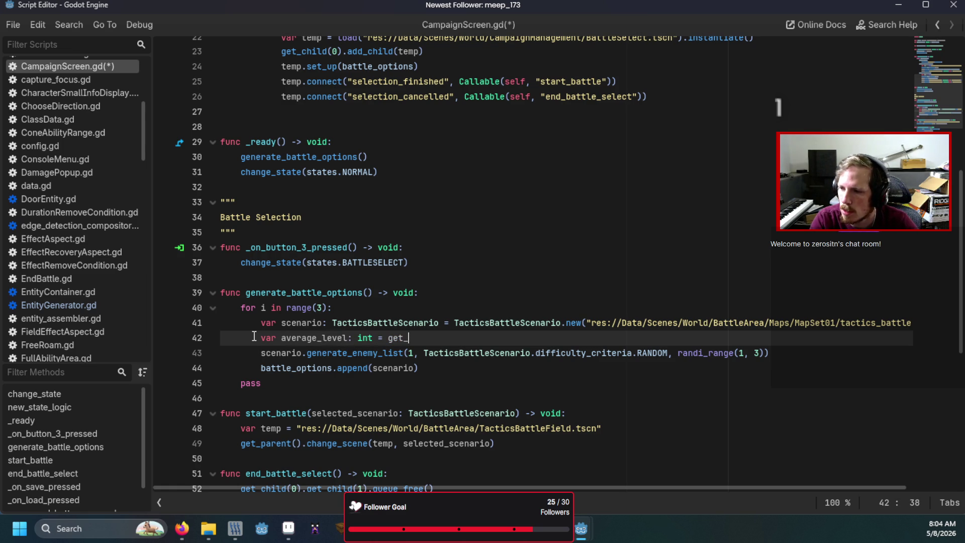
{"action": "type", "text": "tree()"}
{"action": "type", "text": ".cu"}
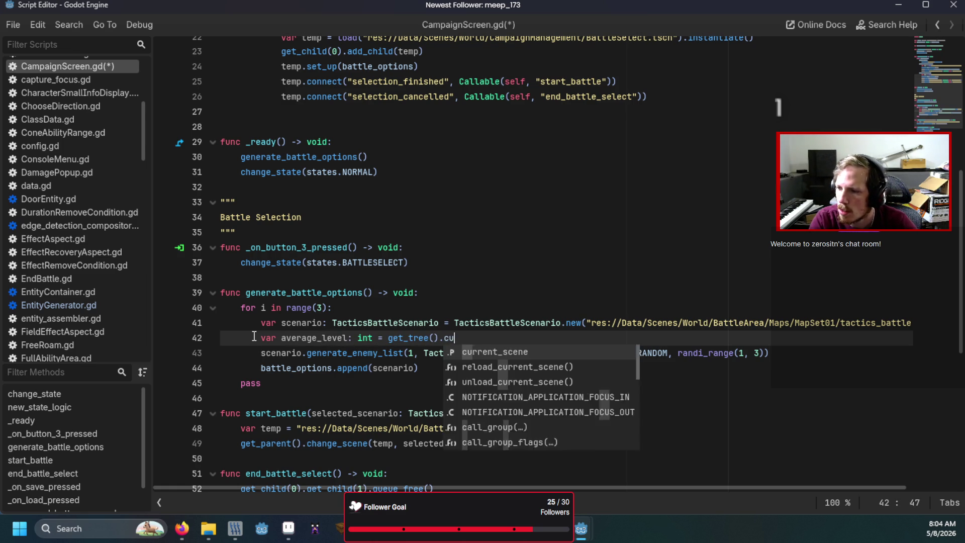
{"action": "type", "text": "rrent_scene.player_rots"}
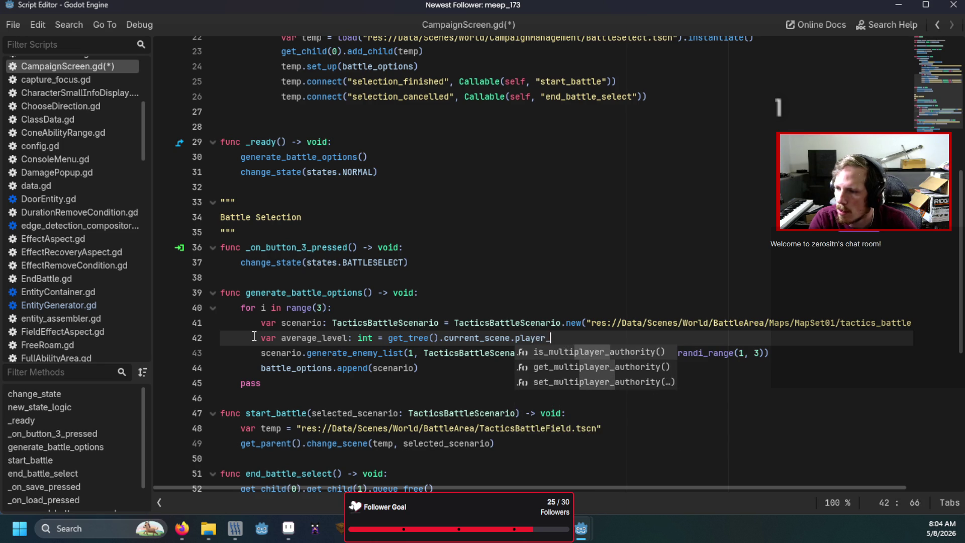
{"action": "key", "text": "BackSpace"}
{"action": "key", "text": "BackSpace"}
{"action": "type", "text": "ste"}
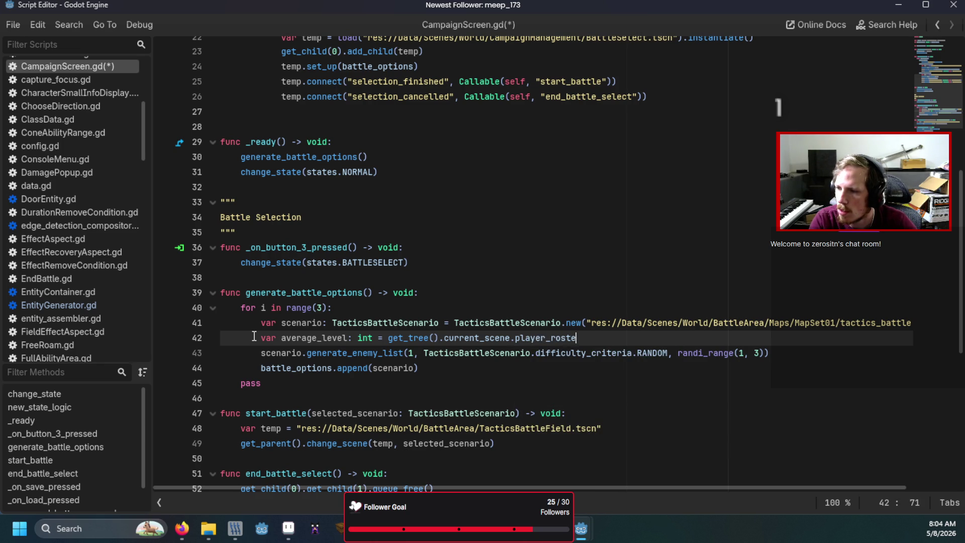
{"action": "type", "text": "r.get_averag"}
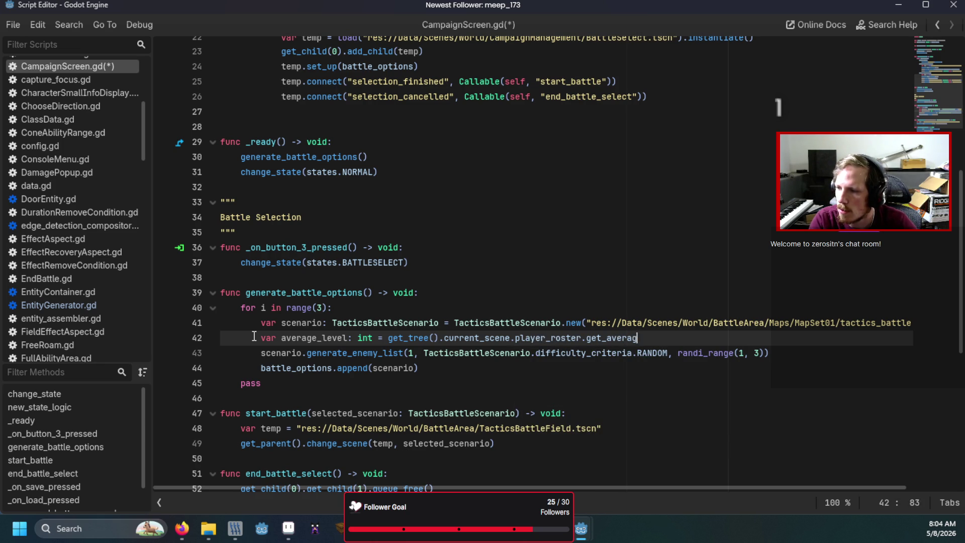
{"action": "type", "text": "evel("}
- Check get_average_level in the TacticsPlayerData script, then return to CampaignScreen.gd
{"action": "scroll", "coordinate": [279, 327], "scroll_direction": "up", "scroll_amount": 4}
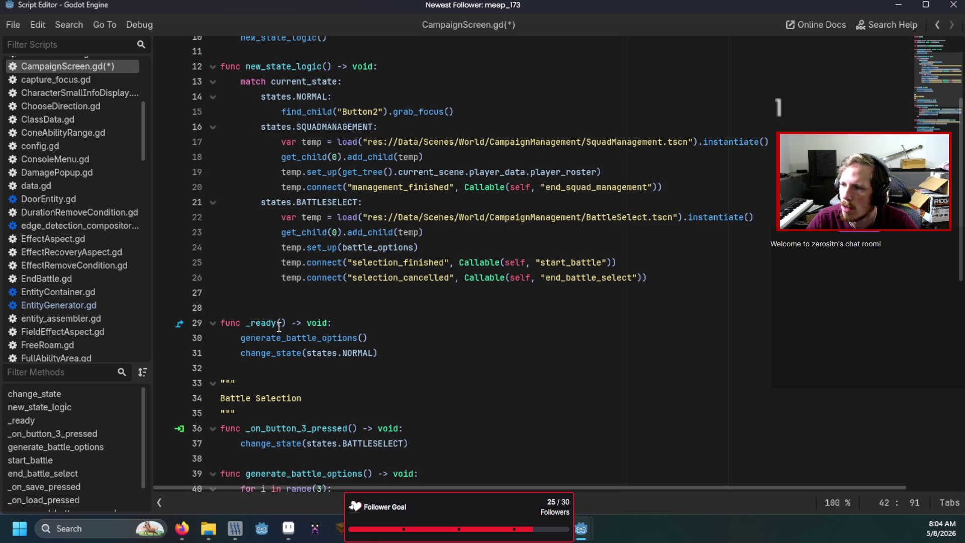
{"action": "scroll", "coordinate": [279, 326], "scroll_direction": "down", "scroll_amount": 4}
{"action": "scroll", "coordinate": [70, 256], "scroll_direction": "down", "scroll_amount": 10}
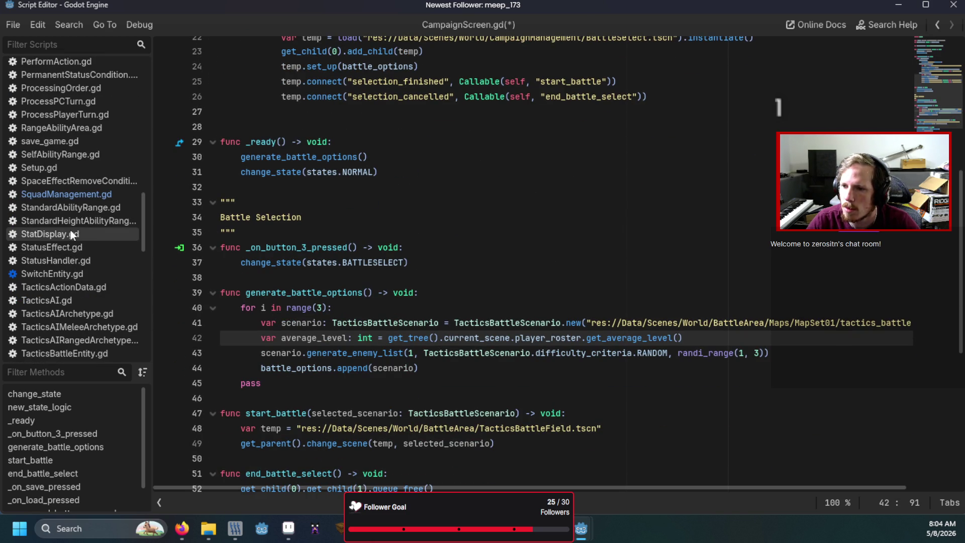
{"action": "scroll", "coordinate": [70, 241], "scroll_direction": "down", "scroll_amount": 4}
{"action": "scroll", "coordinate": [70, 233], "scroll_direction": "up", "scroll_amount": 8}
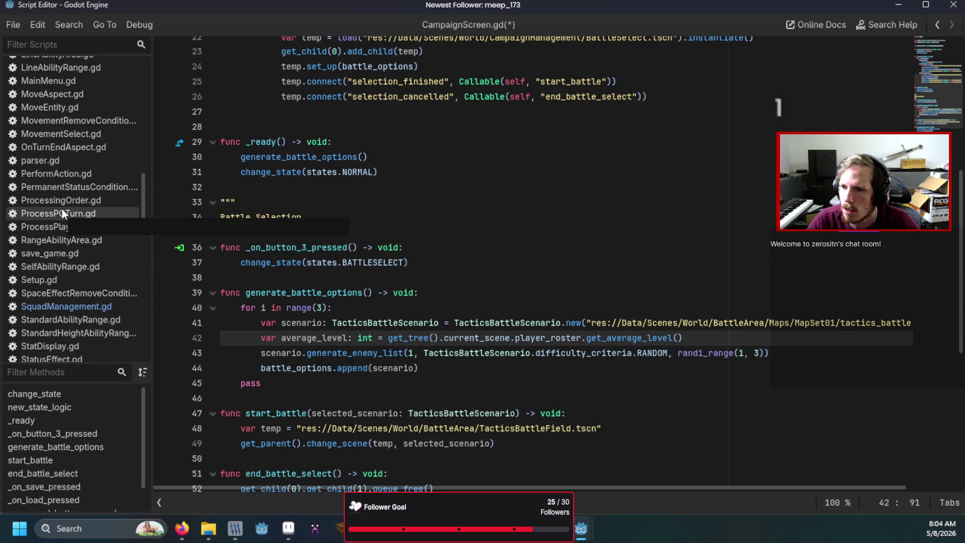
{"action": "scroll", "coordinate": [68, 227], "scroll_direction": "down", "scroll_amount": 10}
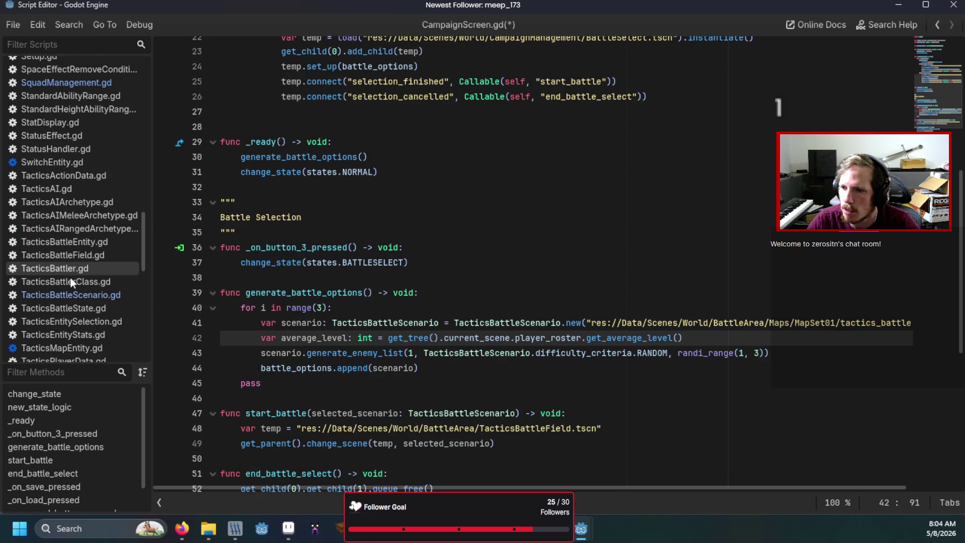
{"action": "left_click", "coordinate": [71, 289]}
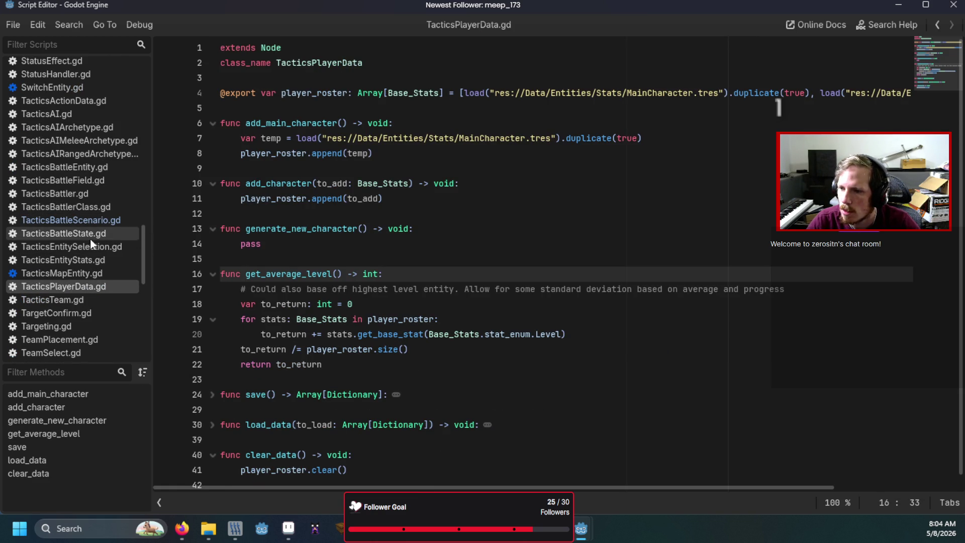
{"action": "scroll", "coordinate": [87, 238], "scroll_direction": "up", "scroll_amount": 20}
{"action": "scroll", "coordinate": [49, 196], "scroll_direction": "up", "scroll_amount": 4}
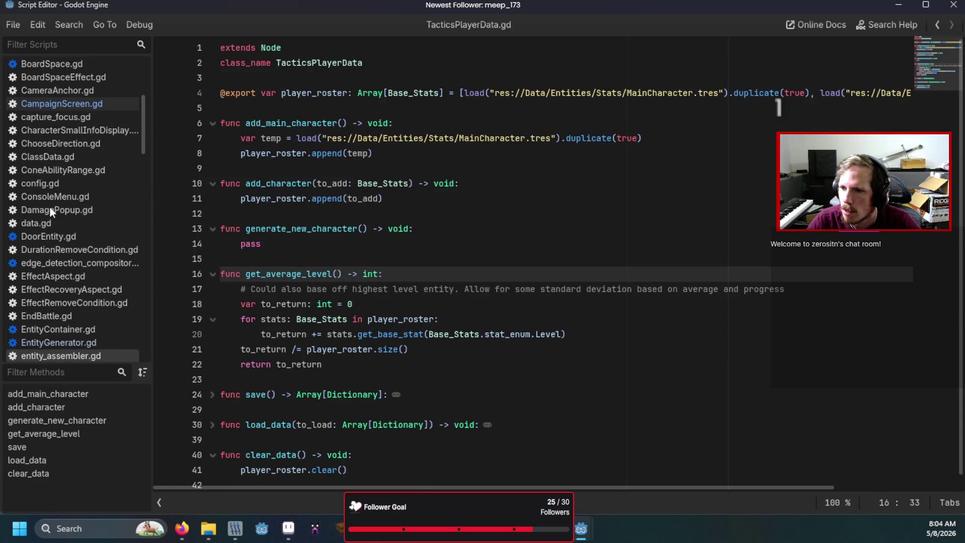
{"action": "left_click", "coordinate": [65, 103]}
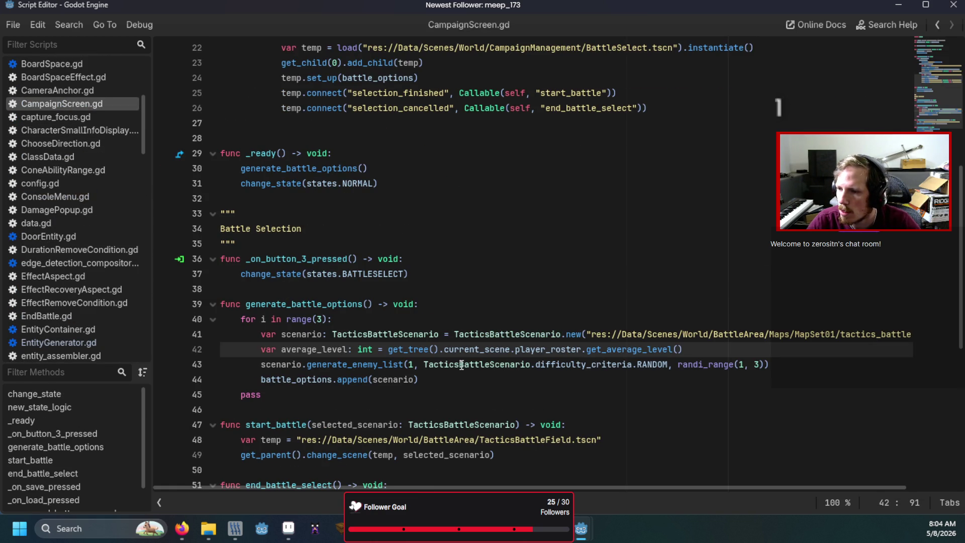
- Pass average_level instead of 1 to generate_enemy_list, fix a stray character, save and run
{"action": "left_click", "coordinate": [415, 365]}
{"action": "key", "text": "BackSpace"}
{"action": "type", "text": "a"}
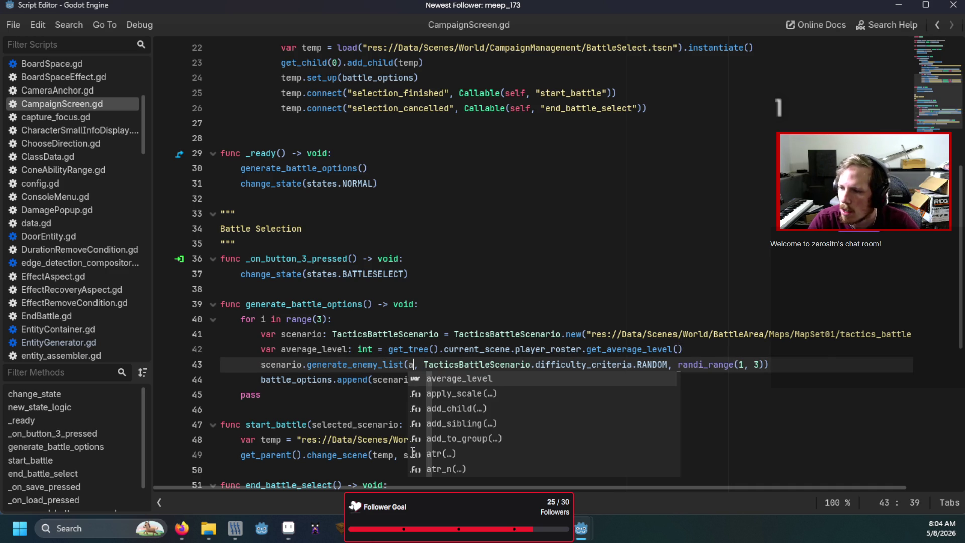
{"action": "key", "text": "Return"}
{"action": "key", "text": "F5"}
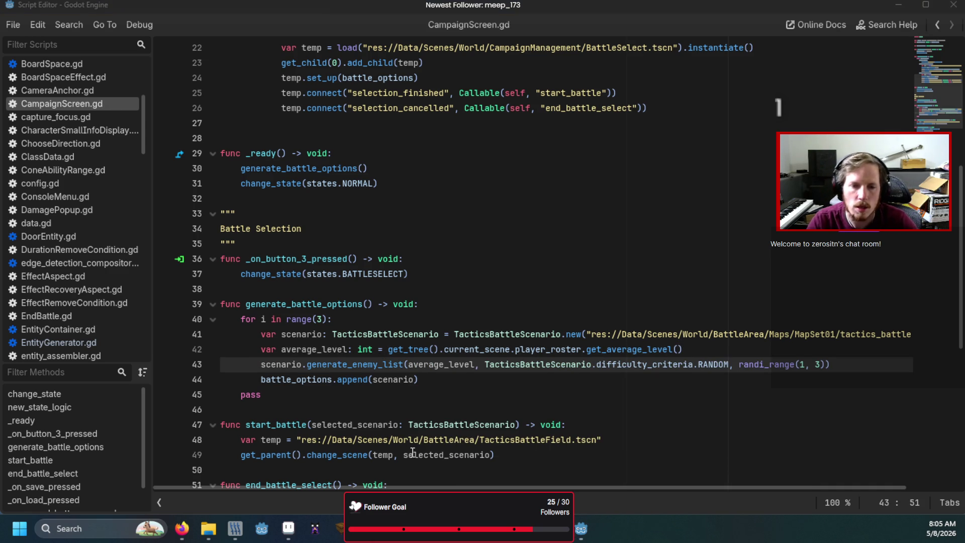
{"action": "type", "text": "s"}
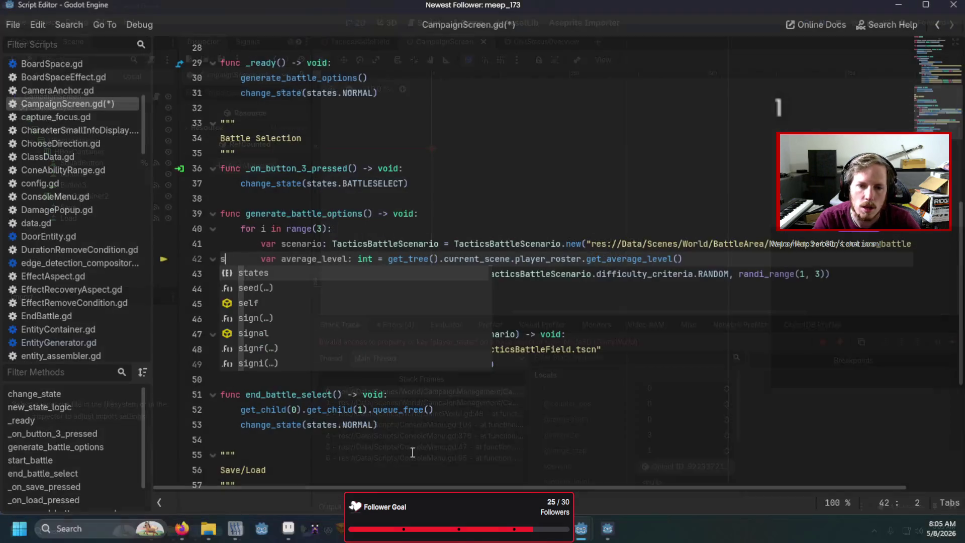
{"action": "key", "text": "BackSpace"}
{"action": "left_click", "coordinate": [476, 377]}
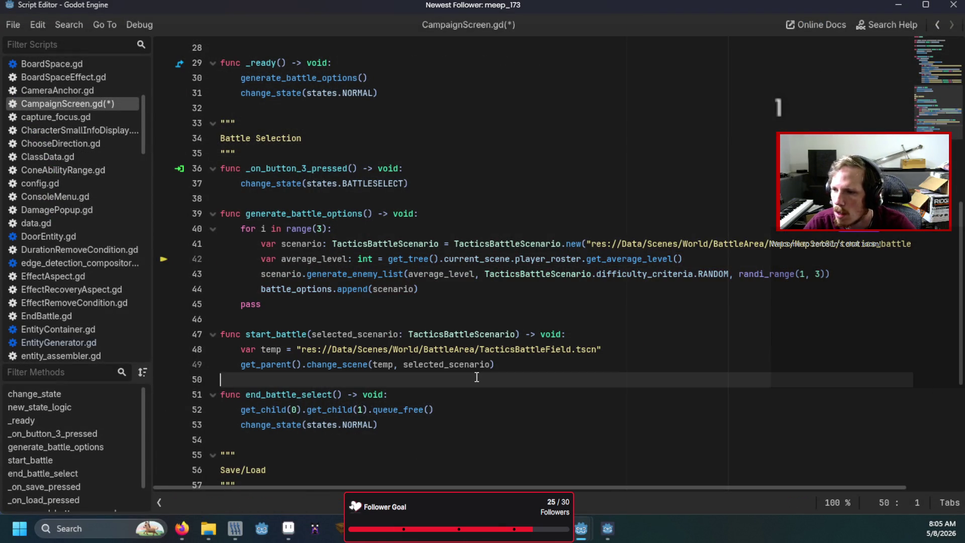
{"action": "key", "text": "F5"}
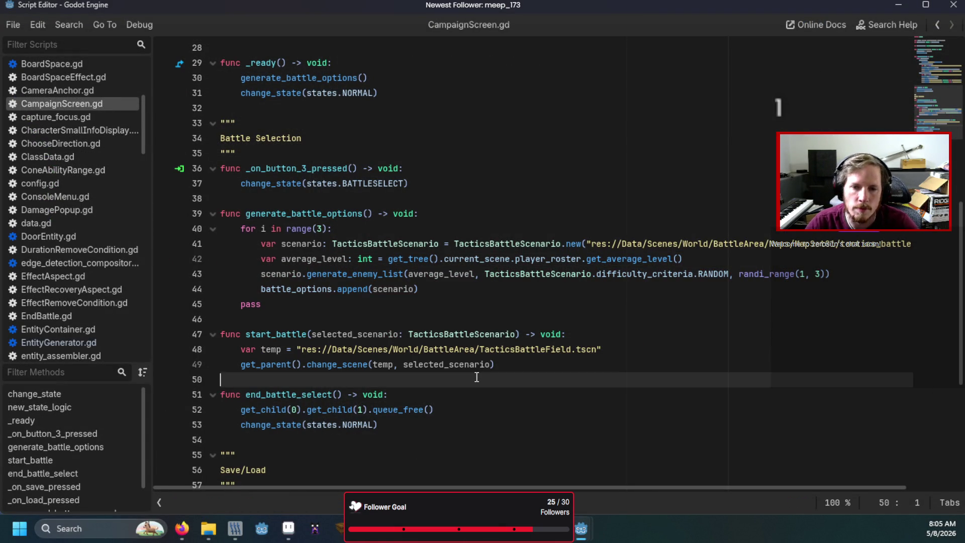
- Start a new game, then after the crash change player_roster to player_data on line 42
{"action": "key", "text": "Return"}
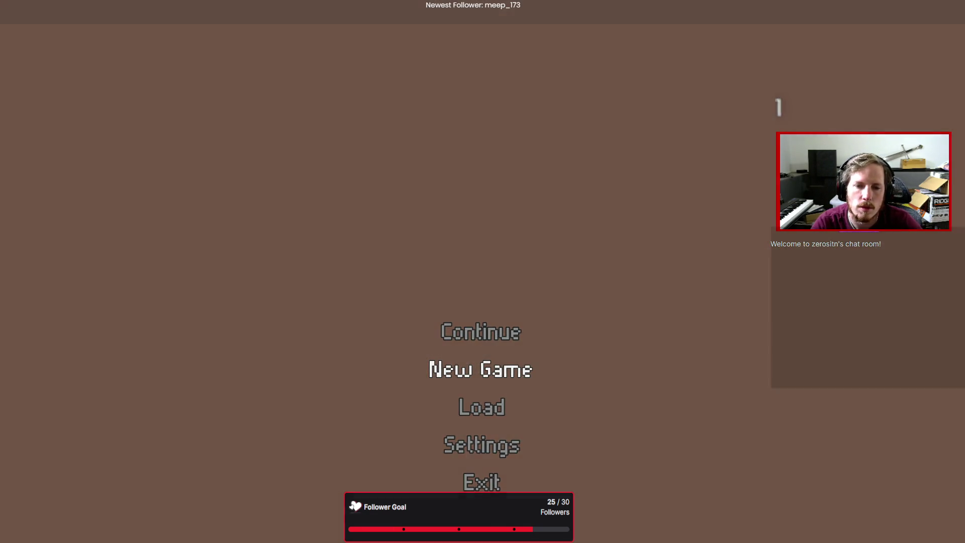
{"action": "key", "text": "Return"}
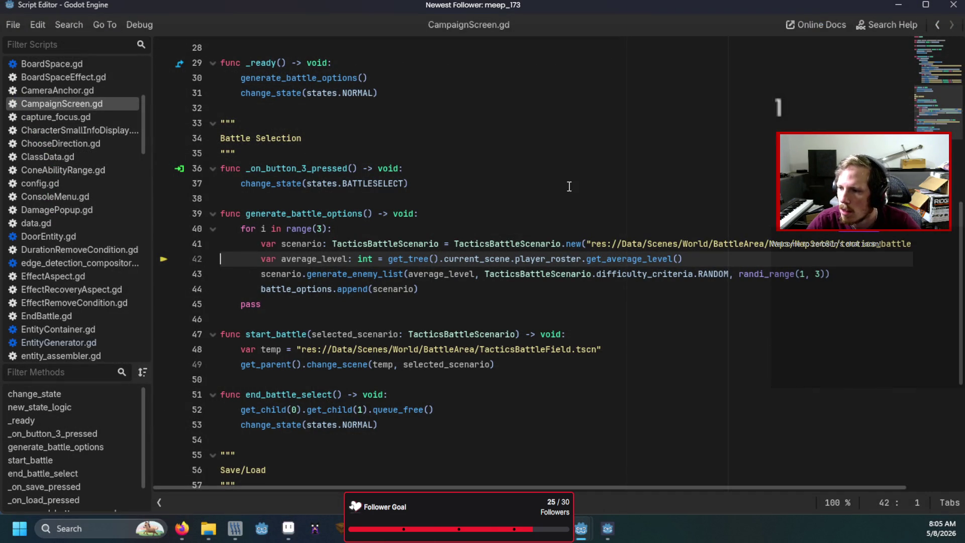
{"action": "double_click", "coordinate": [551, 259]}
{"action": "type", "text": "player_data"}
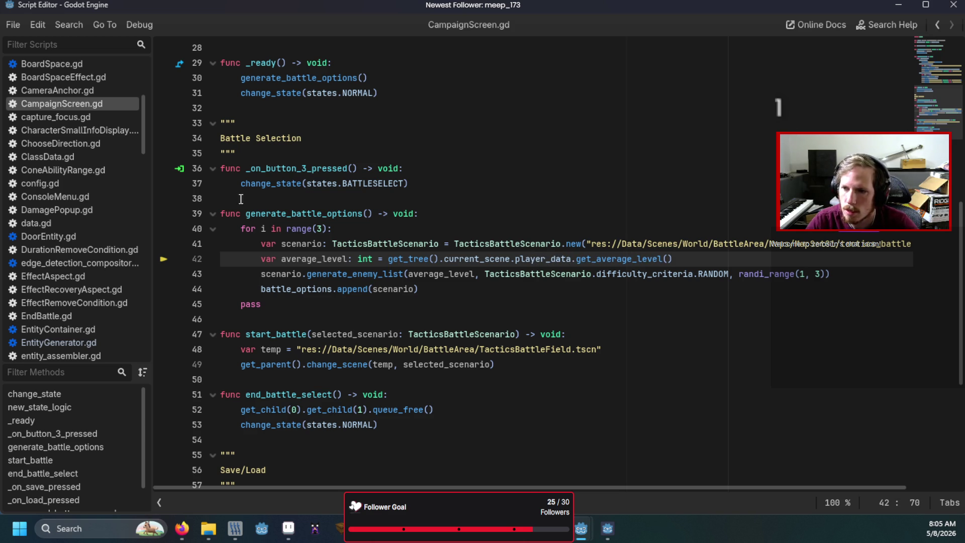
- Open the GameWorld.gd script and run the game again
{"action": "scroll", "coordinate": [97, 238], "scroll_direction": "down", "scroll_amount": 5}
{"action": "scroll", "coordinate": [78, 271], "scroll_direction": "down", "scroll_amount": 2}
{"action": "left_click", "coordinate": [70, 274]}
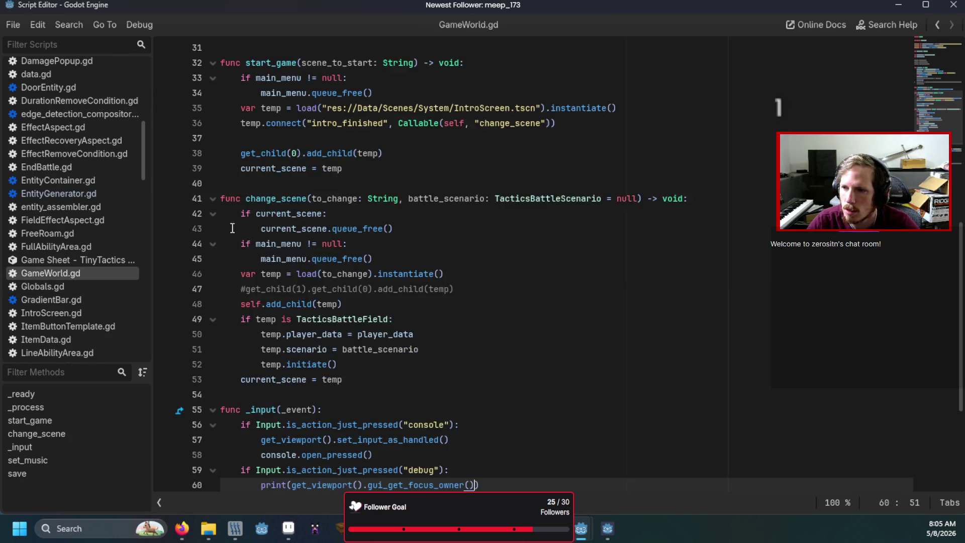
{"action": "scroll", "coordinate": [203, 241], "scroll_direction": "up", "scroll_amount": 10}
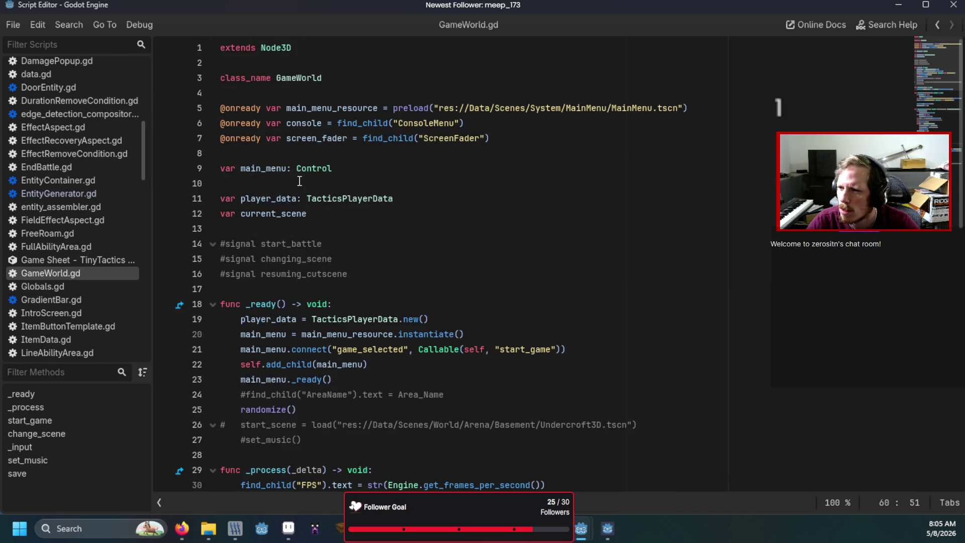
{"action": "key", "text": "F5"}
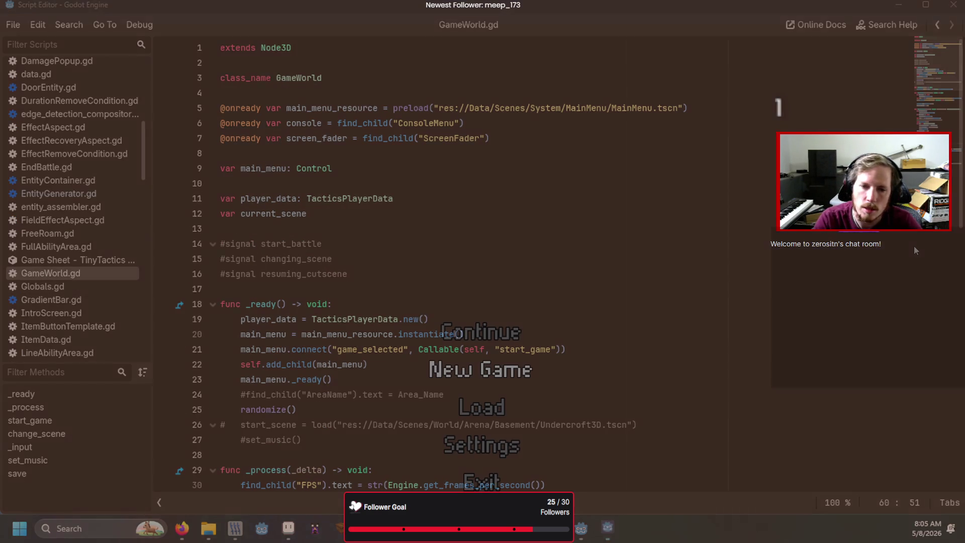
- Start a new game, choose Battle, enter the first difficulty battle, then stop the game with F8
{"action": "key", "text": "Return"}
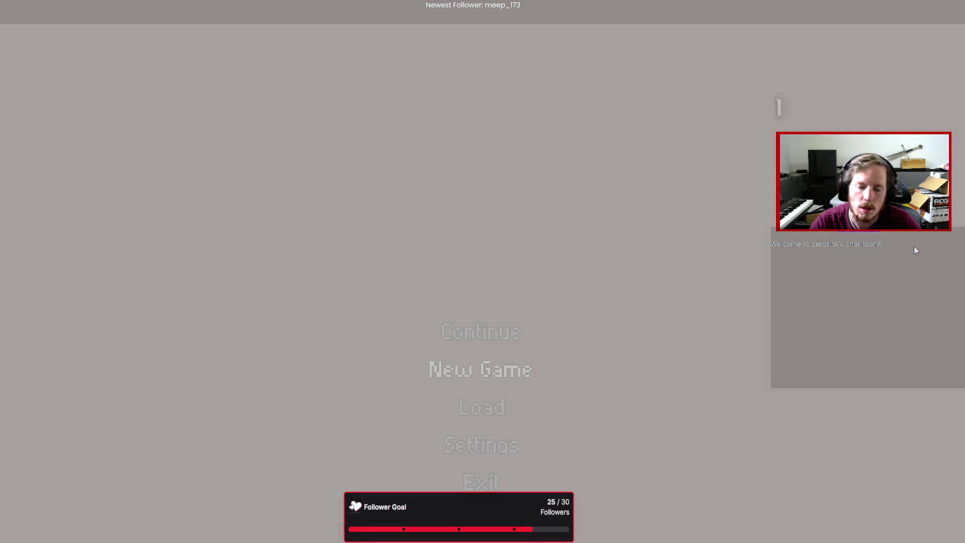
{"action": "key", "text": "Return"}
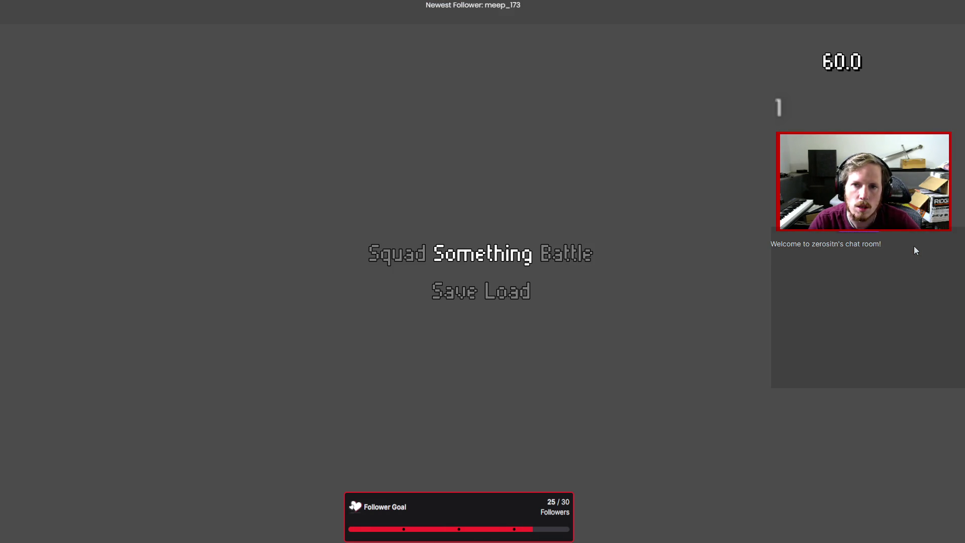
{"action": "key", "text": "Down"}
{"action": "key", "text": "Up"}
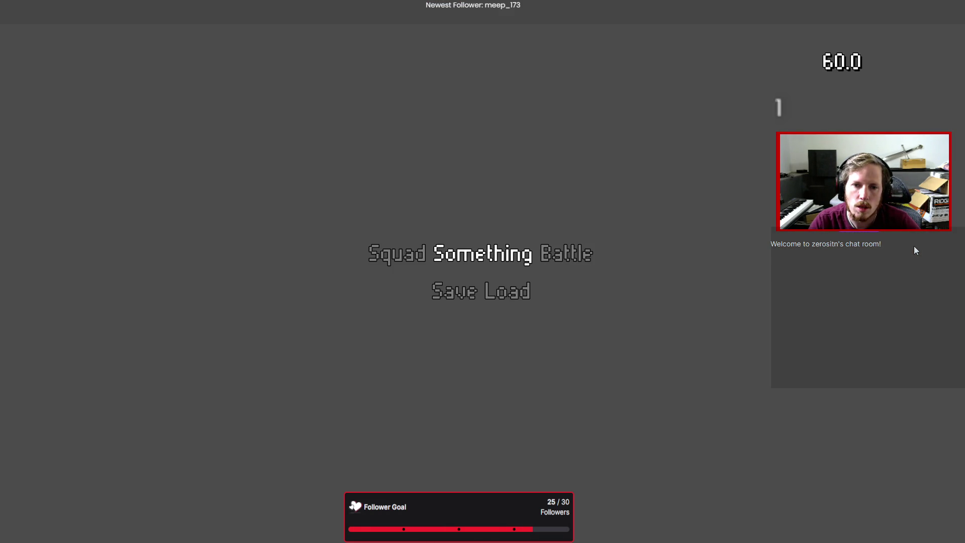
{"action": "key", "text": "Right"}
{"action": "key", "text": "Return"}
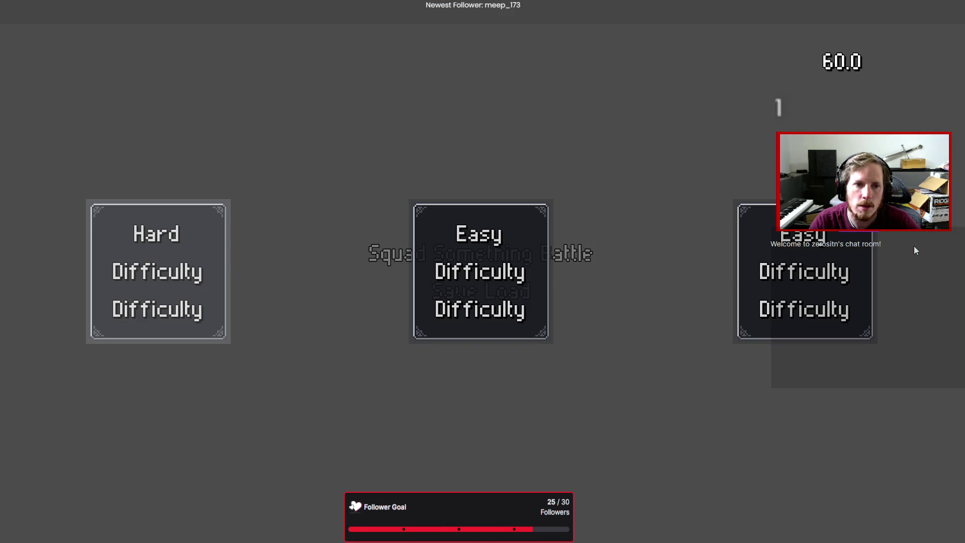
{"action": "key", "text": "Return"}
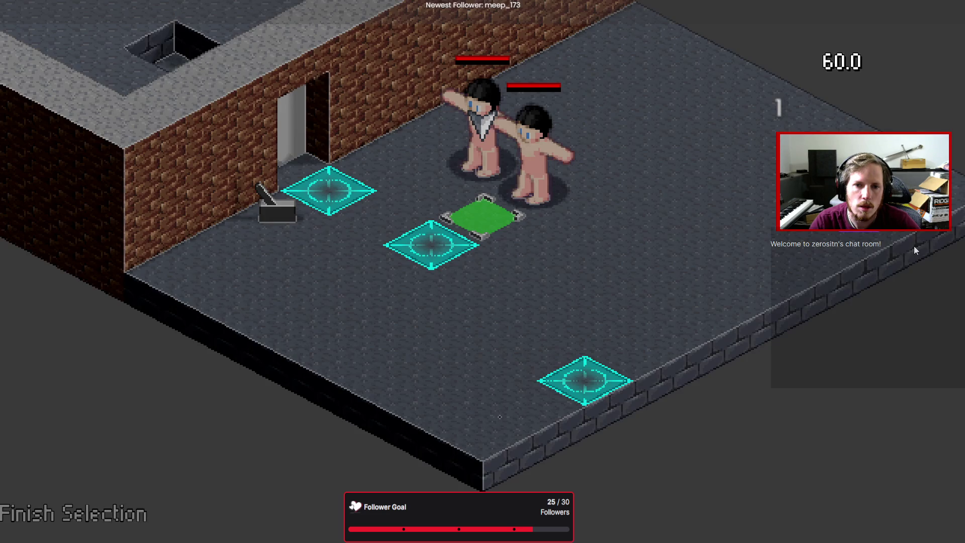
{"action": "key", "text": "Return"}
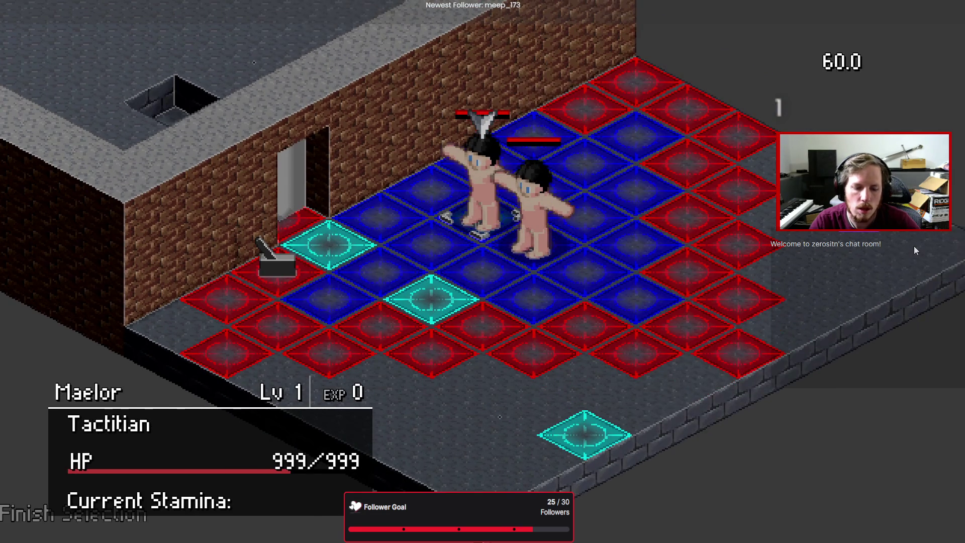
{"action": "key", "text": "F8"}
{"action": "scroll", "coordinate": [71, 151], "scroll_direction": "up", "scroll_amount": 5}
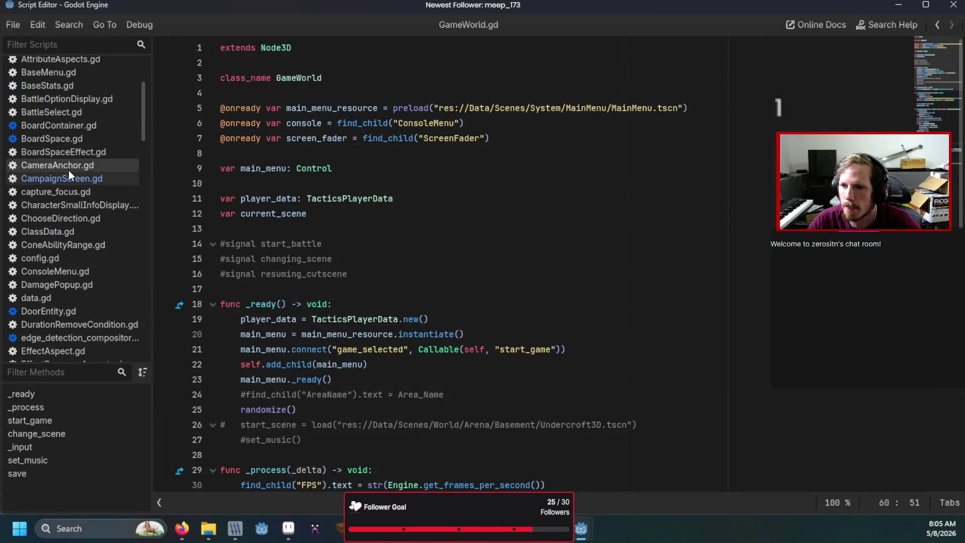
- In CampaignScreen.gd, split the average_level declaration from its player-data lookup
{"action": "left_click", "coordinate": [69, 178]}
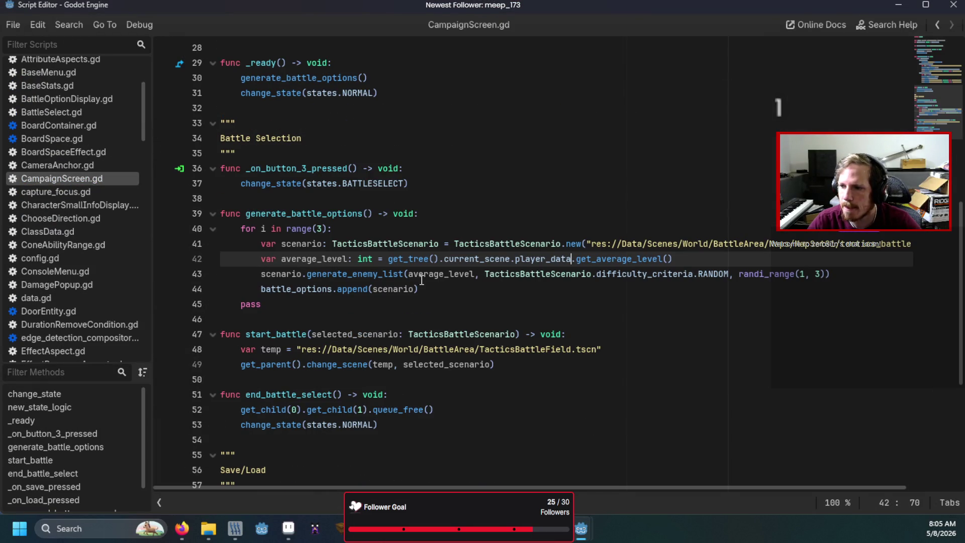
{"action": "left_click", "coordinate": [692, 258]}
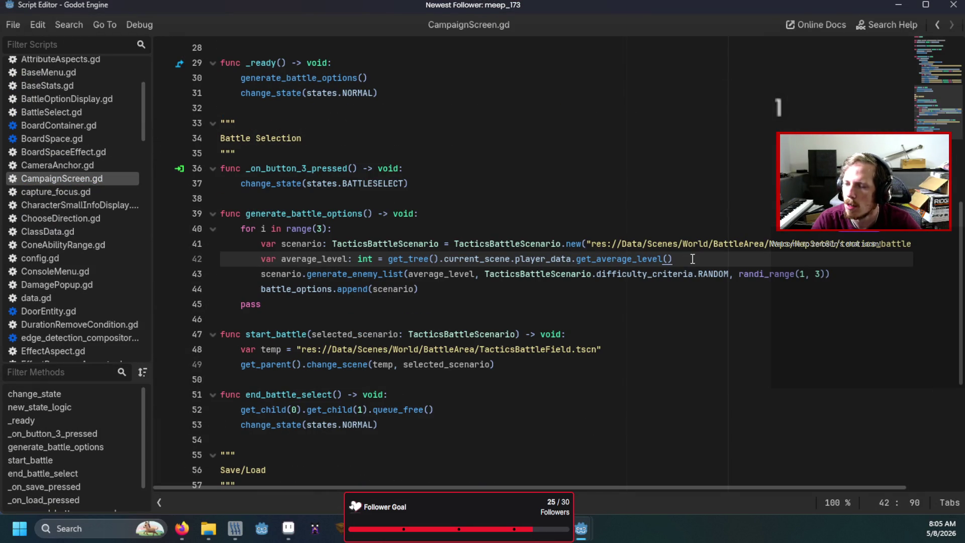
{"action": "left_click", "coordinate": [356, 258]}
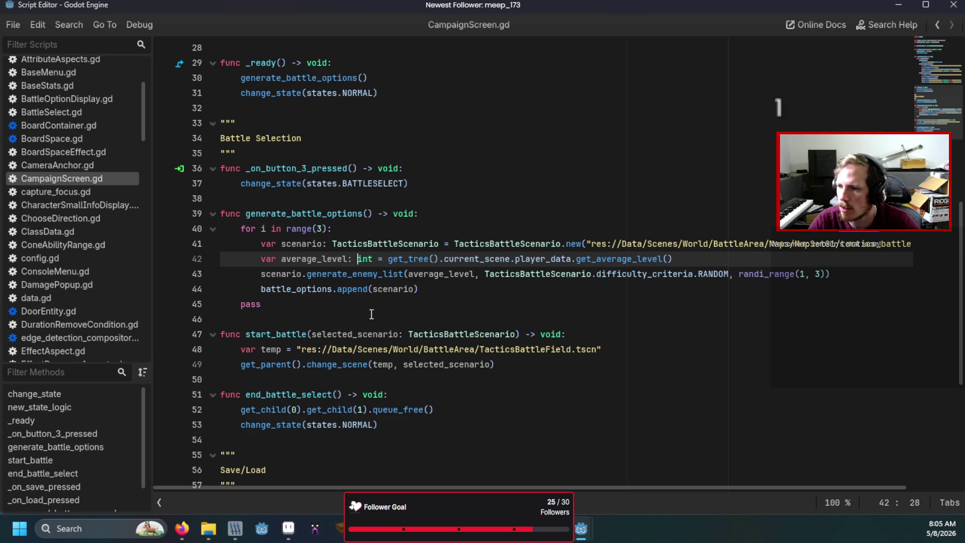
{"action": "key", "text": "Right"}
{"action": "key", "text": "Right"}
{"action": "key", "text": "Right"}
{"action": "key", "text": "Delete"}
{"action": "key", "text": "Delete"}
{"action": "key", "text": "Delete"}
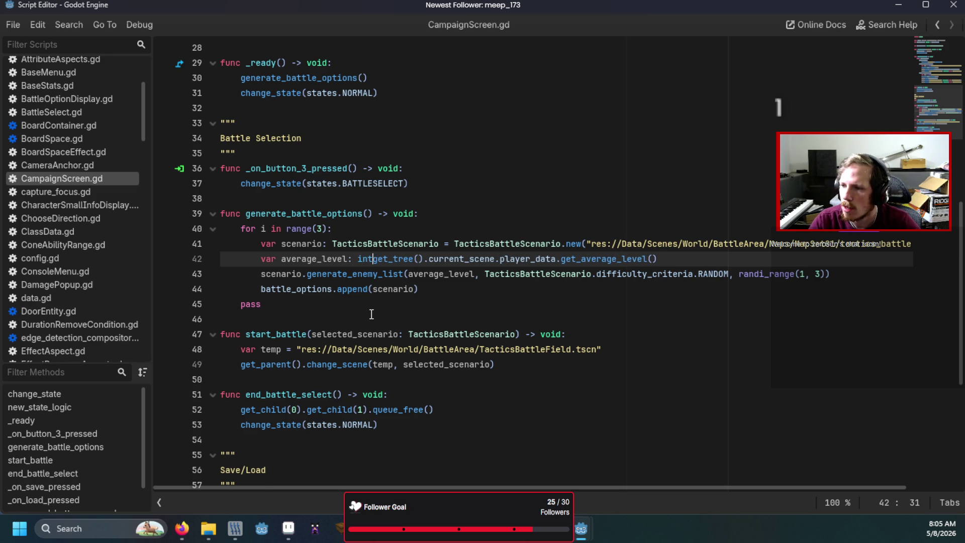
{"action": "key", "text": "Return"}
{"action": "key", "text": "Return"}
{"action": "key", "text": "Up"}
- Wrap the lookup in 'if get_tree().current_scene.player_data:' and default average_level to 1
{"action": "type", "text": "if get_tre"}
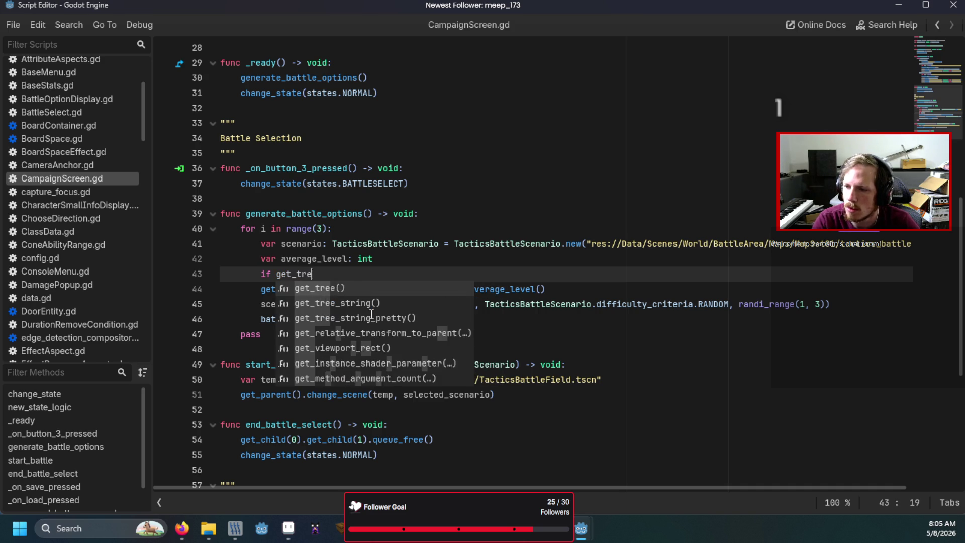
{"action": "type", "text": "e"}
{"action": "key", "text": "Return"}
{"action": "type", "text": ".cu"}
{"action": "key", "text": "Return"}
{"action": "type", "text": ".player_data"}
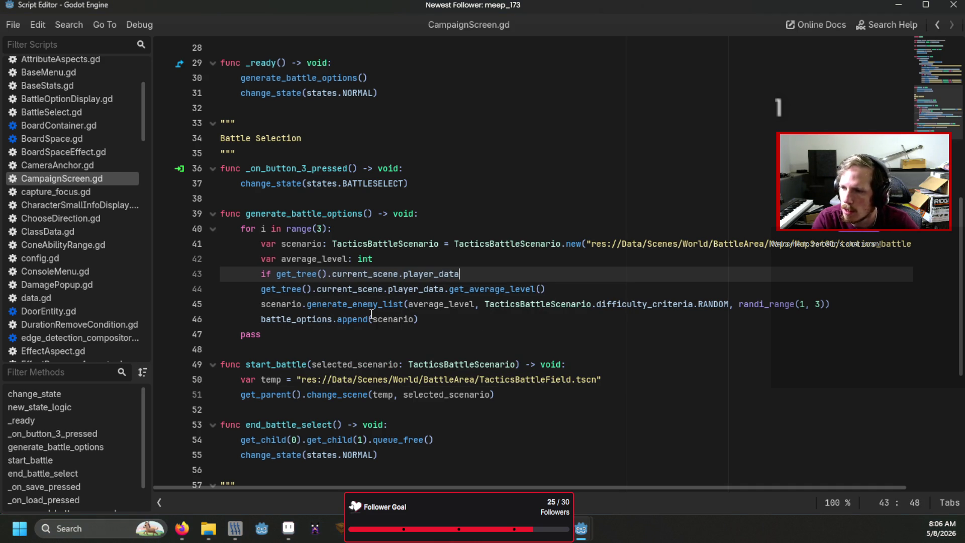
{"action": "key", "text": "Down"}
{"action": "key", "text": "Home"}
{"action": "key", "text": "Home"}
{"action": "key", "text": "Tab"}
{"action": "key", "text": "End"}
{"action": "key", "text": "Return"}
{"action": "key", "text": "Home"}
{"action": "key", "text": "BackSpace"}
{"action": "left_click", "coordinate": [382, 260]}
{"action": "type", "text": "= 1"}
- Call generate_battle_options() inside the _on_load_pressed handler
{"action": "scroll", "coordinate": [383, 261], "scroll_direction": "down", "scroll_amount": 6}
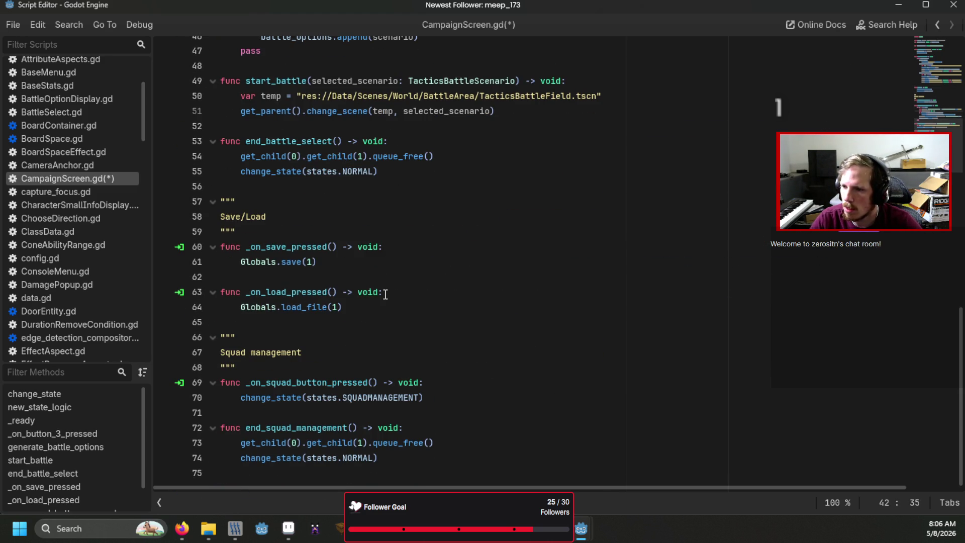
{"action": "left_click", "coordinate": [400, 296]}
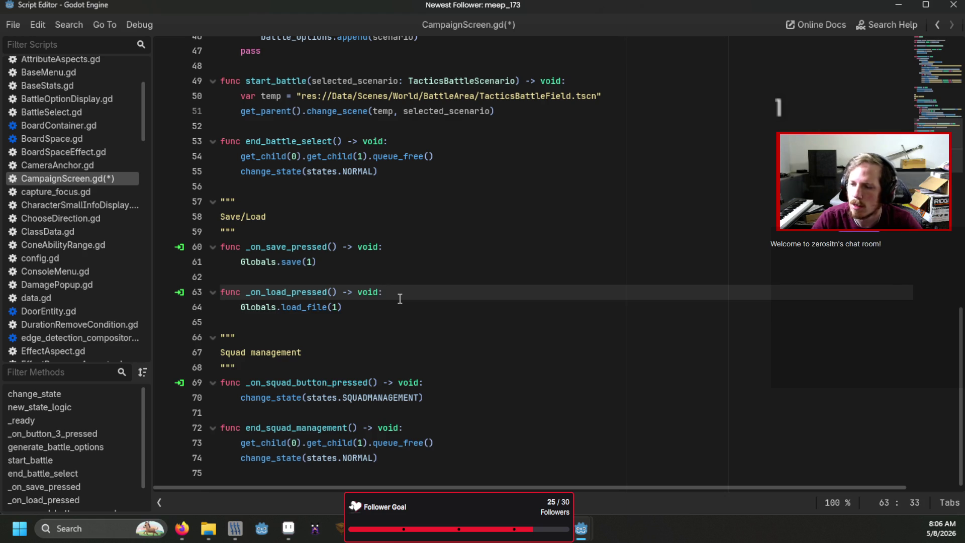
{"action": "key", "text": "Down"}
{"action": "key", "text": "Return"}
{"action": "scroll", "coordinate": [400, 299], "scroll_direction": "up", "scroll_amount": 5}
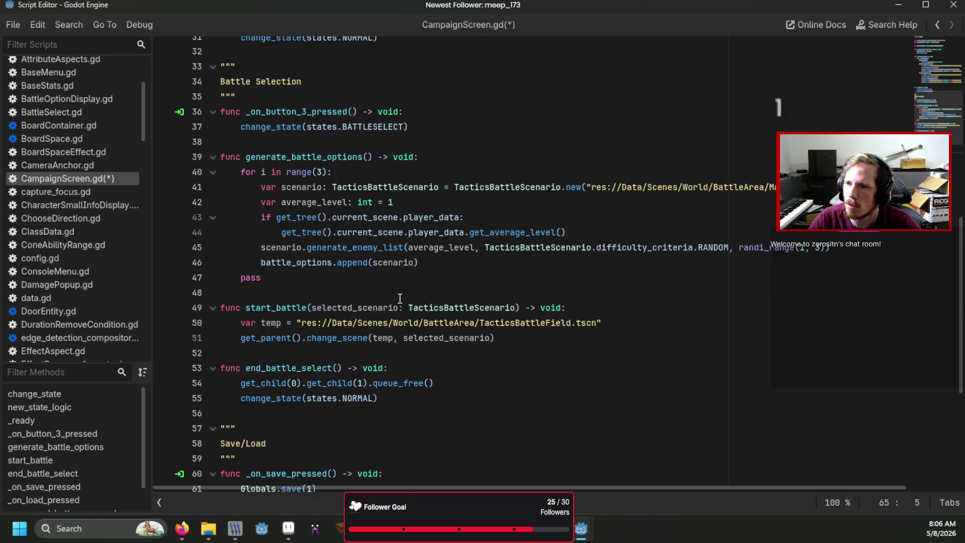
{"action": "type", "text": "gene"}
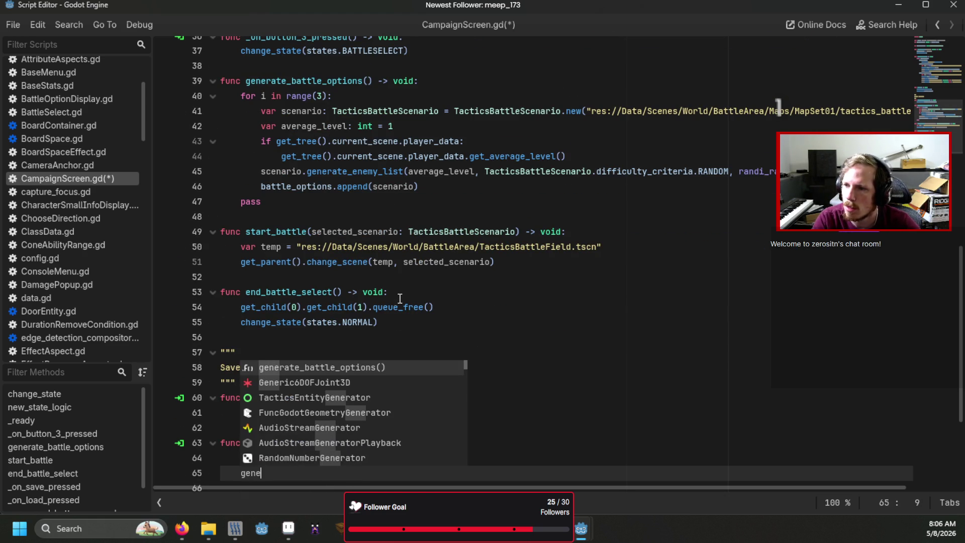
{"action": "key", "text": "Return"}
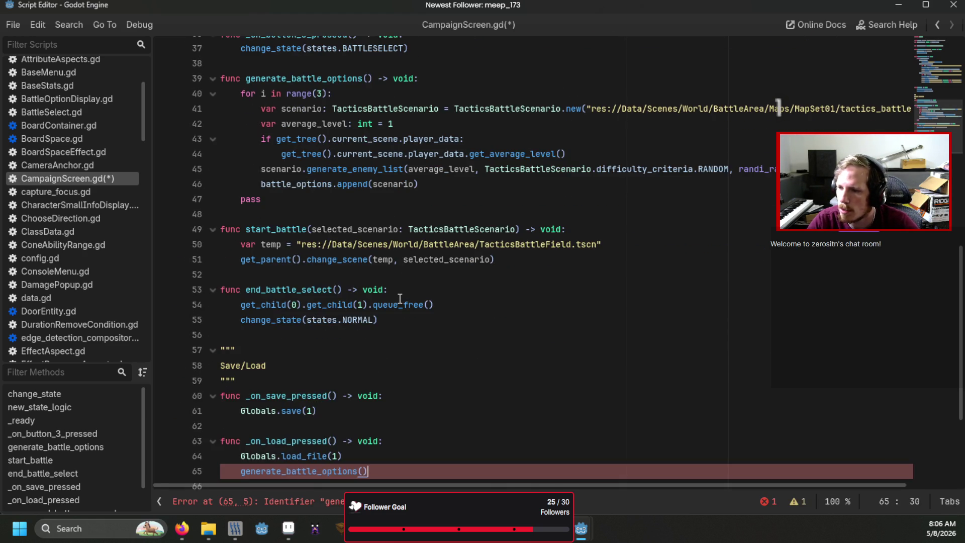
- Add battle_options.clear() as the first line of generate_battle_options, then save and run
{"action": "left_click", "coordinate": [439, 93]}
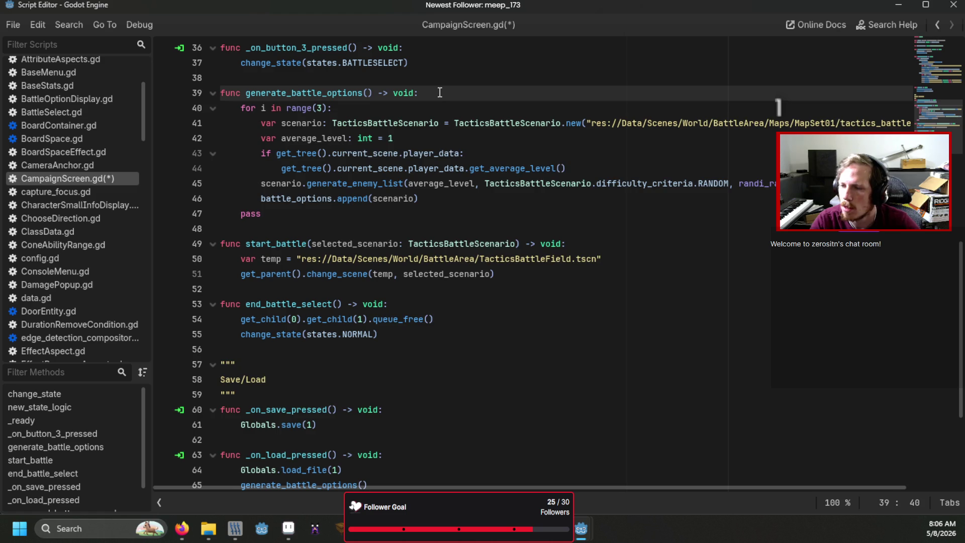
{"action": "key", "text": "Return"}
{"action": "type", "text": "ba"}
{"action": "key", "text": "Return"}
{"action": "type", "text": ".clea"}
{"action": "key", "text": "Return"}
{"action": "key", "text": "F5"}
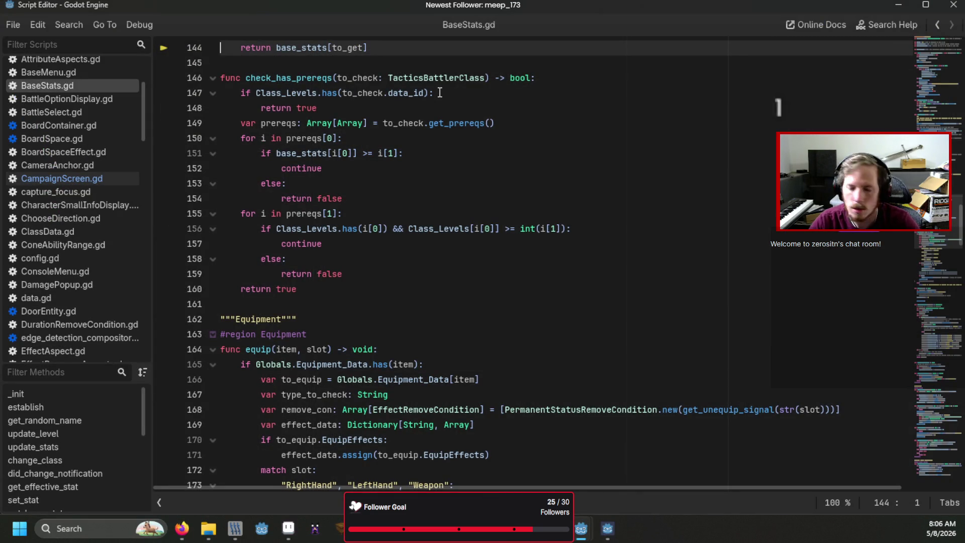
{"action": "scroll", "coordinate": [440, 93], "scroll_direction": "up", "scroll_amount": 4}
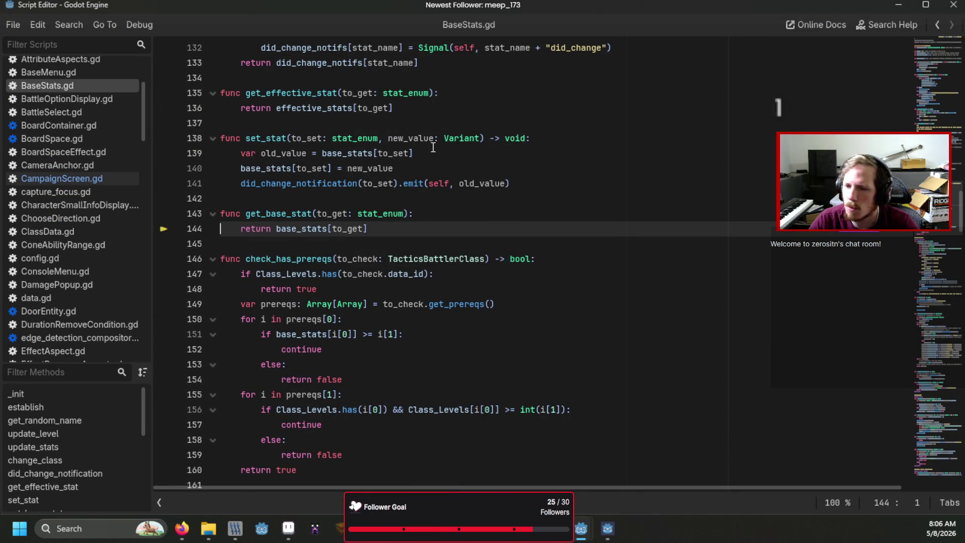
- Run the game, start a New Game with the default character name, and open the Battle selection
{"action": "key", "text": "F5"}
{"action": "key", "text": "Return"}
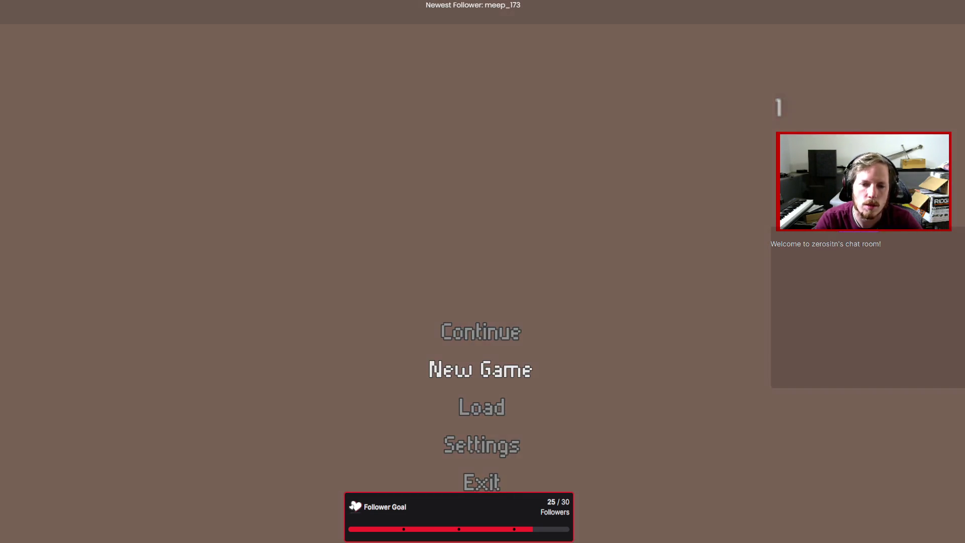
{"action": "key", "text": "Return"}
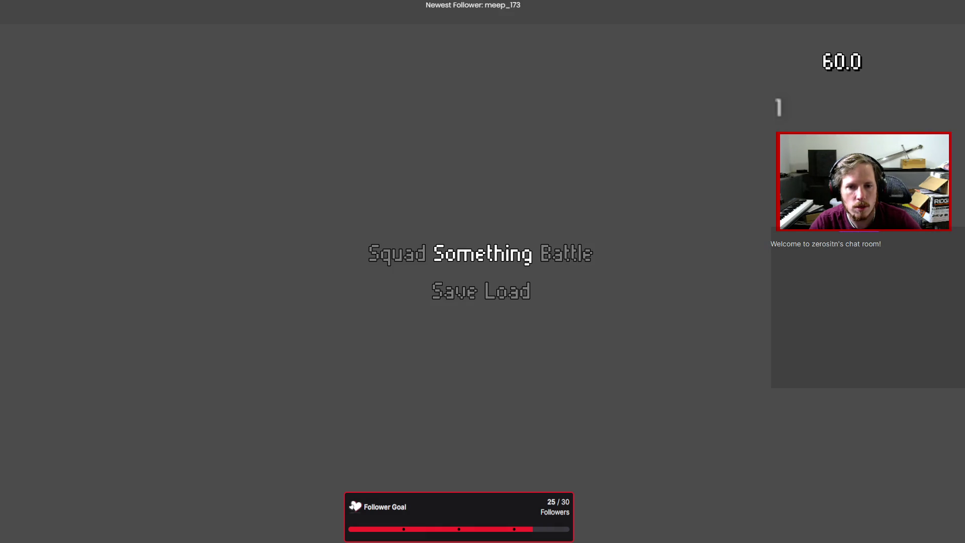
{"action": "key", "text": "Down"}
{"action": "key", "text": "Left"}
{"action": "key", "text": "Up"}
{"action": "key", "text": "Right"}
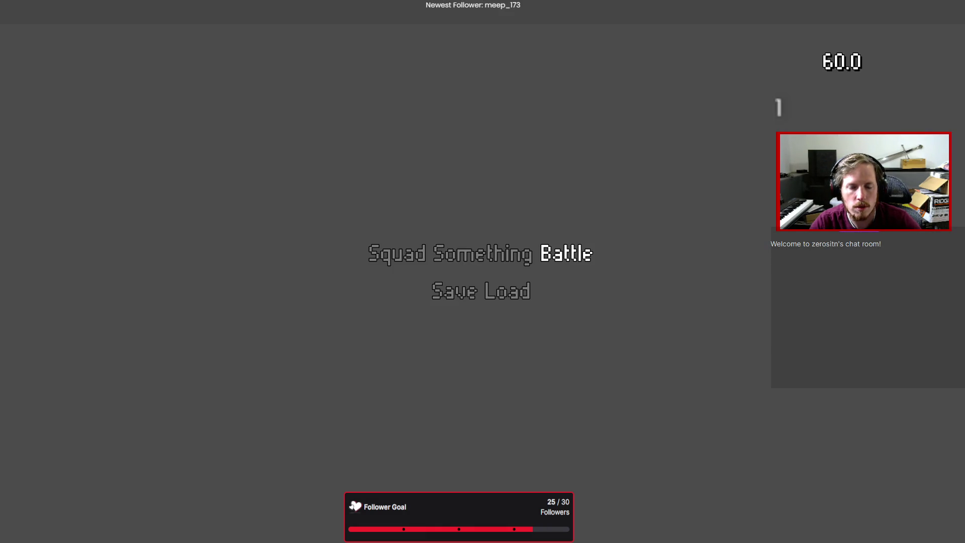
{"action": "key", "text": "Return"}
- Reopen the Battle selection twice more to compare the varied battle difficulties
{"action": "key", "text": "Escape"}
{"action": "key", "text": "Down"}
{"action": "key", "text": "Up"}
{"action": "key", "text": "Return"}
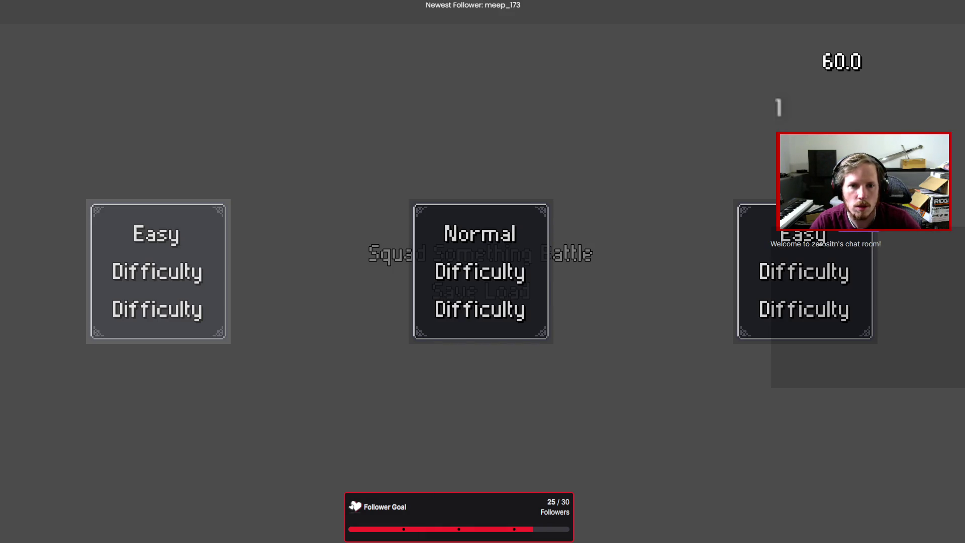
{"action": "key", "text": "Escape"}
{"action": "key", "text": "Down"}
{"action": "key", "text": "Up"}
{"action": "key", "text": "Right"}
{"action": "key", "text": "Return"}
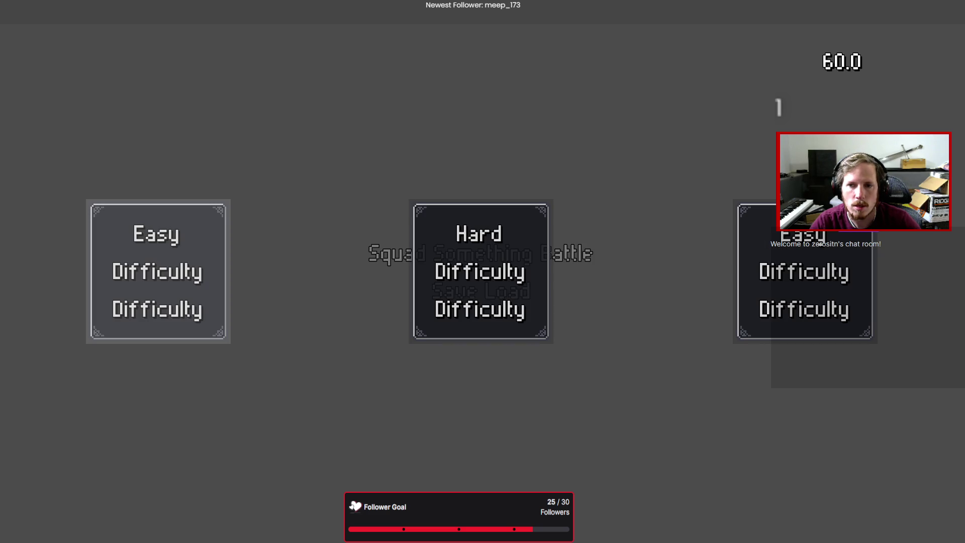
{"action": "key", "text": "Escape"}
- Open the Squad screen and view the soldier's equipment slots
{"action": "key", "text": "Left"}
{"action": "key", "text": "Return"}
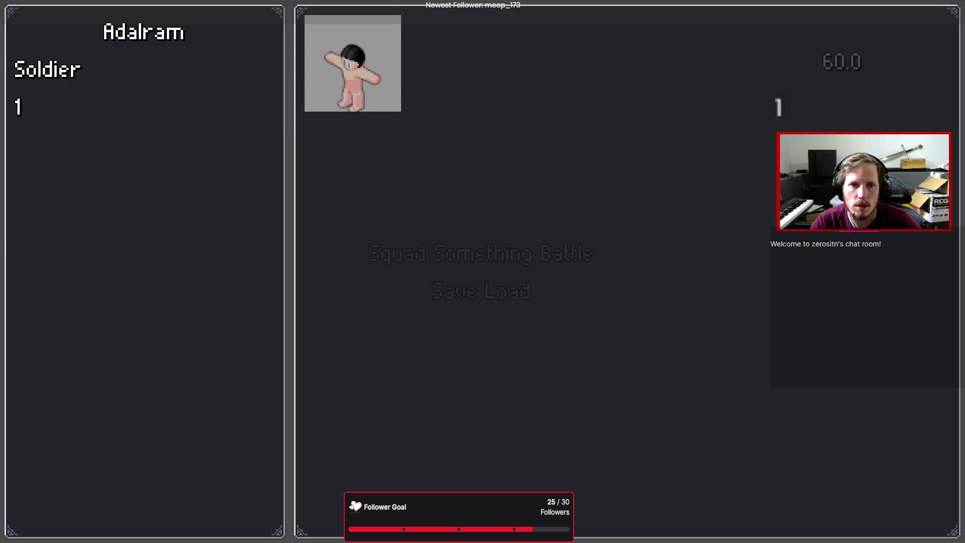
{"action": "key", "text": "Right"}
{"action": "key", "text": "Return"}
{"action": "key", "text": "Return"}
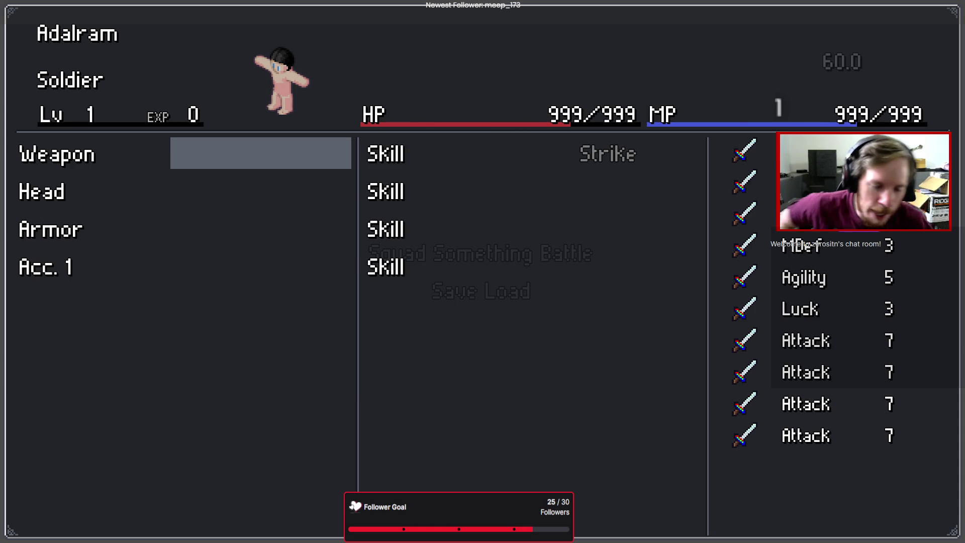
- Add a Sword to the inventory with the console add_item command
{"action": "key", "text": "Return"}
{"action": "type", "text": "add_etem"}
{"action": "key", "text": "BackSpace"}
{"action": "key", "text": "BackSpace"}
{"action": "key", "text": "BackSpace"}
{"action": "type", "text": "item"}
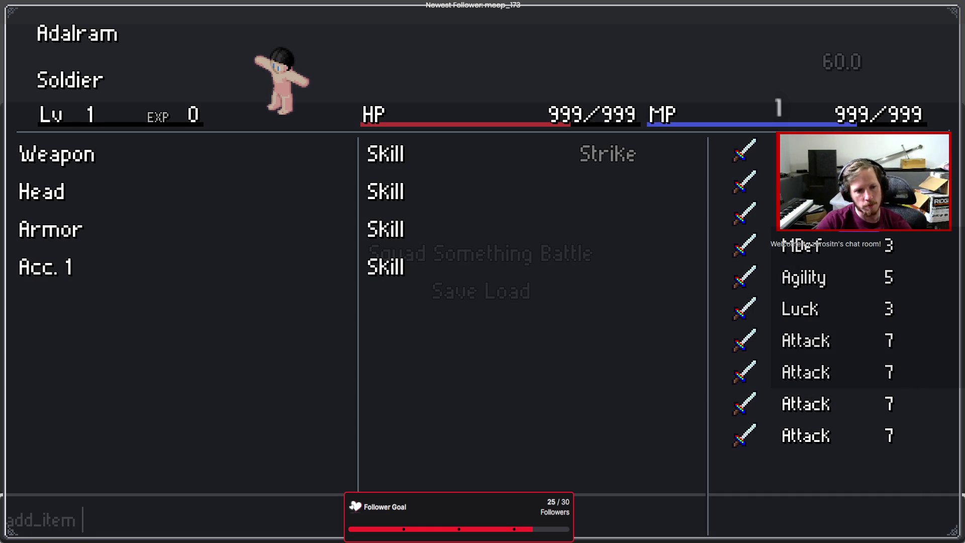
{"action": "type", "text": "Sw2 1"}
{"action": "key", "text": "Return"}
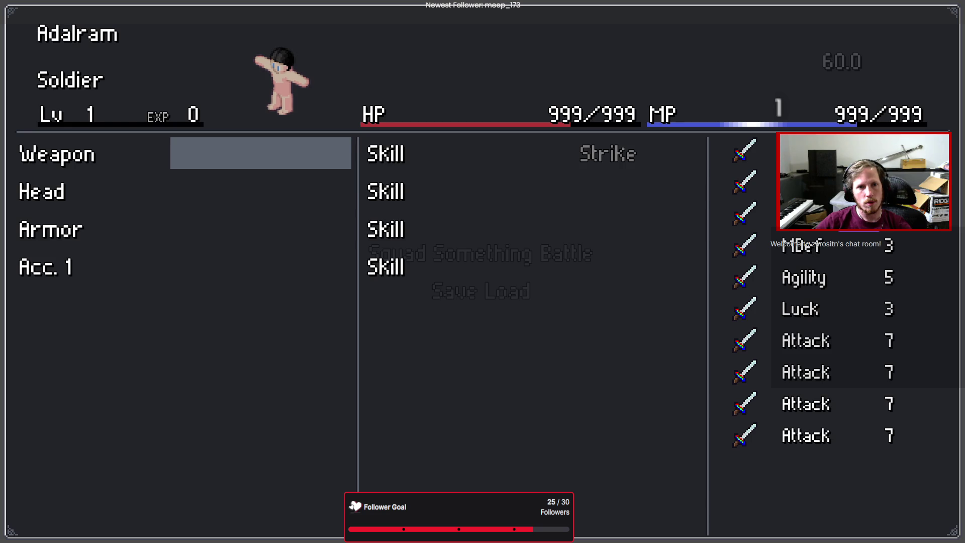
- Equip the Sword in the Weapon slot, raising Agility to 7 and Attack to 8, then close the game
{"action": "key", "text": "Return"}
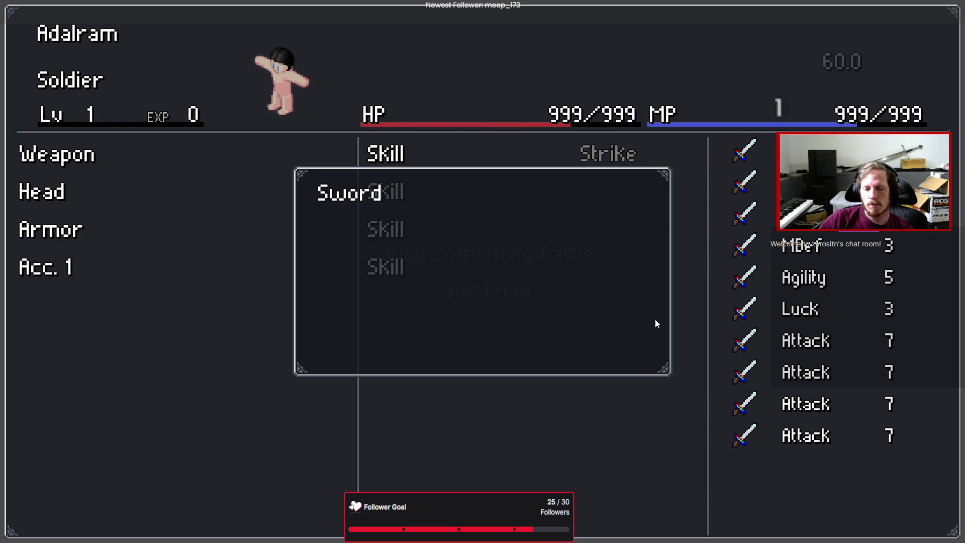
{"action": "key", "text": "Return"}
{"action": "key", "text": "Return"}
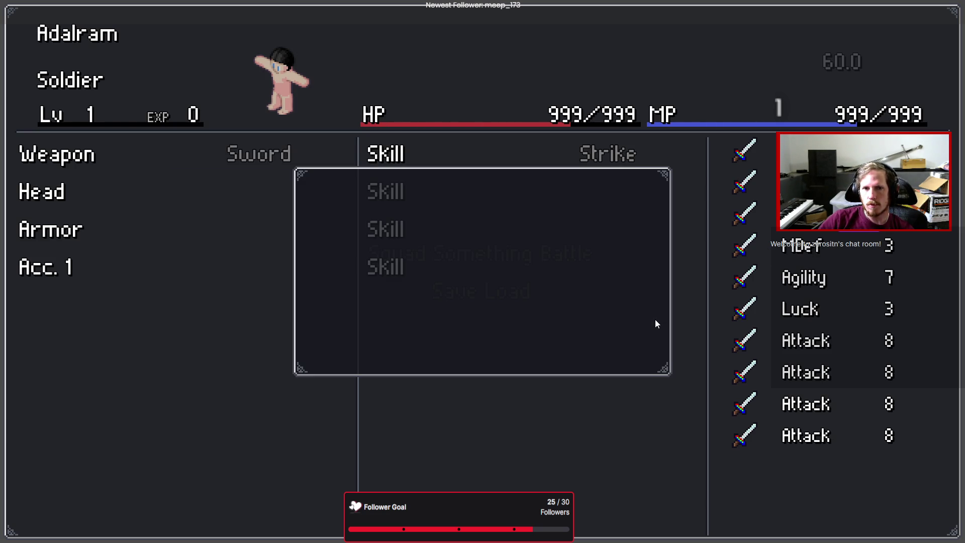
{"action": "key", "text": "Escape"}
{"action": "key", "text": "F8"}
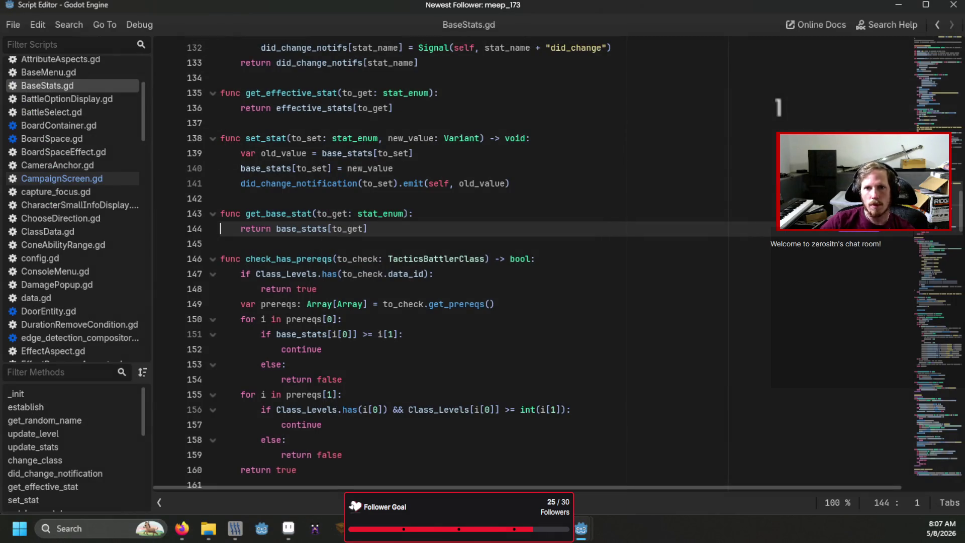